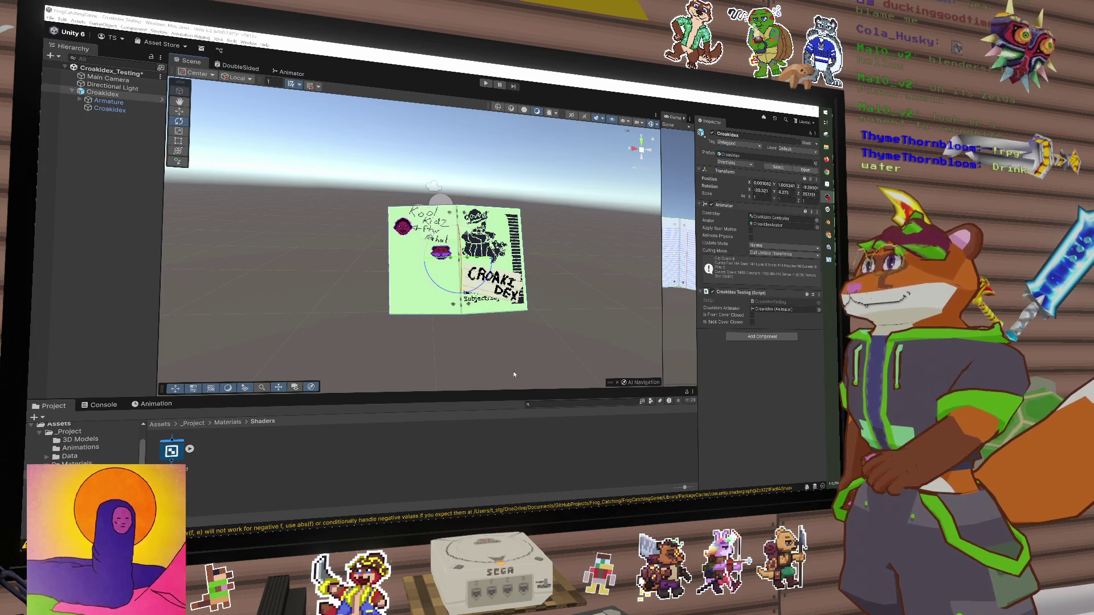
Select the Croakidex book model and tilt it to a new angle with several Rotate-gizmo drags
left_click(398, 461)
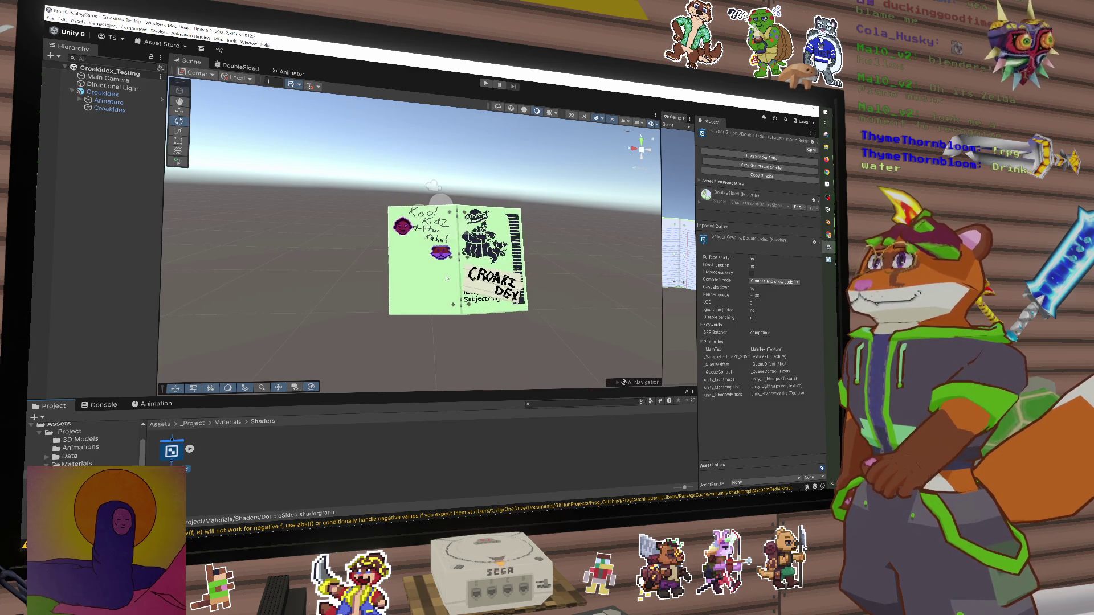
left_click(448, 278)
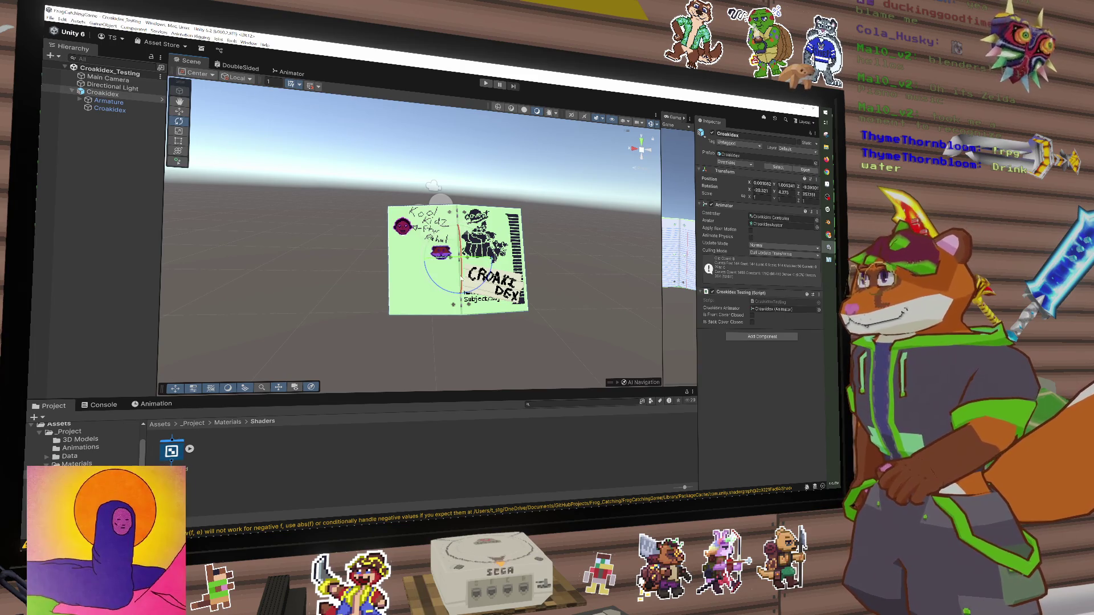
scroll(456, 270, "up", 5)
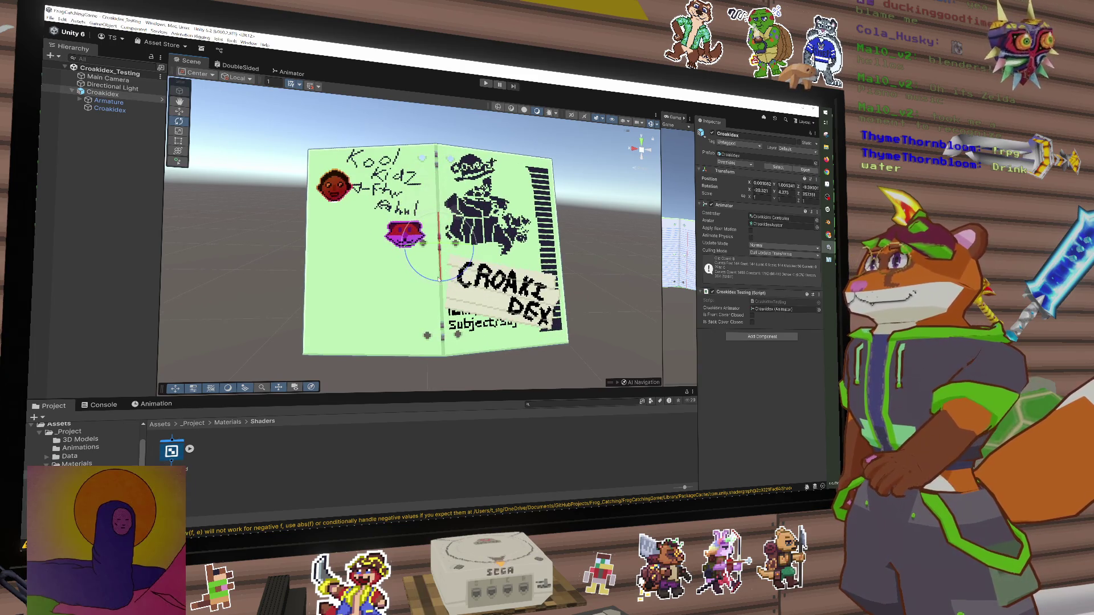
mouse_move(456, 244)
left_mouse_down()
mouse_move(469, 248)
mouse_move(438, 246)
mouse_move(491, 247)
mouse_move(455, 246)
mouse_move(461, 233)
left_mouse_up()
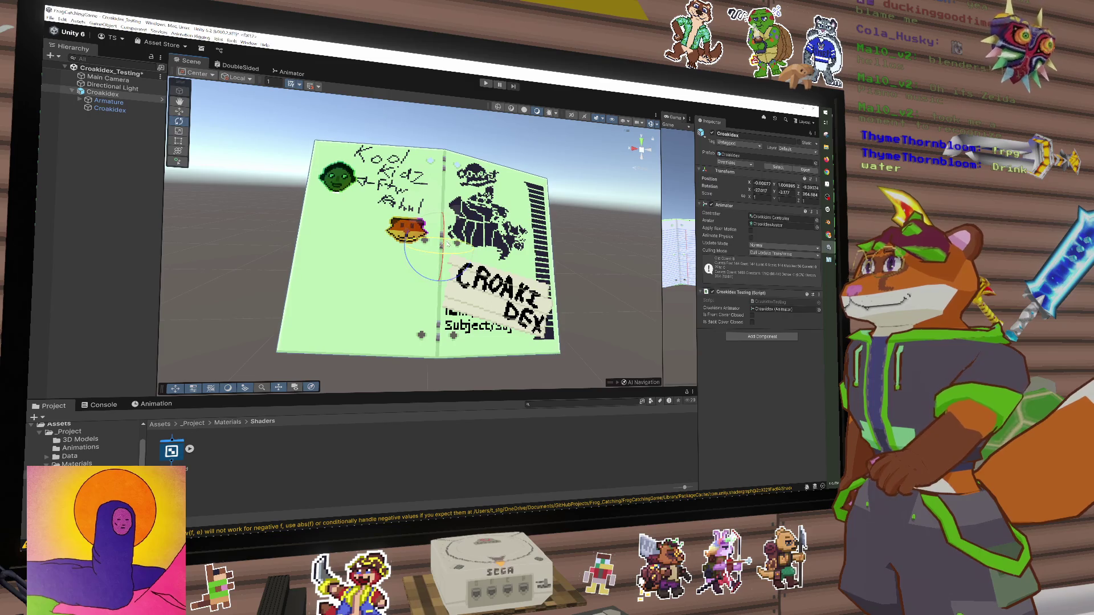
left_click_drag(443, 247, 453, 226)
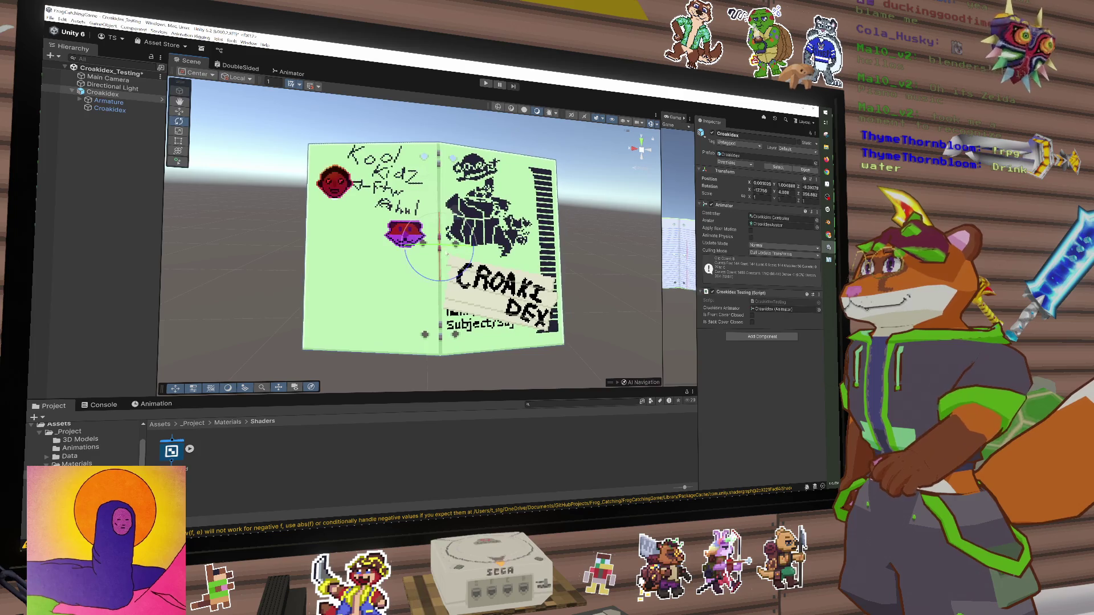
mouse_move(444, 261)
left_mouse_down()
mouse_move(462, 291)
mouse_move(471, 267)
mouse_move(438, 253)
mouse_move(457, 227)
mouse_move(440, 237)
left_mouse_up()
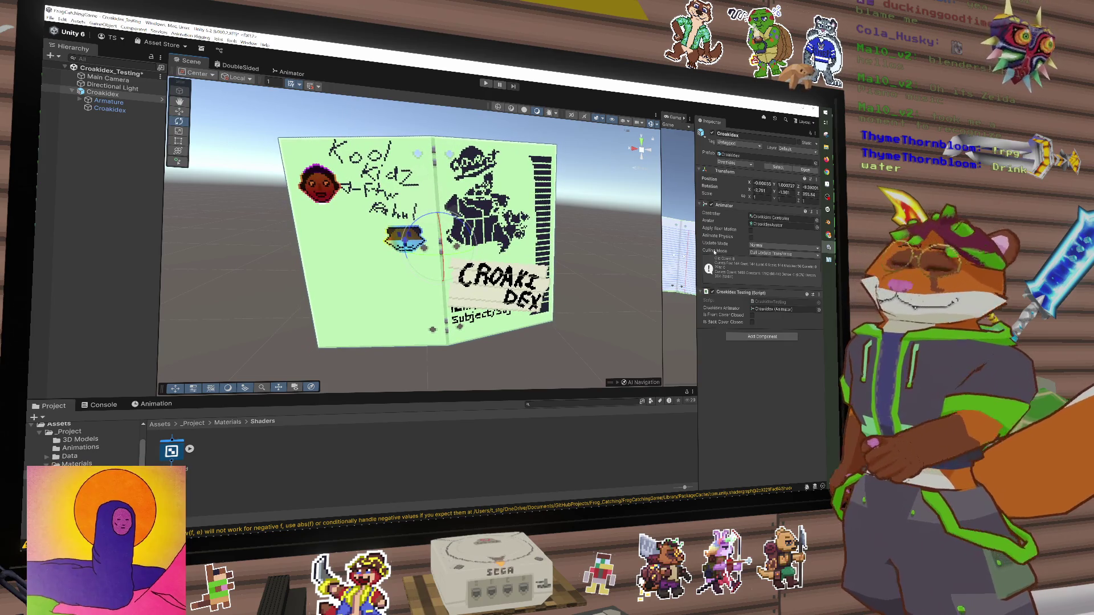
mouse_move(714, 252)
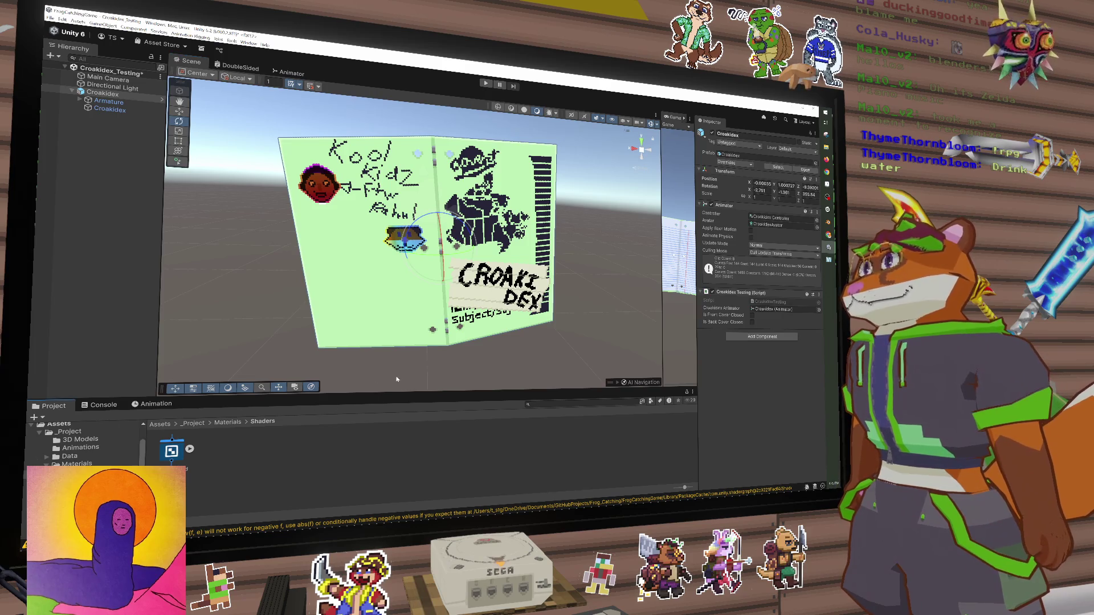
left_click(422, 367)
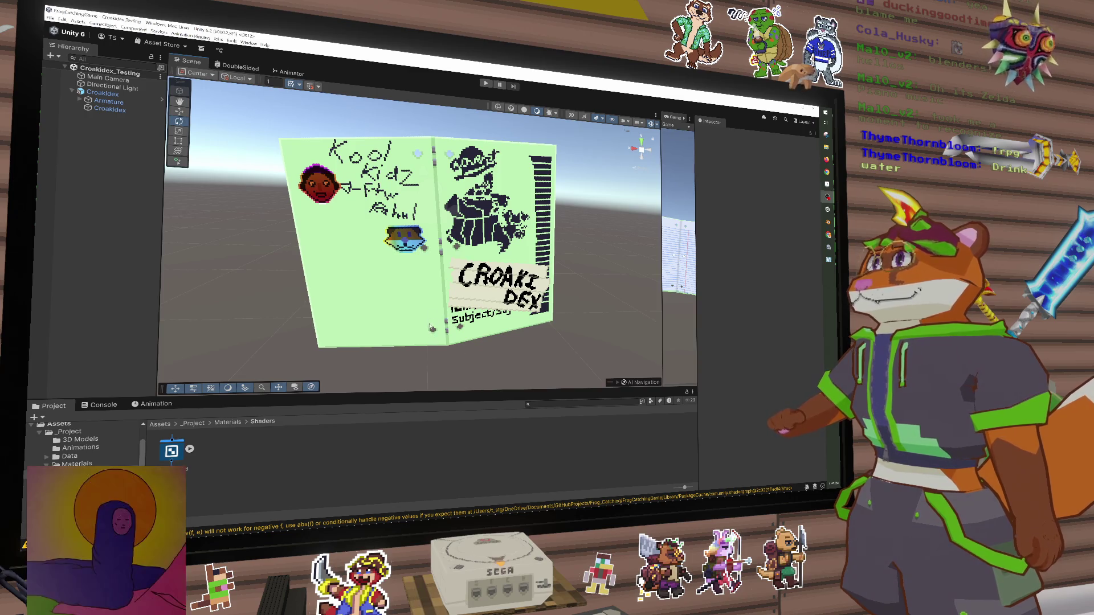
mouse_move(434, 311)
left_mouse_down()
mouse_move(451, 308)
mouse_move(445, 252)
mouse_move(519, 299)
mouse_move(501, 277)
mouse_move(426, 254)
mouse_move(380, 285)
mouse_move(504, 319)
mouse_move(507, 308)
mouse_move(432, 253)
mouse_move(431, 275)
mouse_move(473, 281)
mouse_move(450, 308)
mouse_move(429, 300)
mouse_move(429, 366)
mouse_move(446, 226)
mouse_move(466, 254)
left_mouse_up()
scroll(445, 318, "down", 3)
left_click(449, 233)
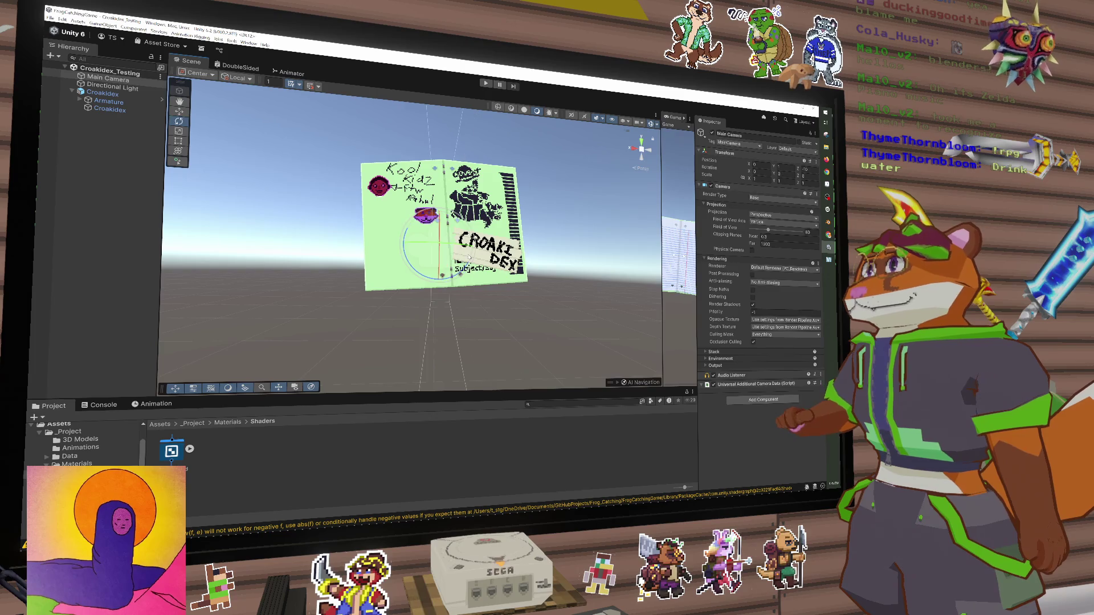
Reselect the Croakidex book and swing it to roughly -3.9, -17.9, 356.5
left_click(353, 239)
left_click(431, 224)
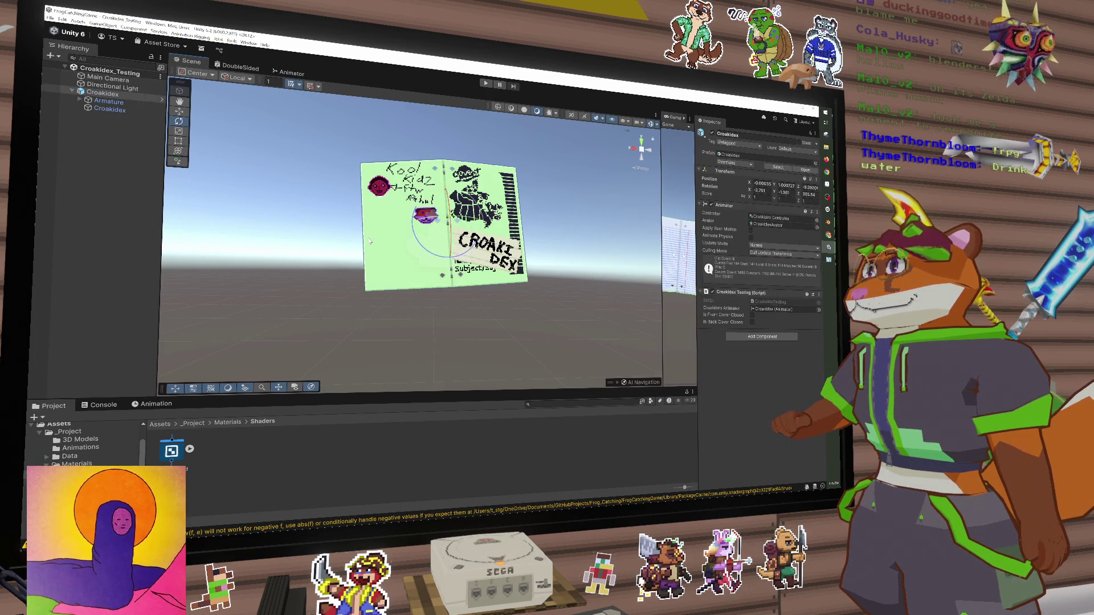
mouse_move(450, 246)
left_mouse_down()
mouse_move(496, 254)
mouse_move(462, 251)
mouse_move(460, 226)
mouse_move(473, 216)
mouse_move(445, 229)
left_mouse_up()
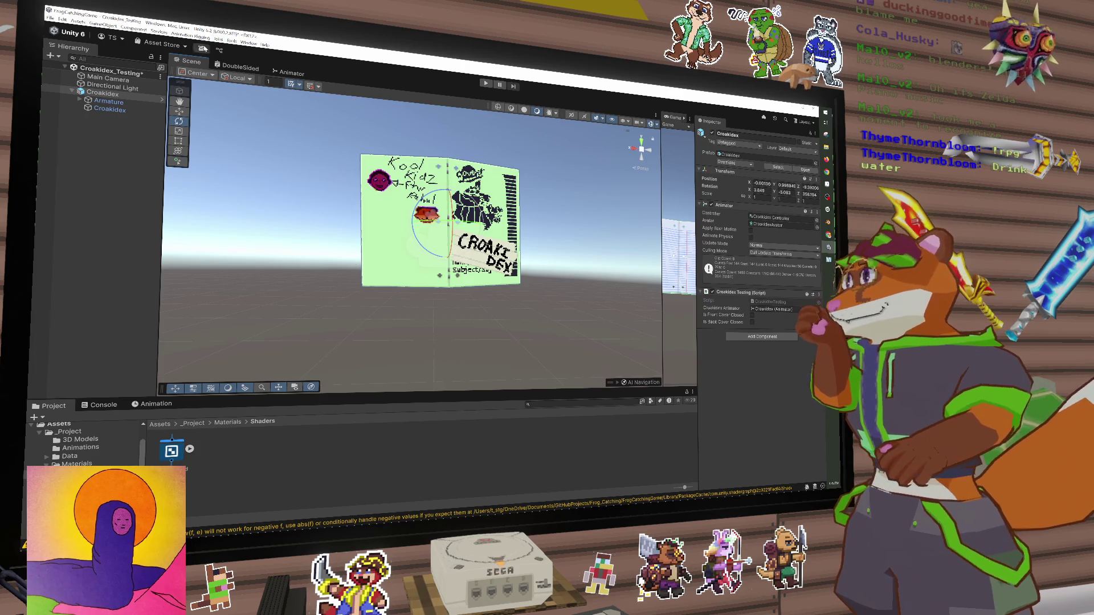
left_click(242, 67)
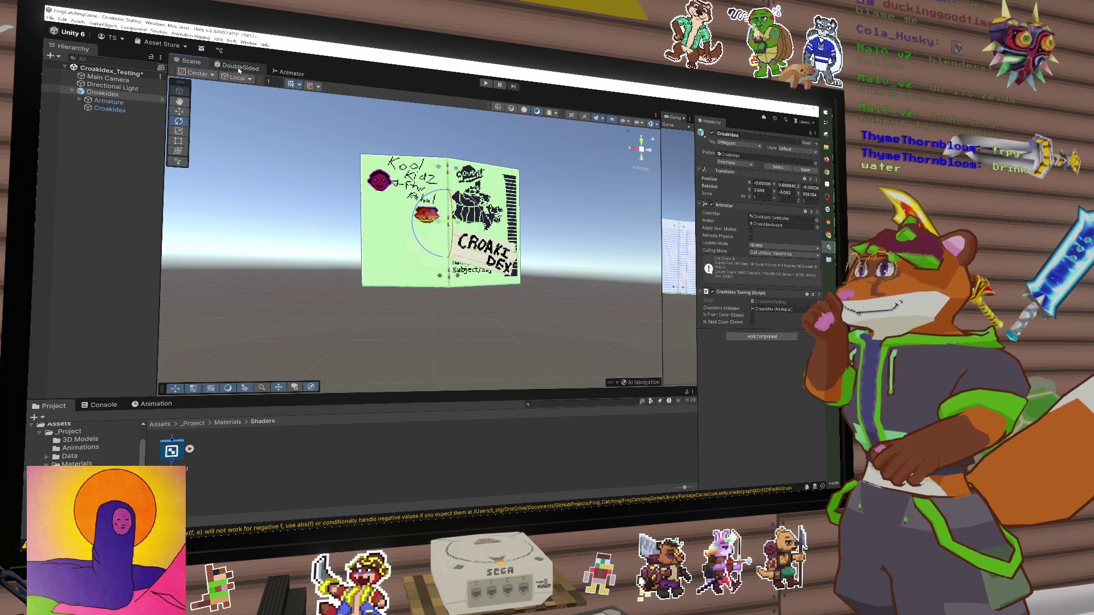
Set the DoubleSided Transform node's target space to Tangent and save the graph
scroll(422, 222, "down", 2)
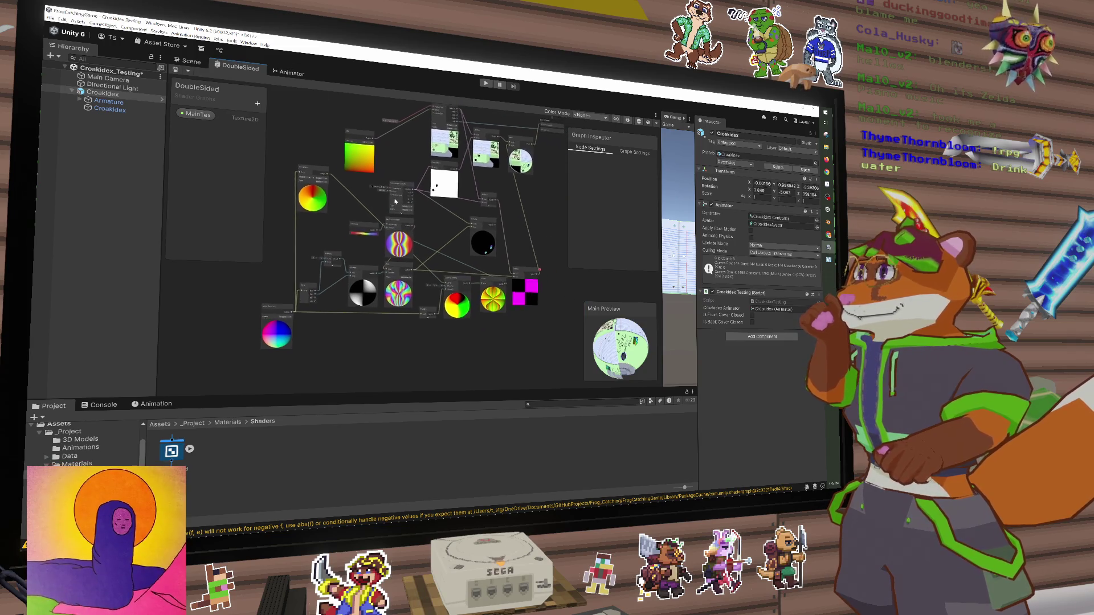
scroll(375, 223, "up", 5)
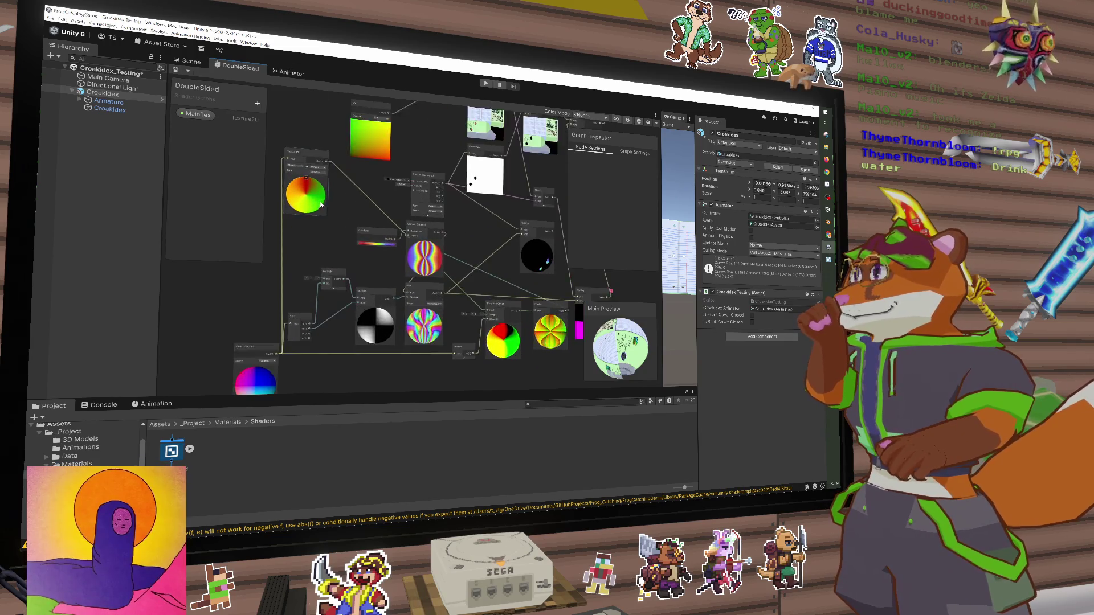
left_click(371, 166)
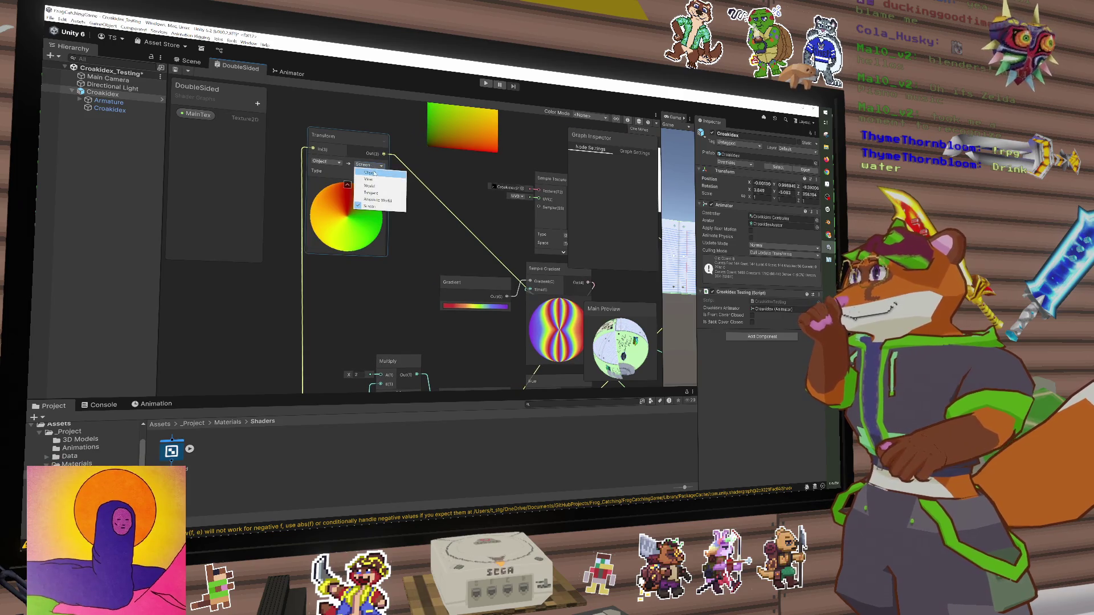
left_click(373, 190)
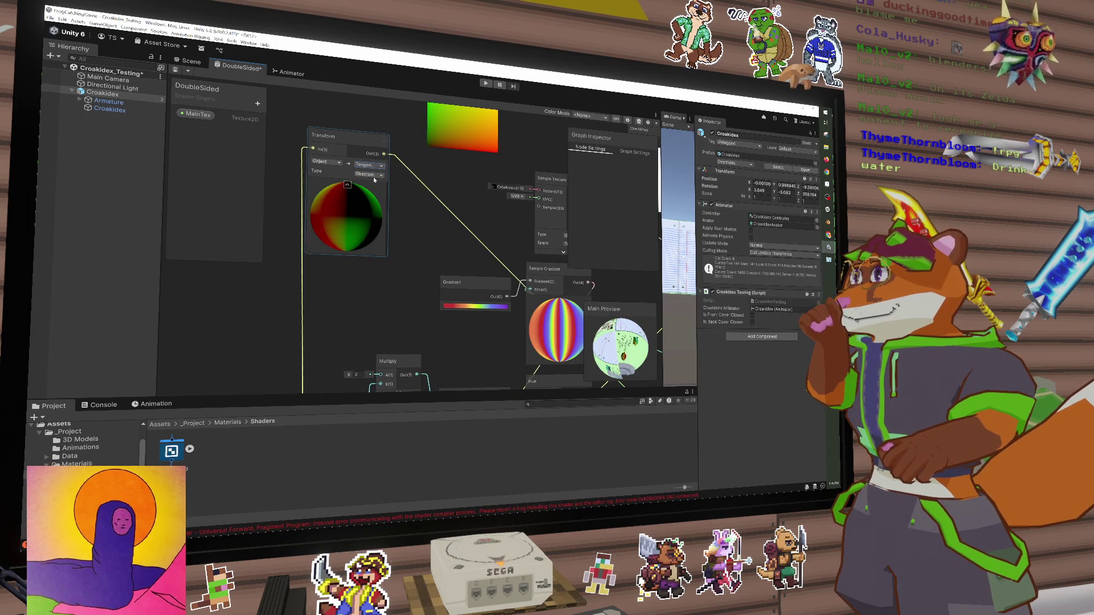
key("ctrl+s")
Check the book's top cover in the Scene, then return to the DoubleSided graph
left_click(177, 63)
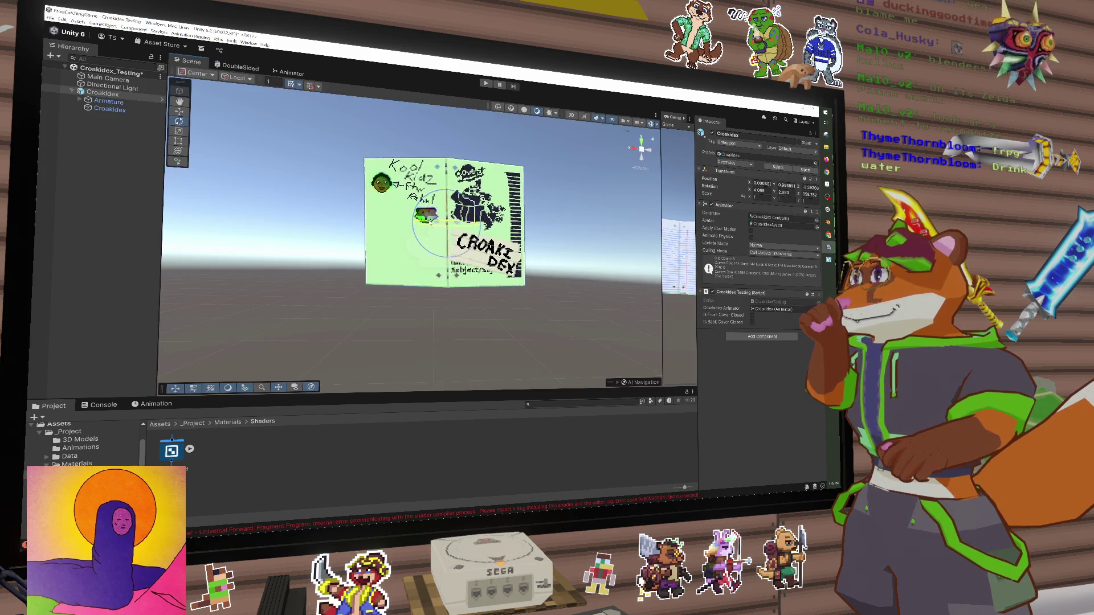
scroll(414, 222, "down", 3)
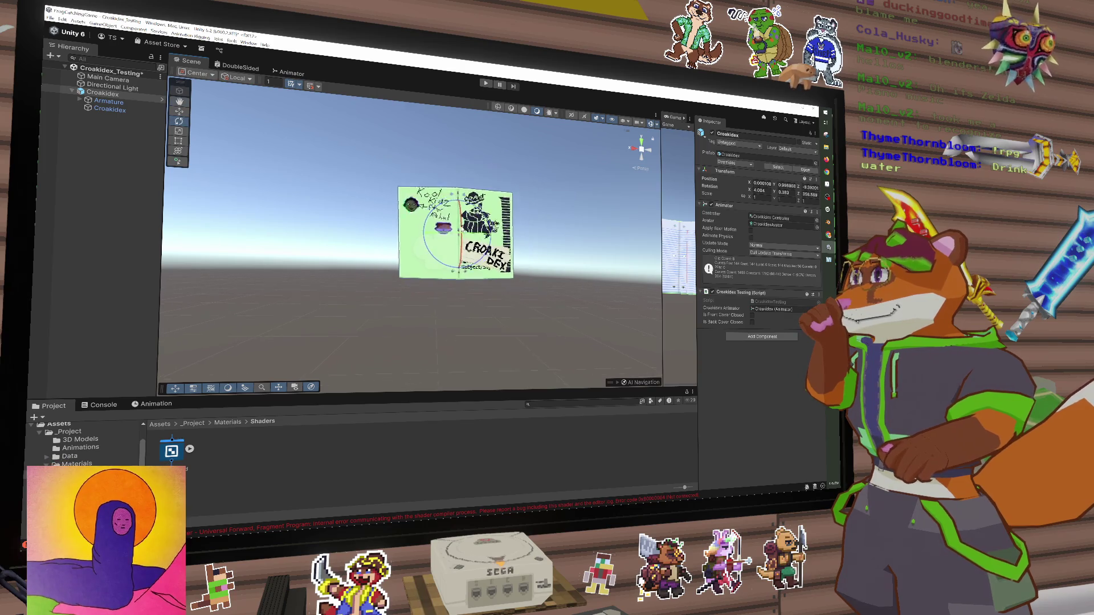
scroll(483, 211, "up", 10)
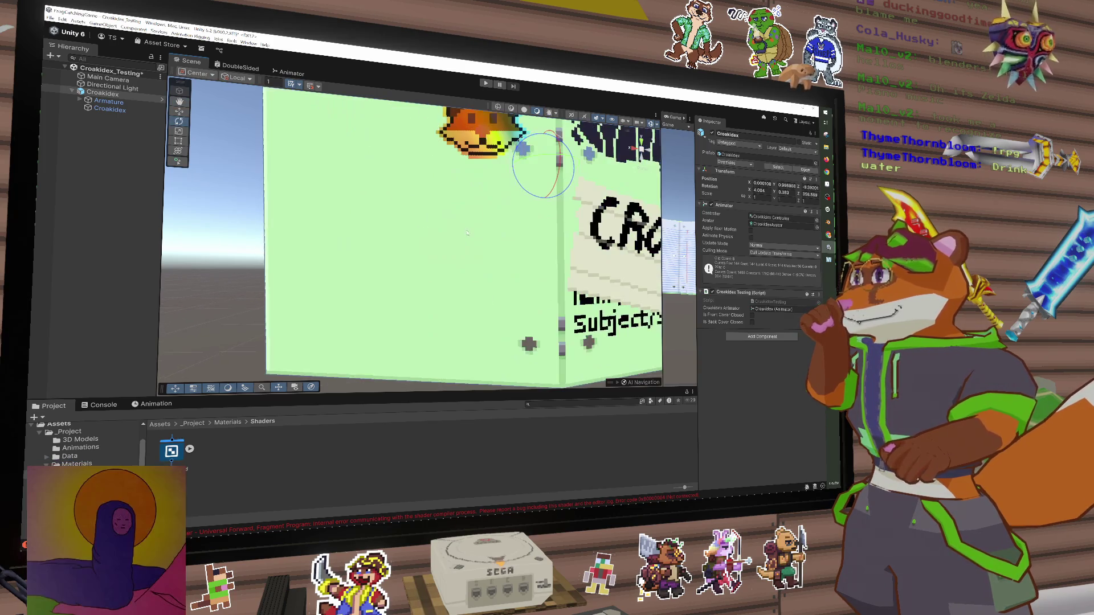
mouse_move(482, 211)
left_mouse_down()
mouse_move(443, 251)
mouse_move(406, 226)
mouse_move(431, 246)
mouse_move(505, 370)
mouse_move(424, 268)
mouse_move(446, 217)
mouse_move(443, 230)
left_mouse_up()
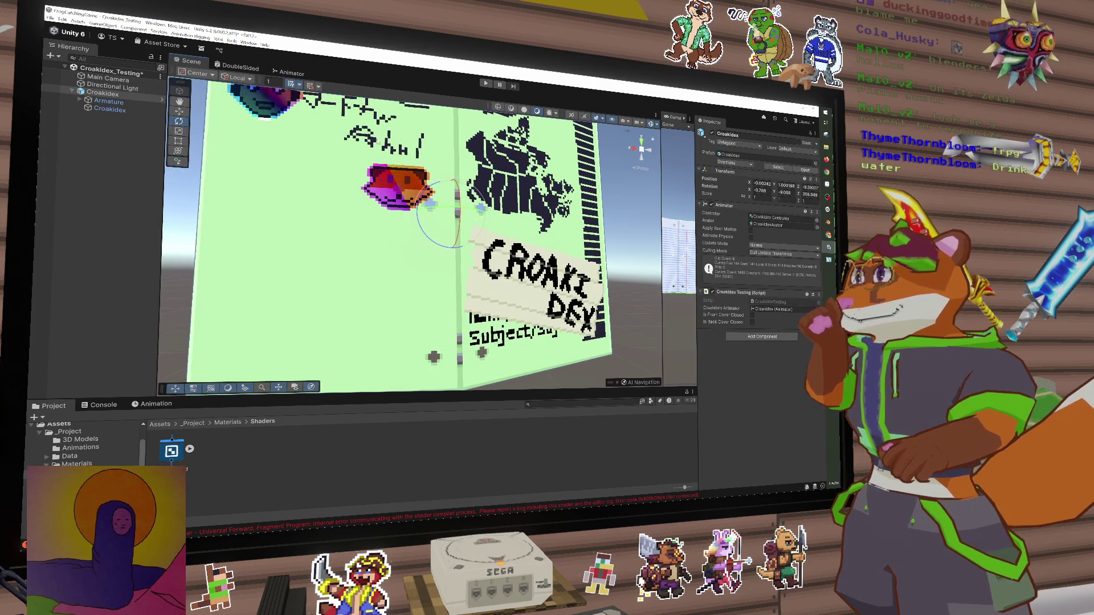
left_click(237, 66)
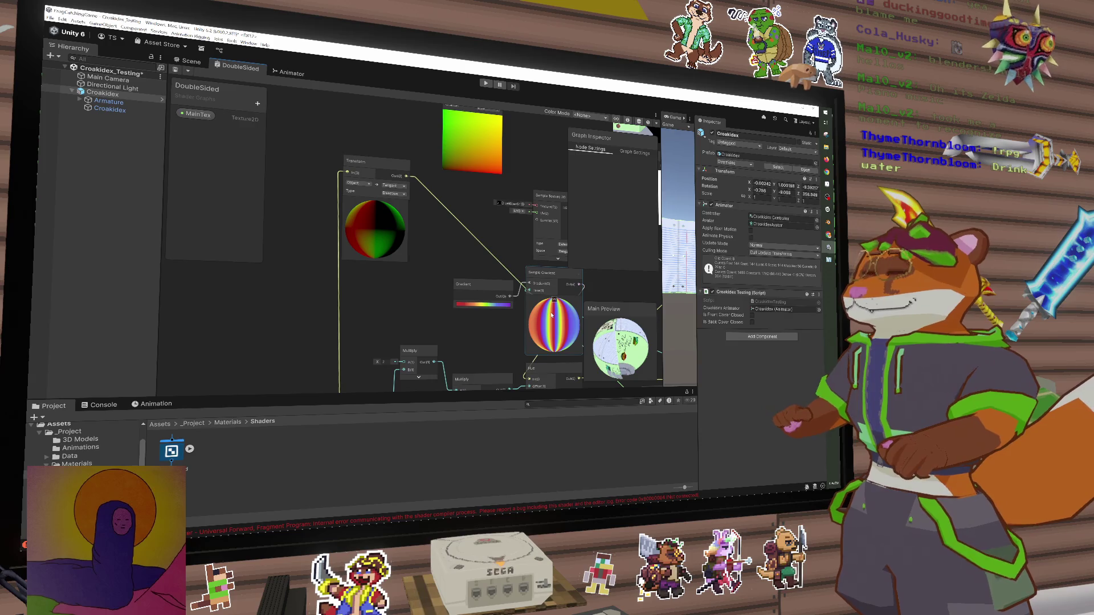
In the rainbow gradient, slide the purple key to about 85.9% and add a red key at the start
scroll(490, 305, "up", 4)
left_click(497, 309)
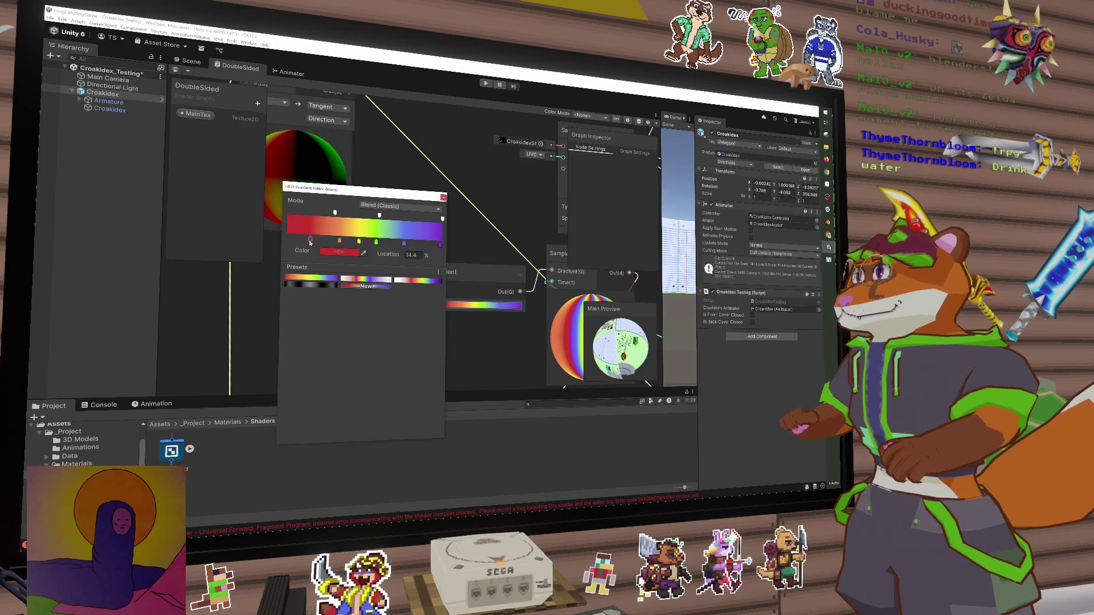
left_click_drag(439, 248, 434, 245)
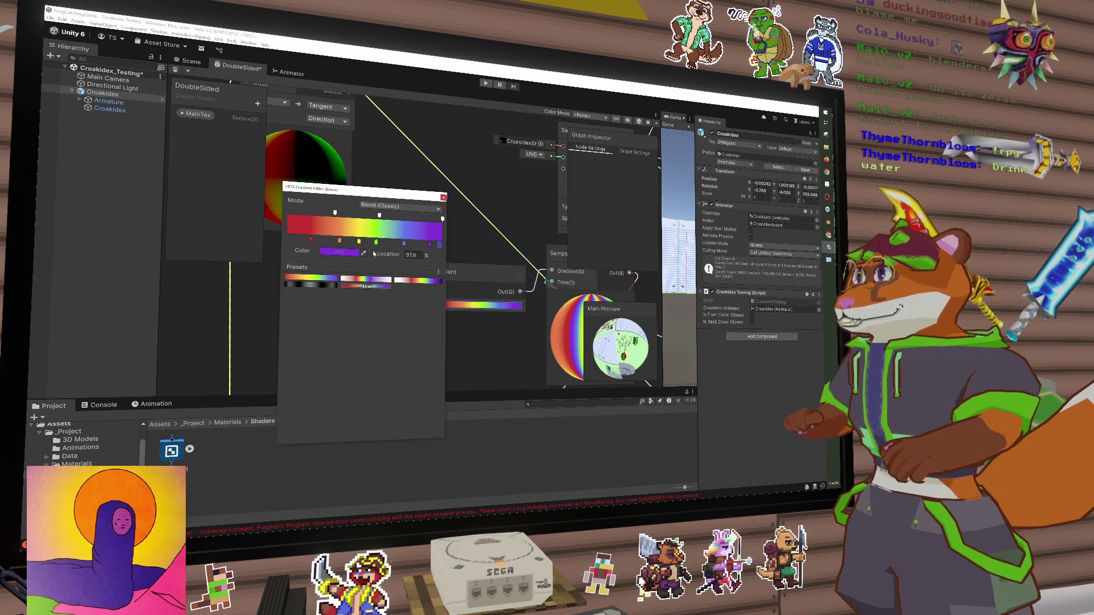
left_click(315, 244)
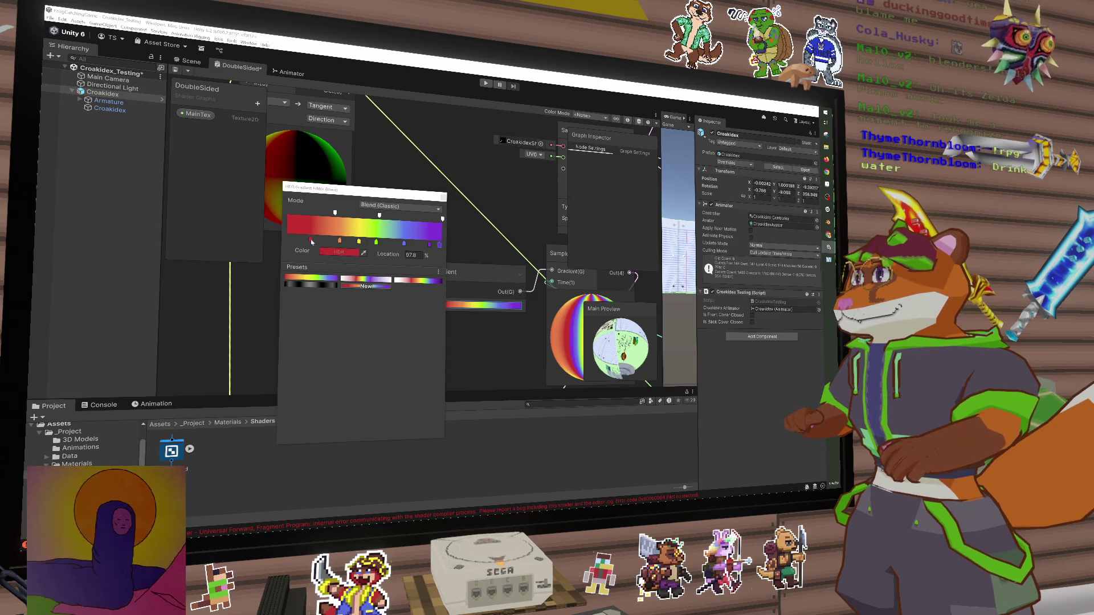
left_click_drag(429, 244, 422, 244)
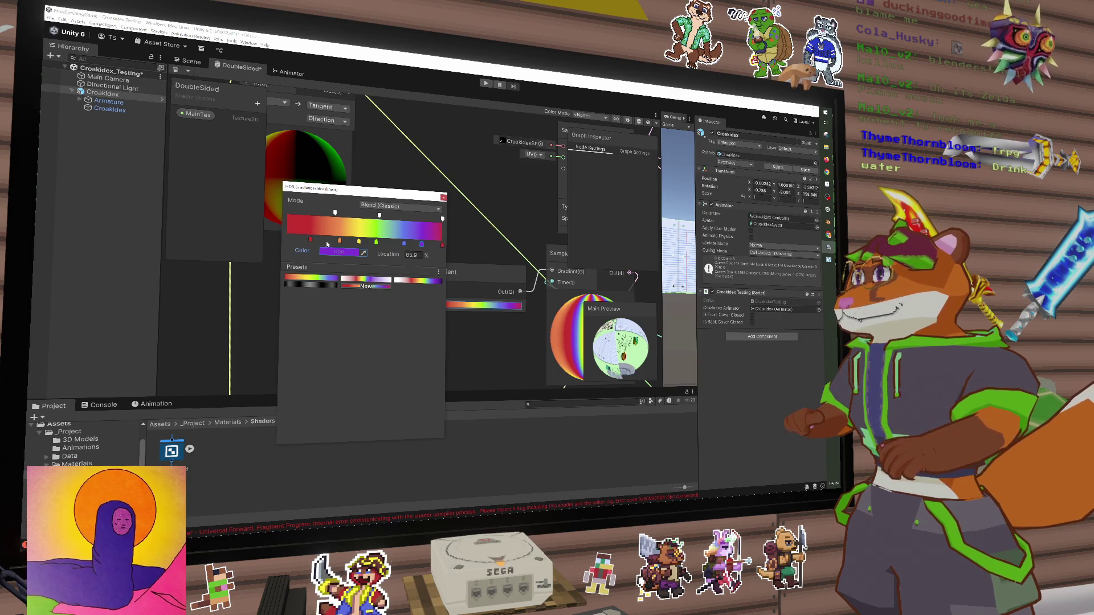
left_click_drag(297, 240, 286, 240)
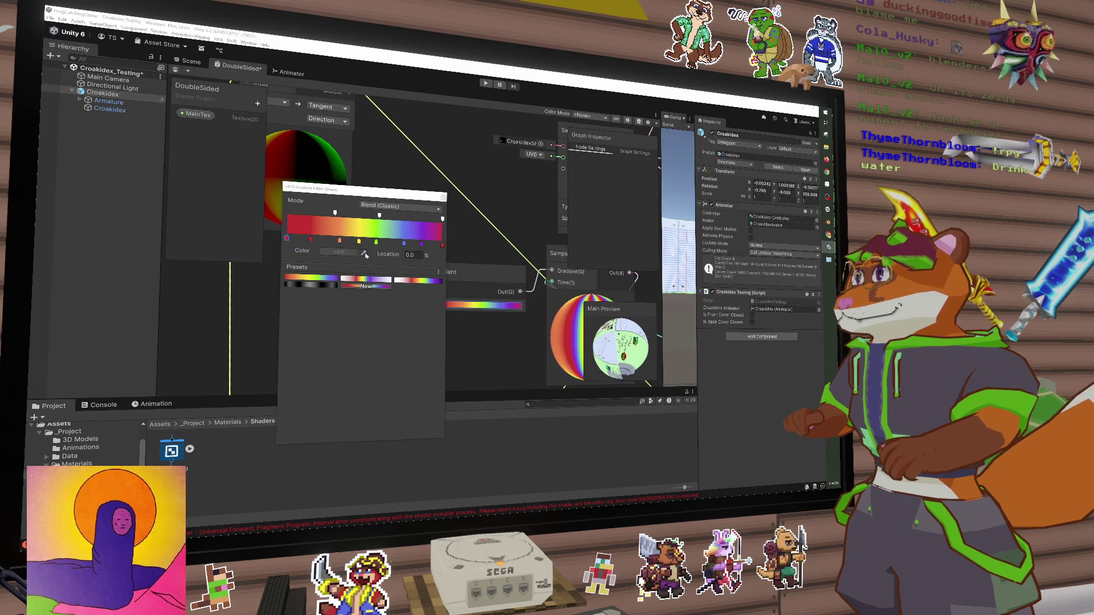
left_click(422, 245)
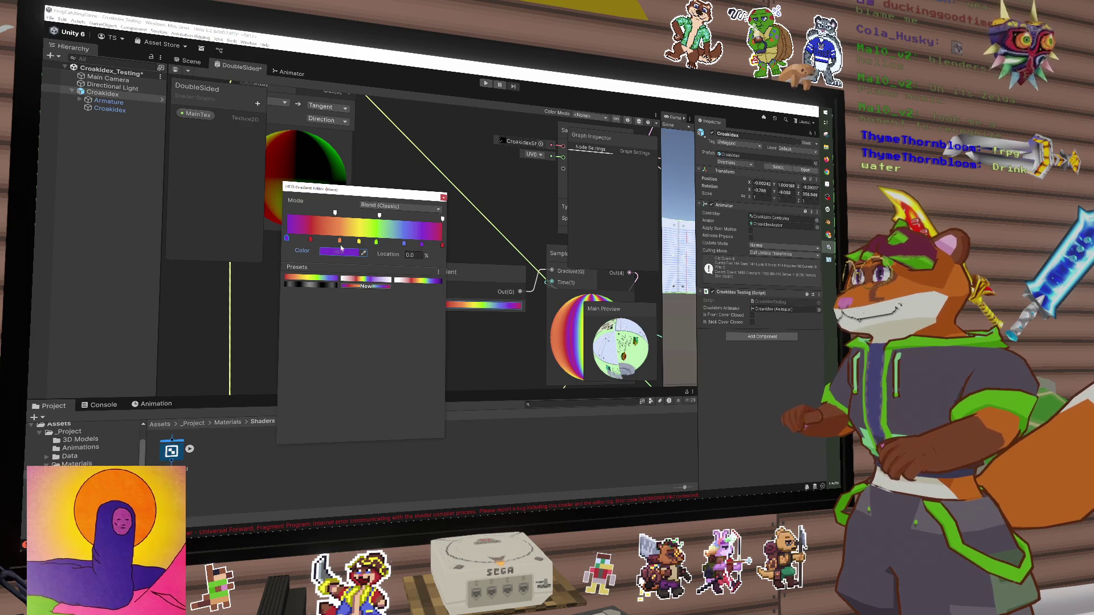
key("Escape")
Remove a colour key, undo it, and nudge the purple key to about 90.9%
left_click(469, 307)
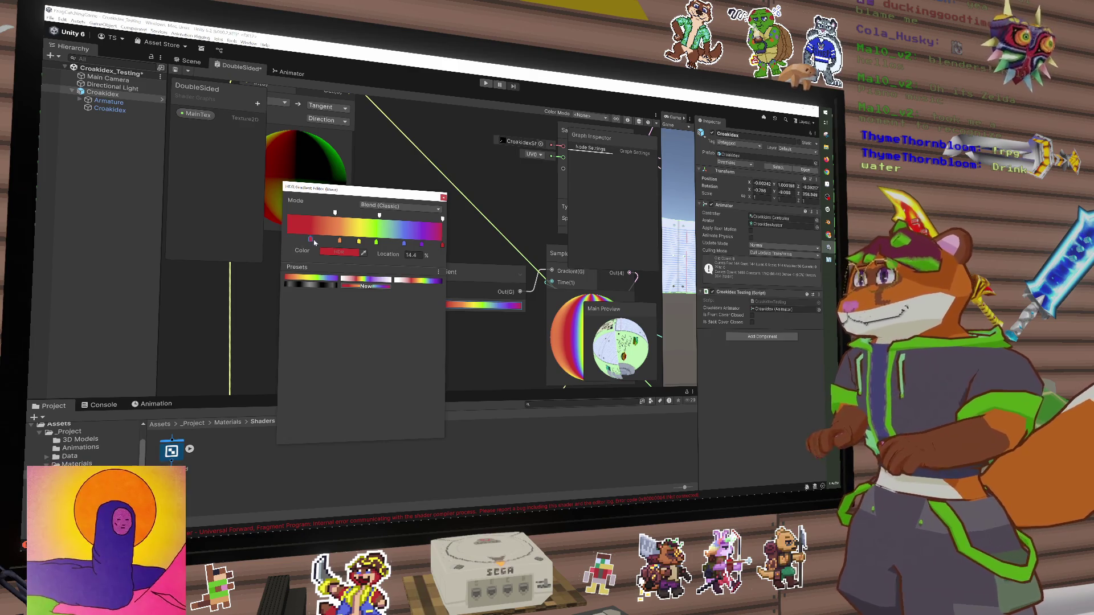
mouse_move(311, 240)
left_mouse_down()
mouse_move(279, 240)
mouse_move(399, 246)
left_mouse_up()
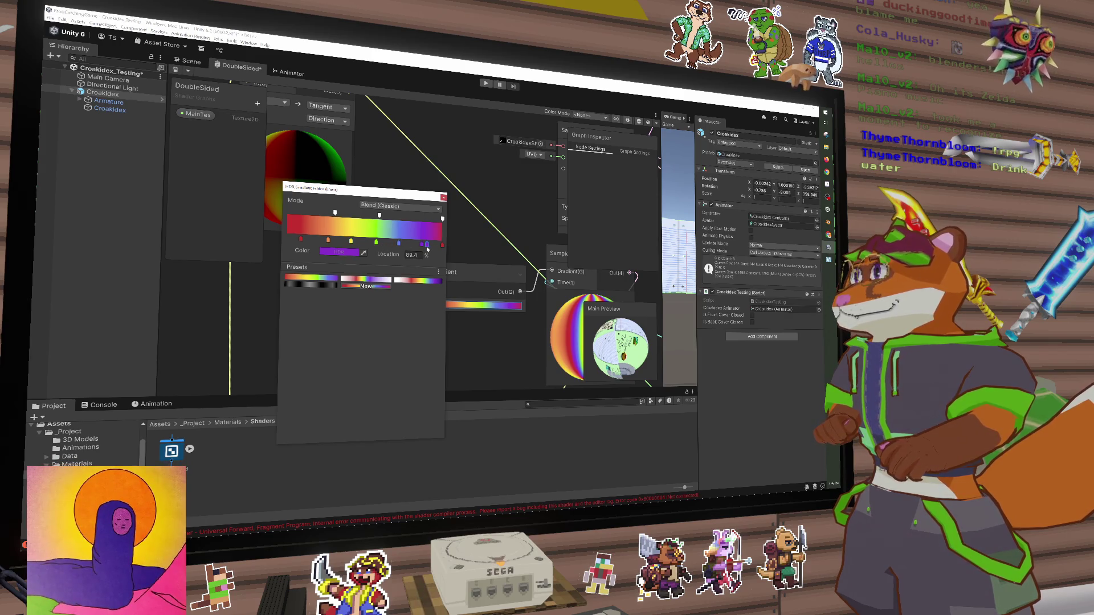
key("ctrl+z")
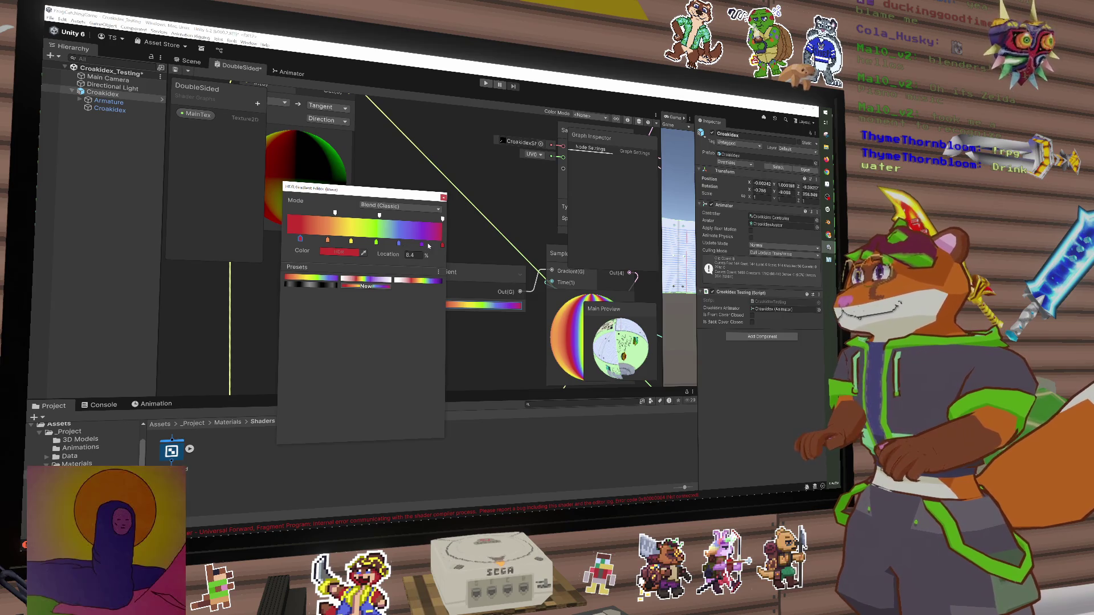
left_click_drag(422, 245, 429, 247)
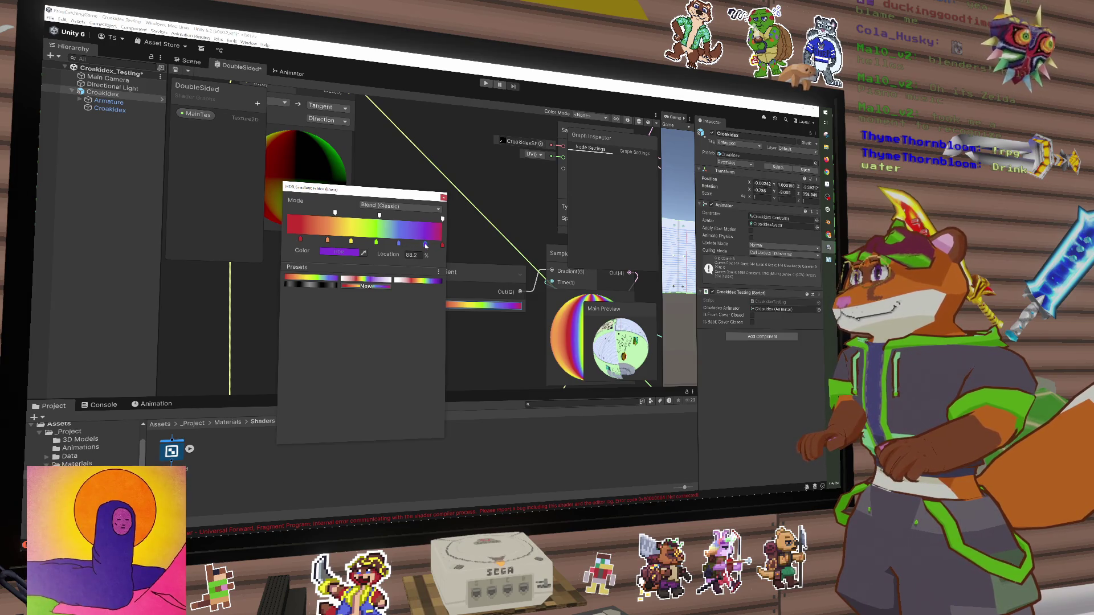
left_click(444, 197)
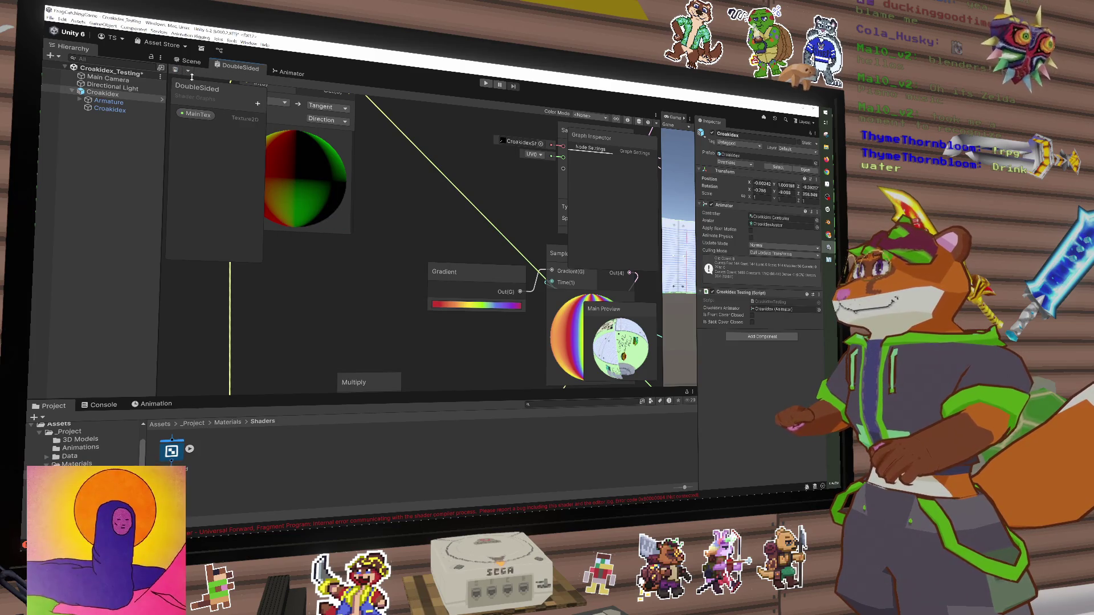
Rotate the Croakidex book in the Scene, then deselect it and orbit and zoom out over the cover
left_click(190, 61)
mouse_move(454, 212)
left_mouse_down()
mouse_move(493, 208)
mouse_move(432, 211)
mouse_move(481, 237)
mouse_move(496, 226)
mouse_move(479, 205)
mouse_move(454, 205)
mouse_move(447, 221)
mouse_move(461, 229)
mouse_move(428, 229)
mouse_move(493, 240)
left_mouse_up()
left_click(656, 245)
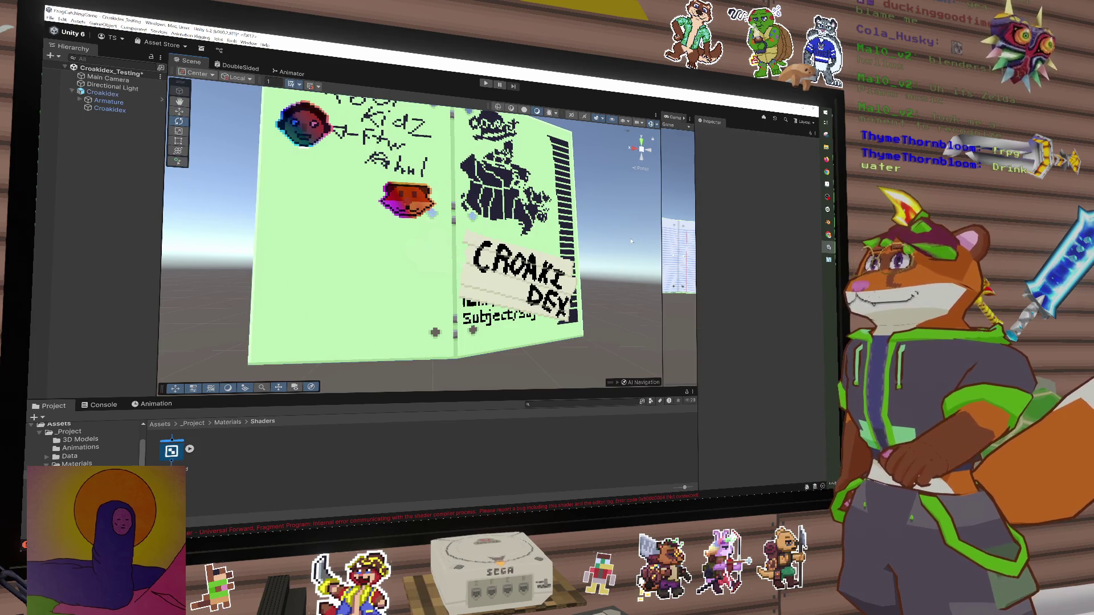
scroll(656, 244, "down", 3)
mouse_move(656, 245)
left_mouse_down()
mouse_move(475, 281)
mouse_move(183, 310)
mouse_move(281, 281)
mouse_move(520, 298)
left_mouse_up()
scroll(403, 284, "down", 2)
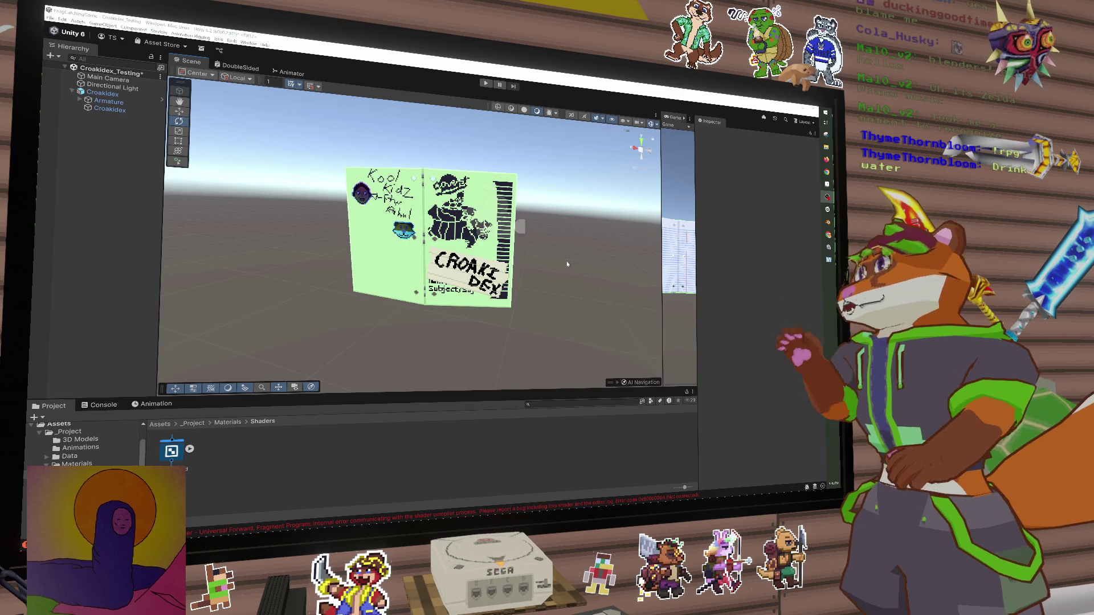
Close the side-panel Game view and reopen it via Window > General > Game as a Scene tab
mouse_move(661, 247)
left_mouse_down()
mouse_move(412, 249)
mouse_move(464, 245)
mouse_move(445, 246)
left_mouse_up()
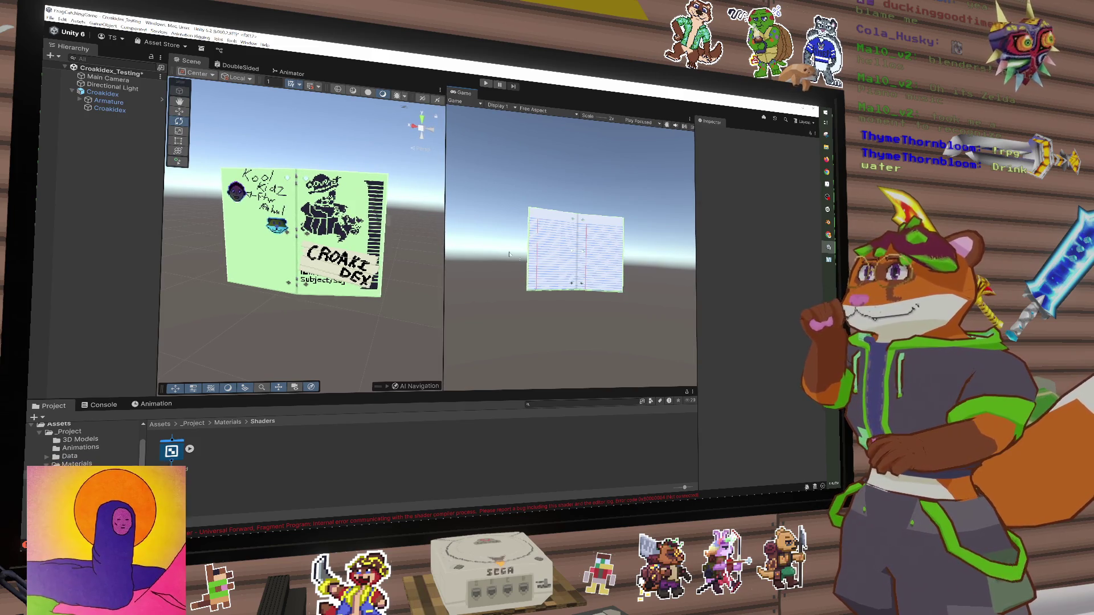
right_click(463, 93)
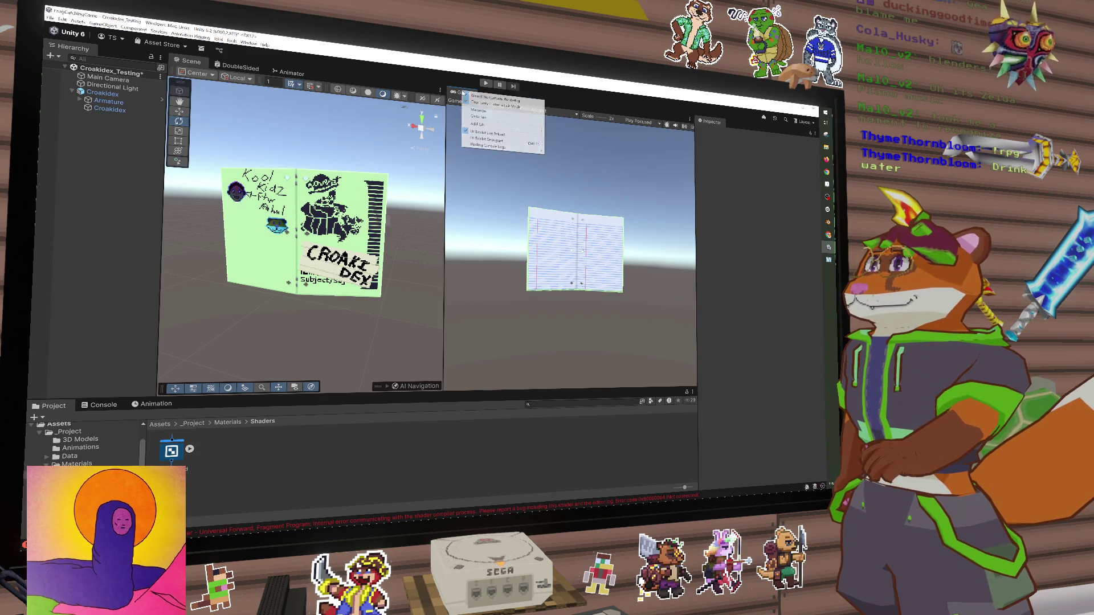
left_click(482, 116)
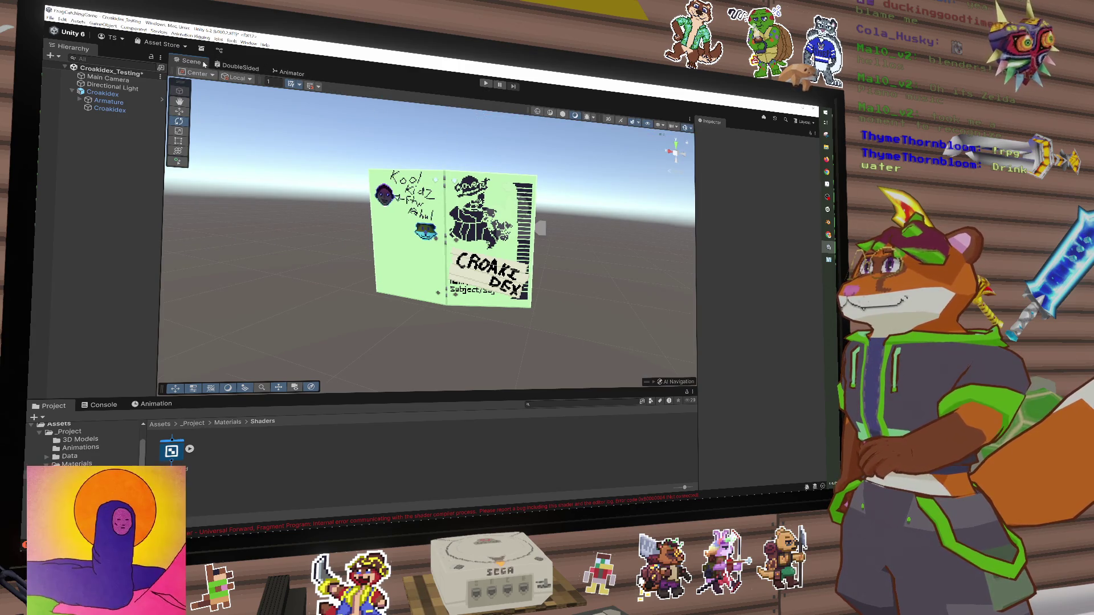
left_click(249, 43)
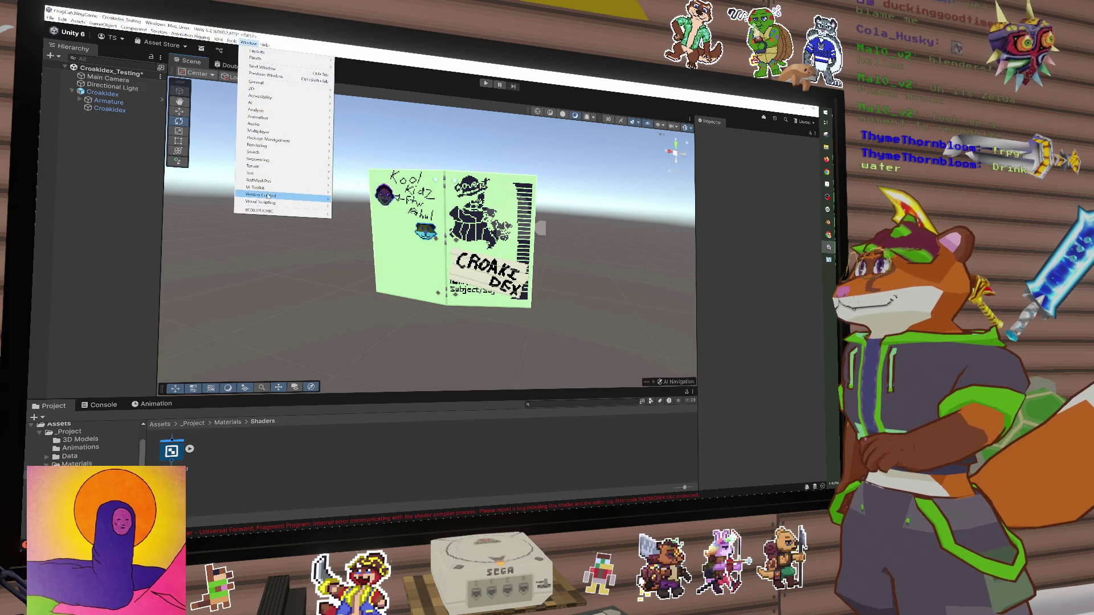
mouse_move(263, 82)
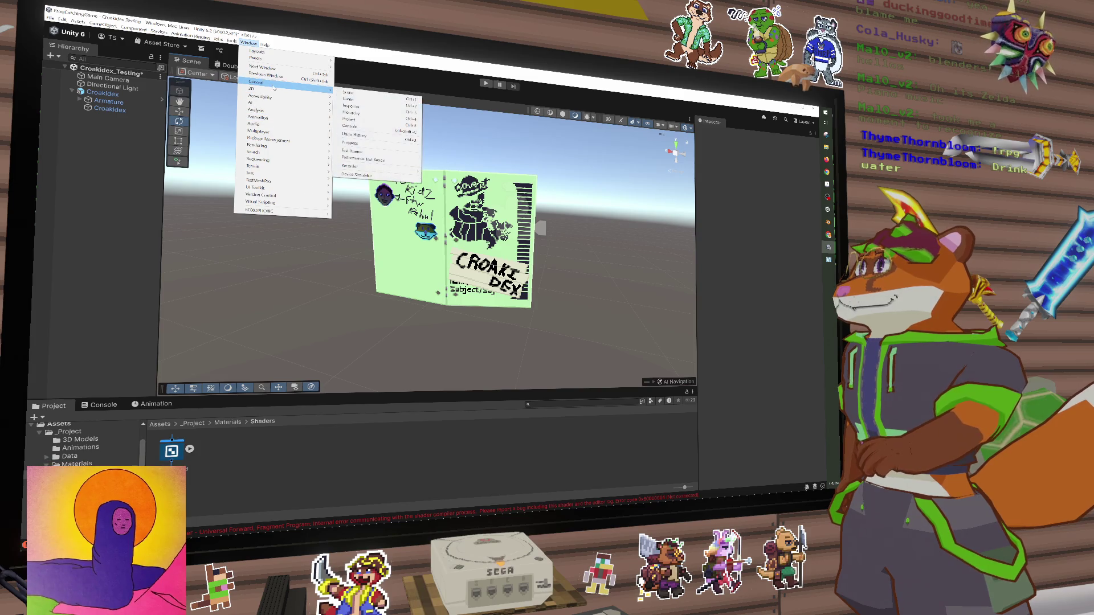
left_click(348, 93)
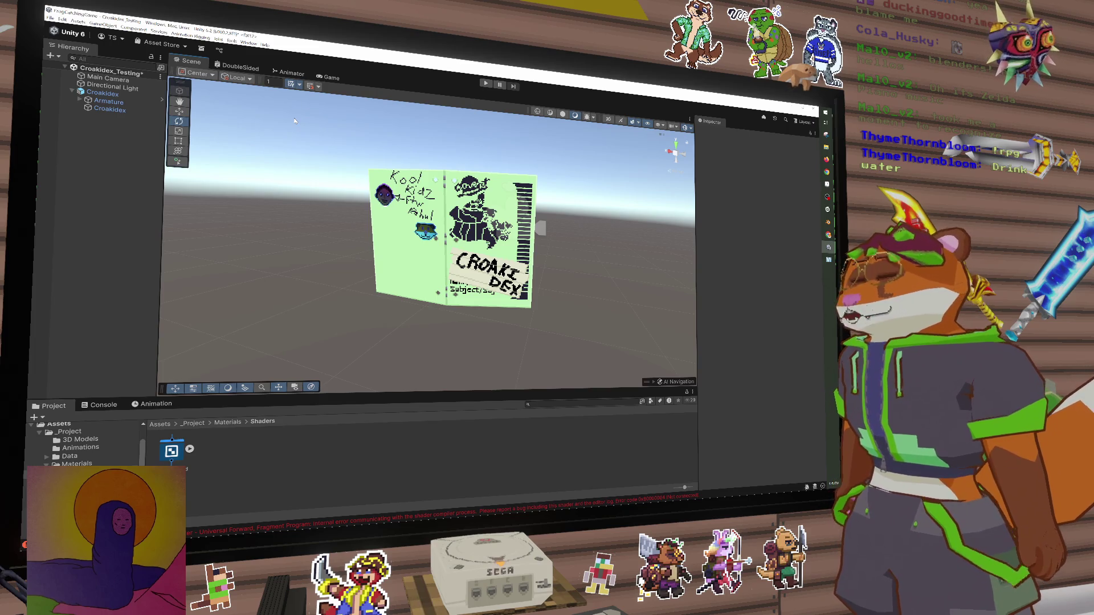
left_click_drag(427, 240, 803, 240)
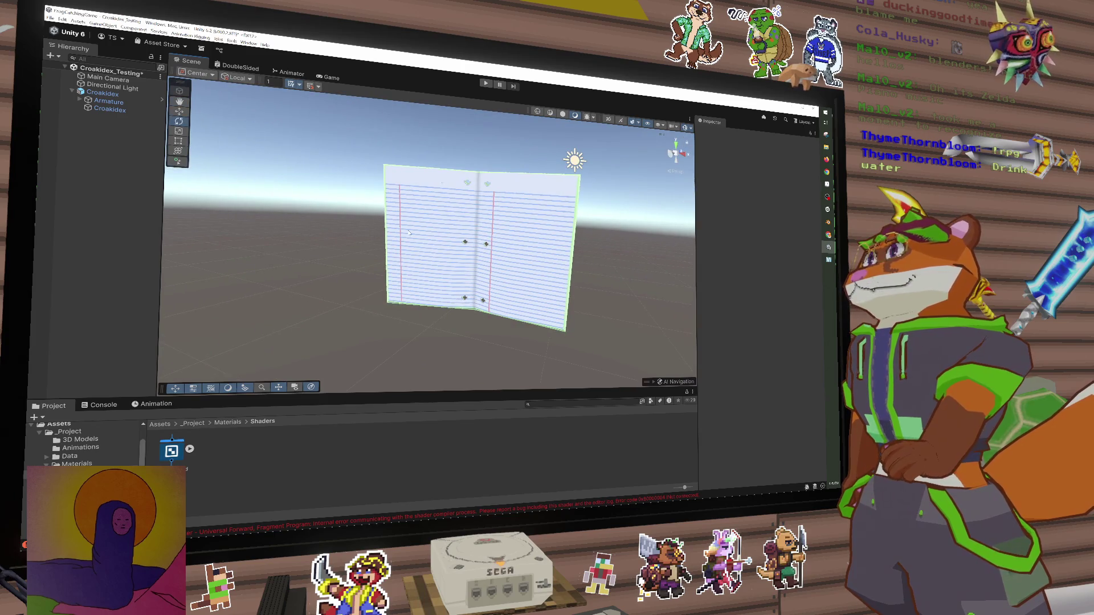
Orbit and zoom around the open book to inspect its lined inner pages
left_click_drag(486, 246, 424, 240)
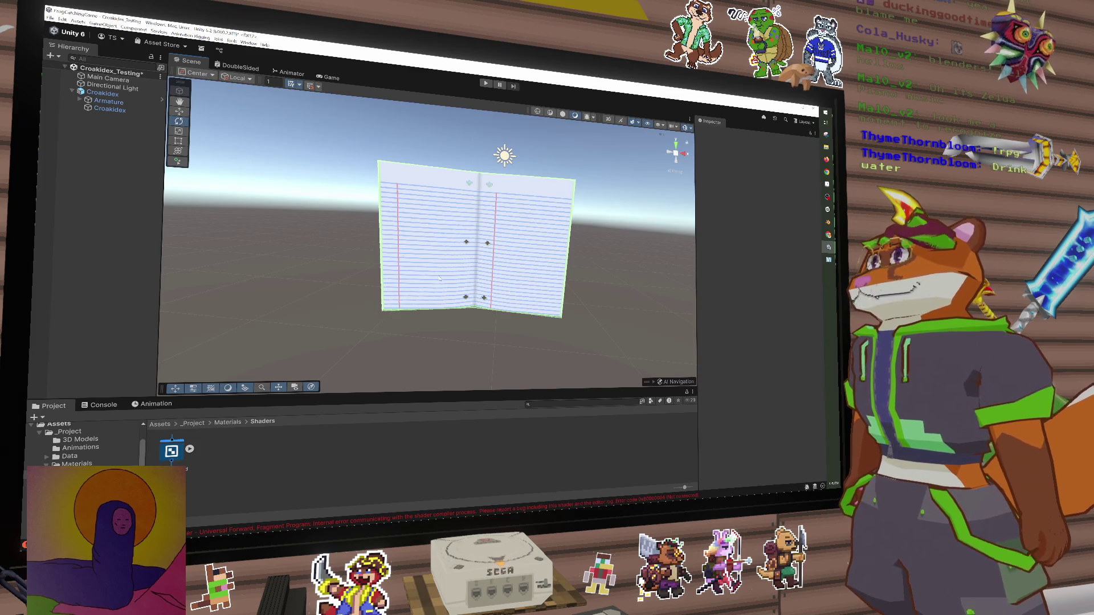
mouse_move(618, 302)
left_mouse_down()
mouse_move(403, 310)
mouse_move(629, 300)
mouse_move(574, 287)
mouse_move(528, 158)
left_mouse_up()
scroll(531, 230, "up", 3)
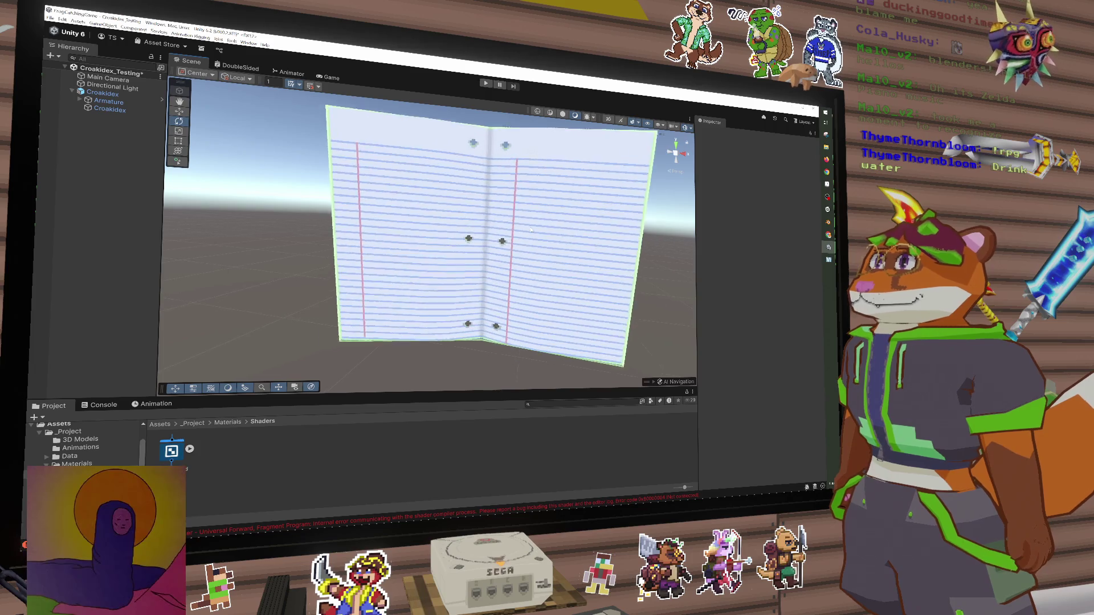
scroll(530, 230, "up", 4)
mouse_move(530, 230)
left_mouse_down()
mouse_move(567, 266)
mouse_move(710, 301)
mouse_move(544, 264)
left_mouse_up()
scroll(544, 264, "down", 5)
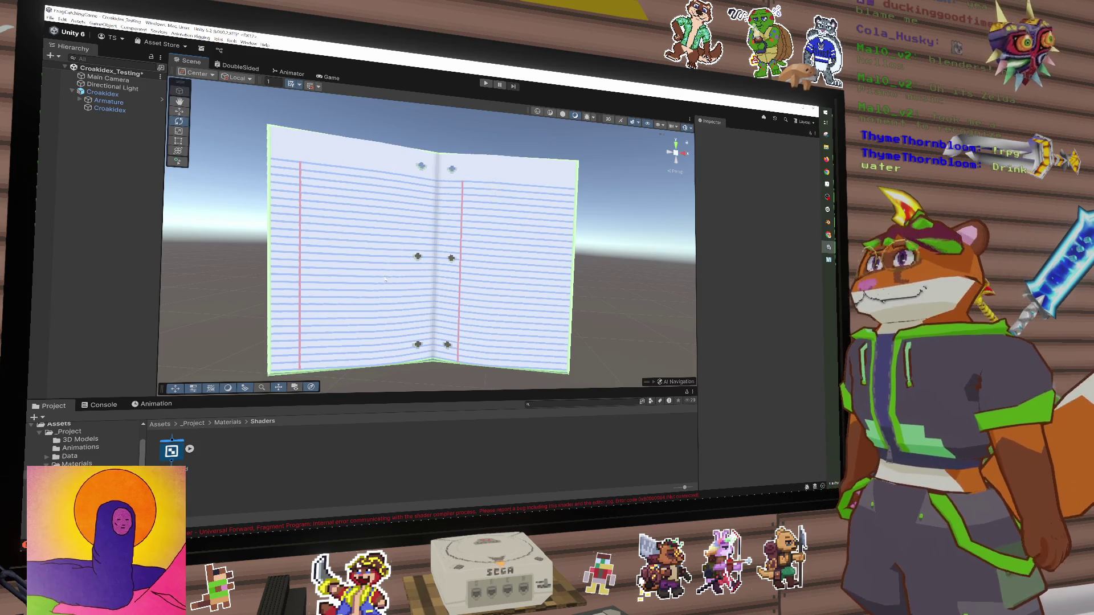
left_click_drag(424, 286, 236, 225)
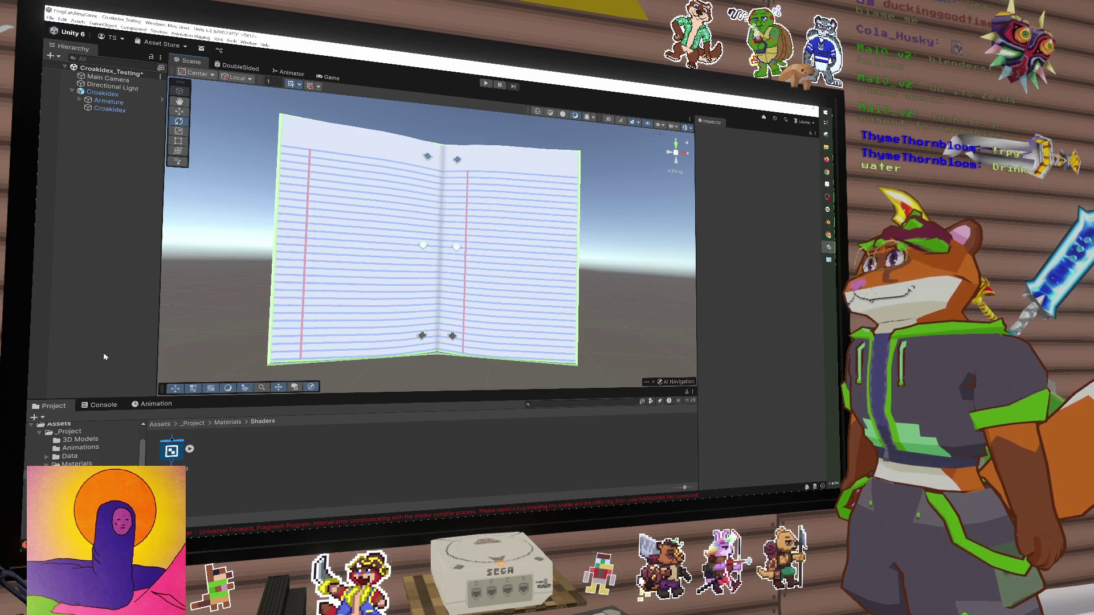
Make the Project panel taller and switch to the Croakidex sheet in Aseprite
left_click_drag(100, 398, 100, 327)
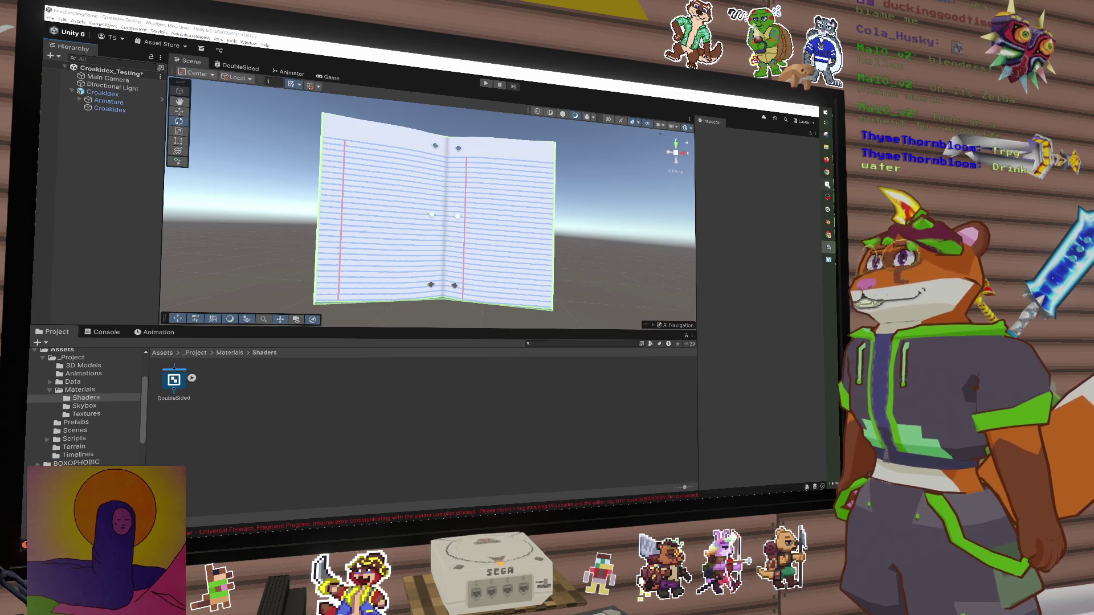
left_click(827, 184)
scroll(609, 210, "up", 1)
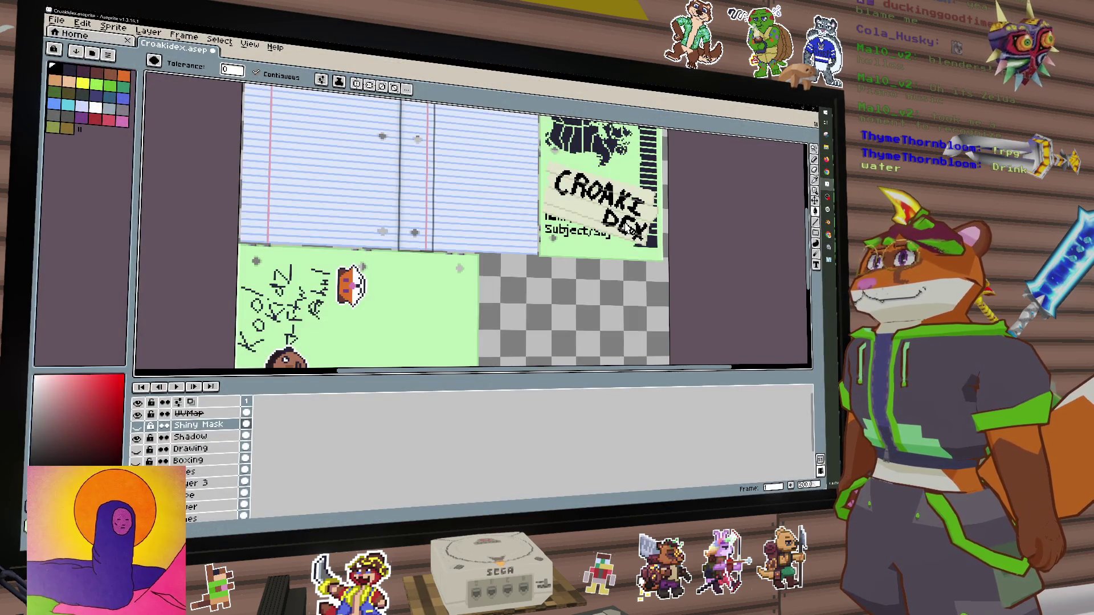
Switch to Rectangular Marquee and show the Boxing layer's panel frames as the active layer
scroll(590, 231, "up", 3)
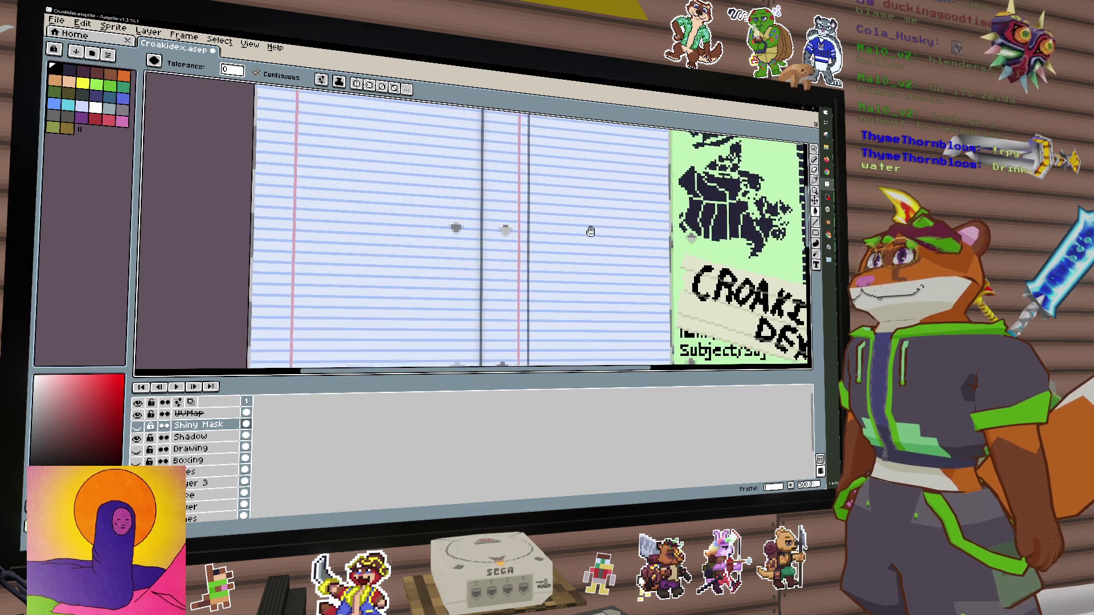
scroll(590, 231, "down", 3)
key("m")
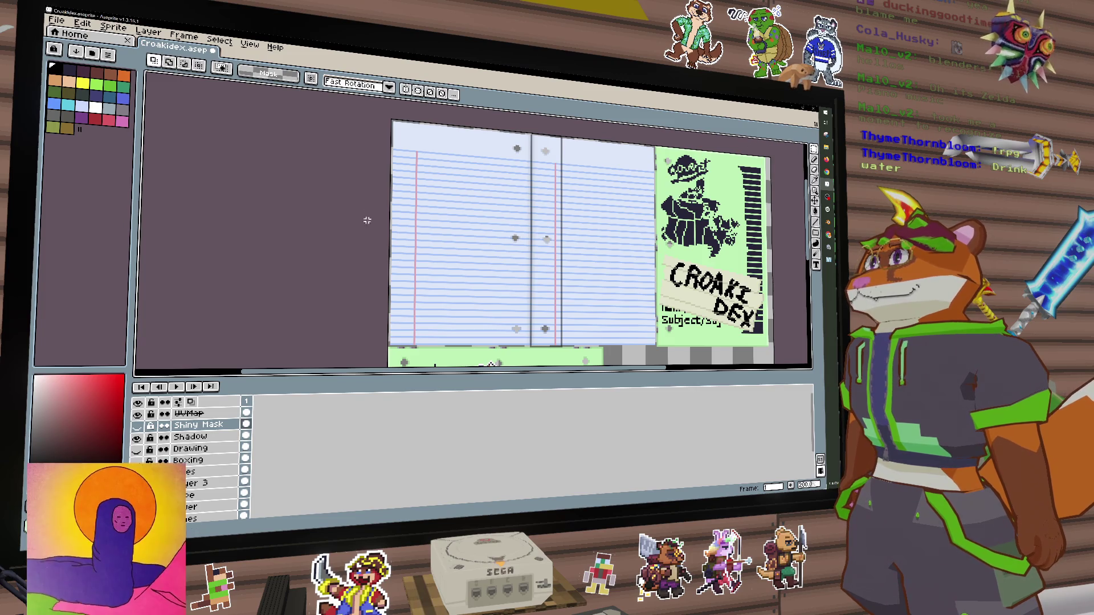
scroll(190, 485, "down", 1)
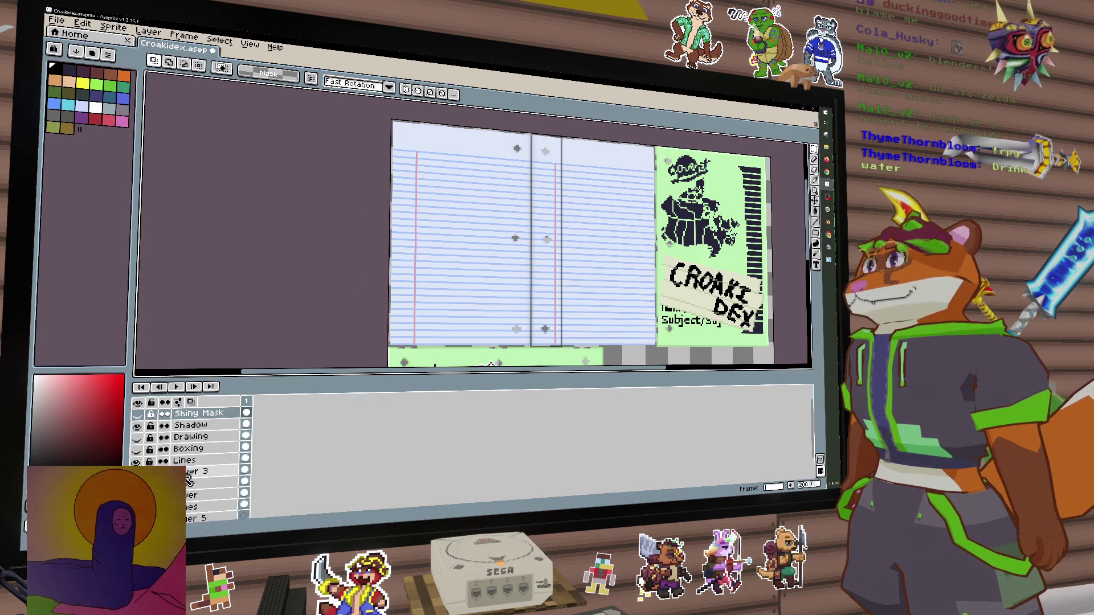
scroll(151, 456, "down", 1)
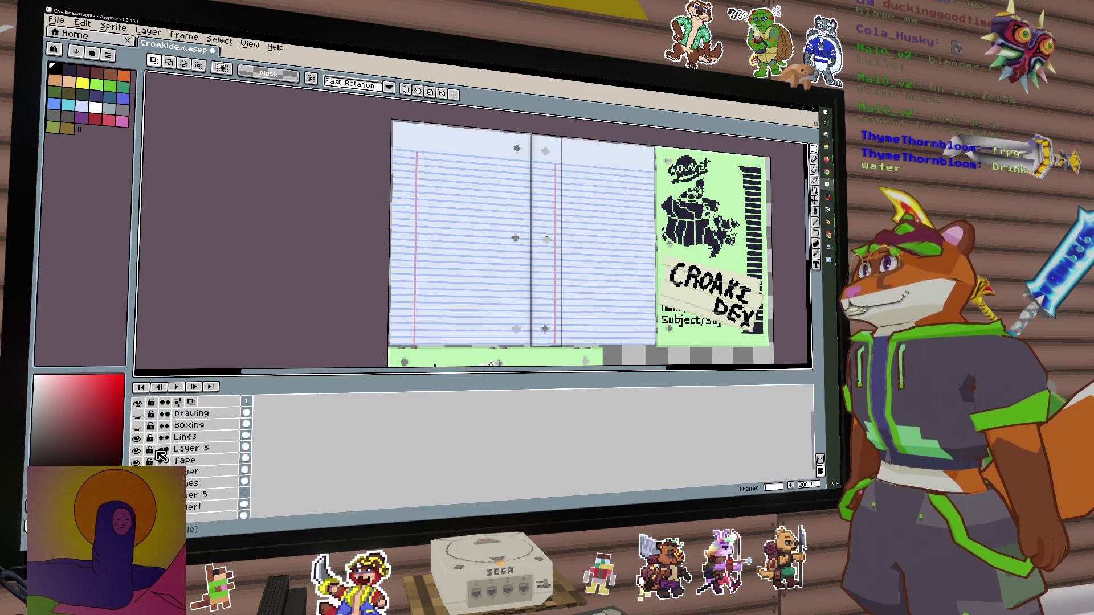
left_click(136, 438)
left_click(181, 438)
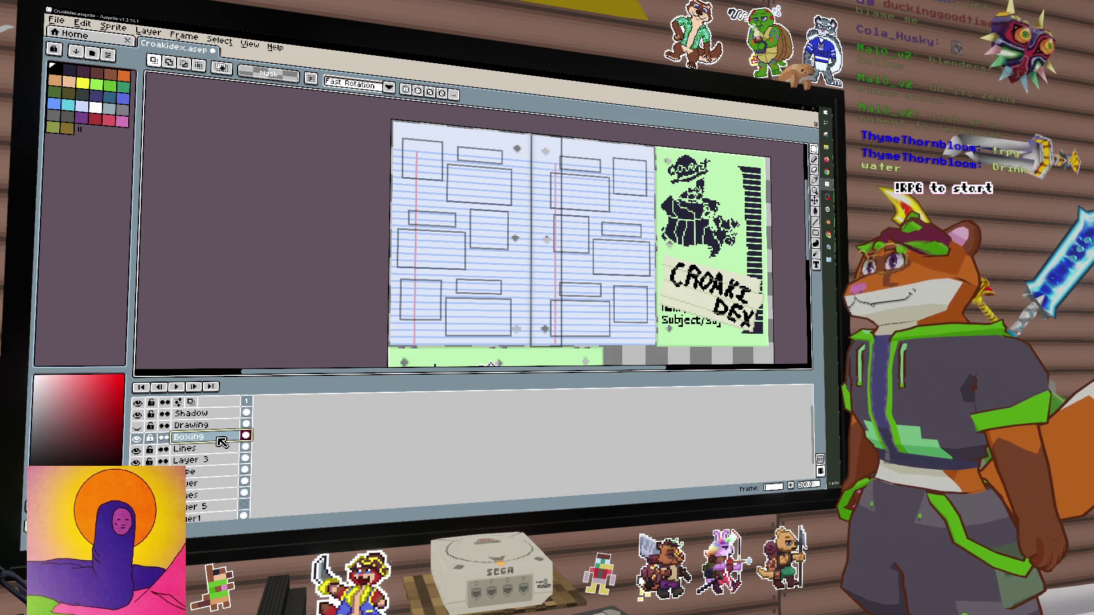
Swap Boxing for the Drawing layer, then toggle Shadow and Drawing until the canvas is solid black
left_click(139, 438)
left_click(139, 427)
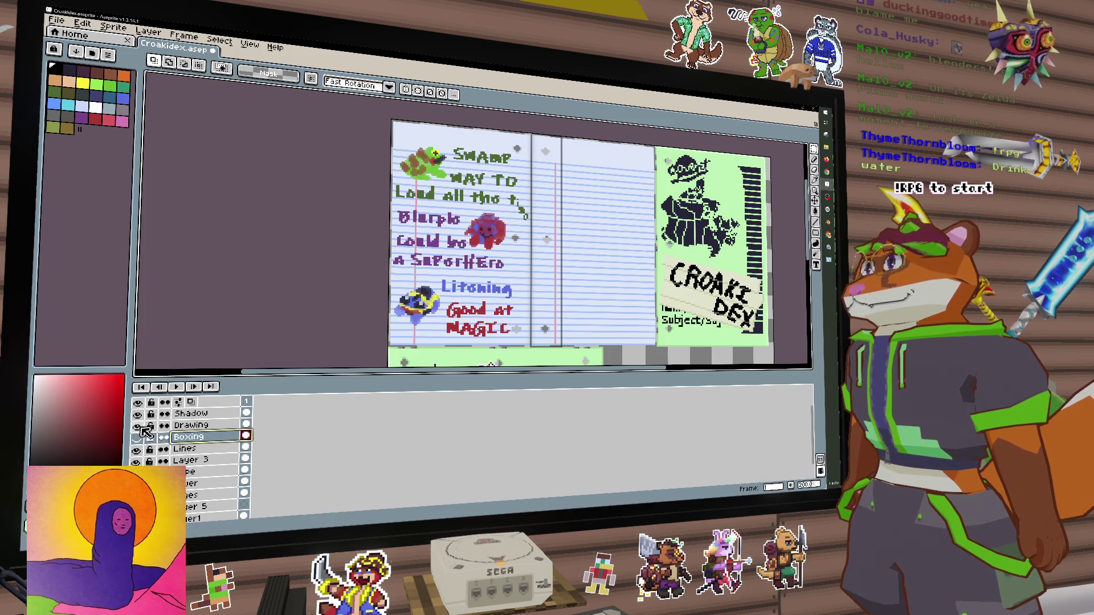
left_click(194, 425)
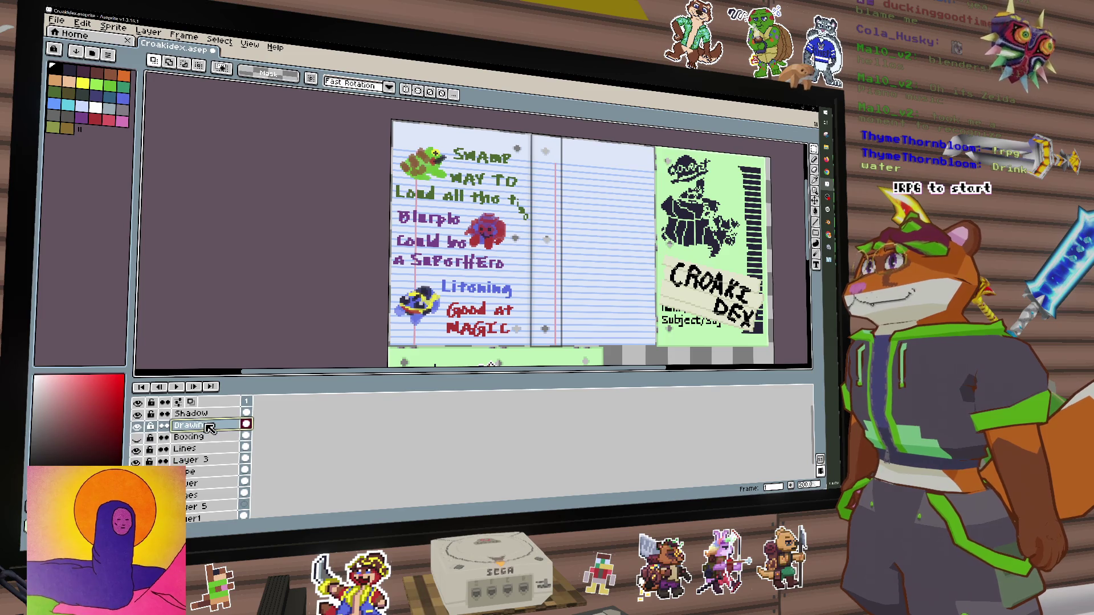
scroll(445, 344, "up", 1)
scroll(445, 343, "down", 1)
mouse_move(442, 349)
left_mouse_down()
mouse_move(442, 361)
mouse_move(442, 346)
left_mouse_up()
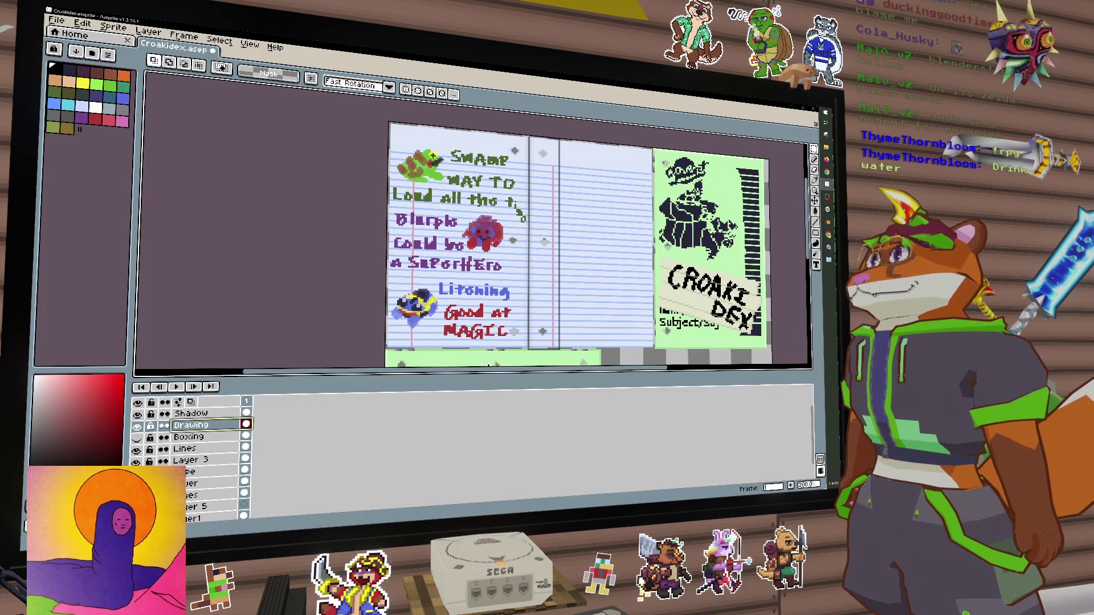
left_click(138, 414)
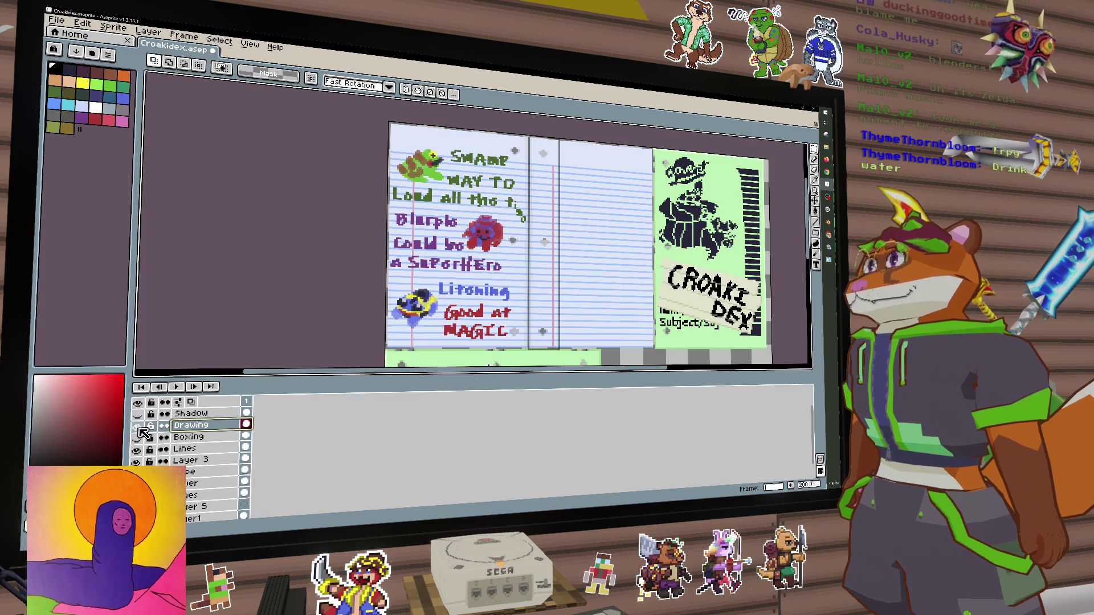
left_click(138, 425)
left_click(138, 414)
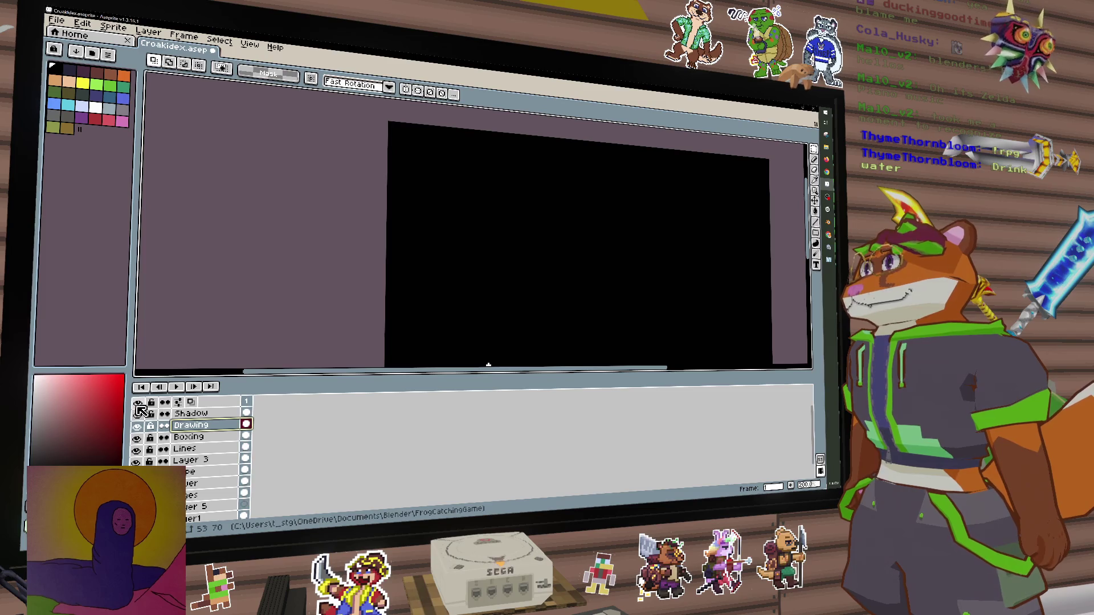
Hide every layer except Drawing so only the creature notes show
scroll(142, 436, "up", 2)
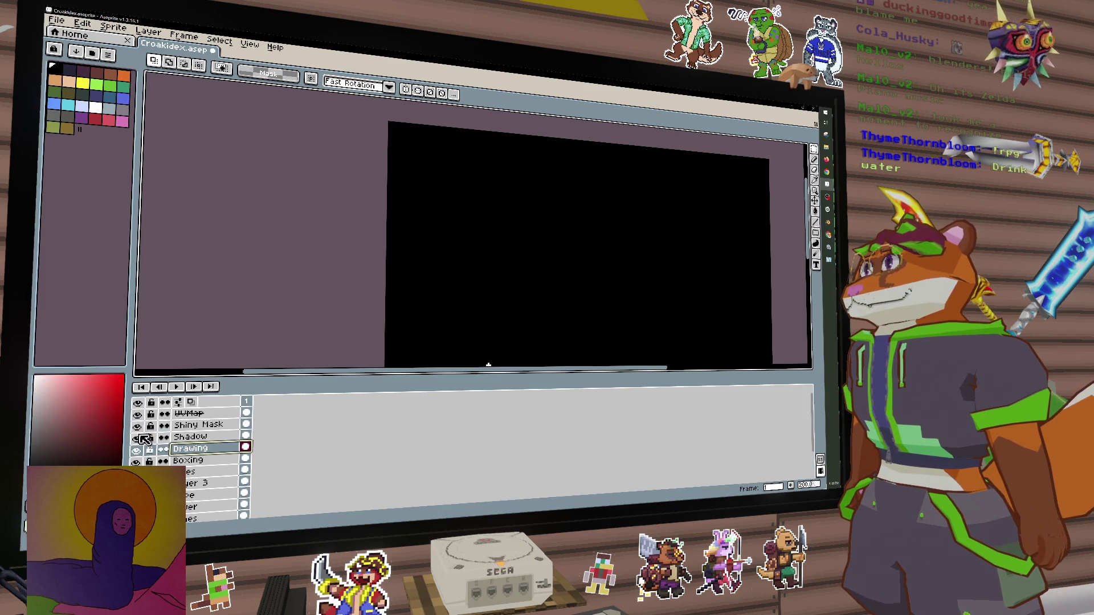
left_click(137, 403)
left_click(137, 451)
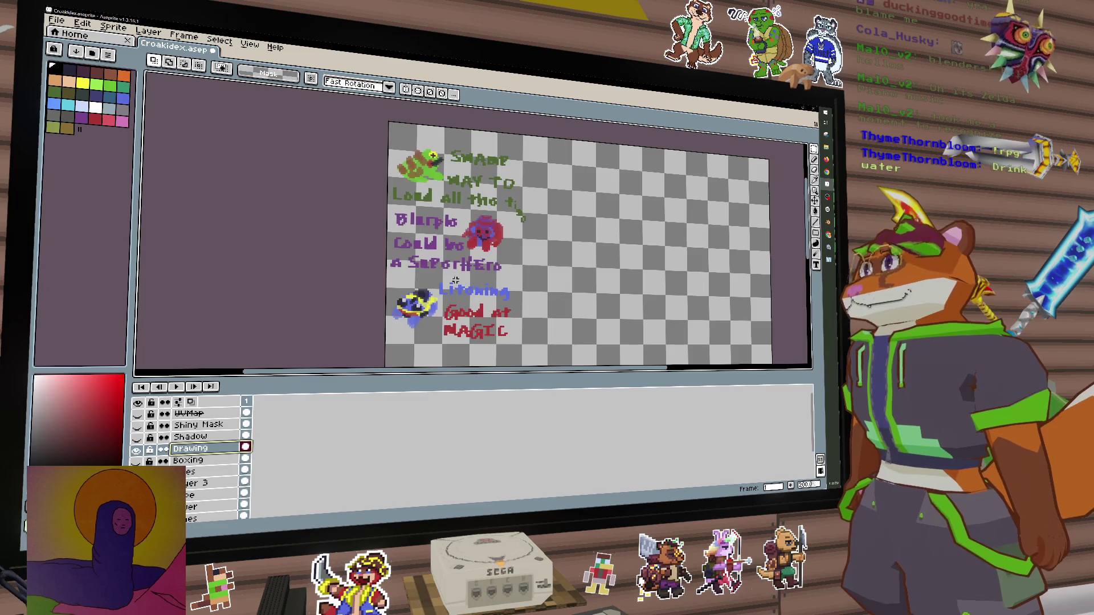
Marquee-select the green frog at top-left, then make Shiny Mask the active layer
scroll(413, 151, "up", 1)
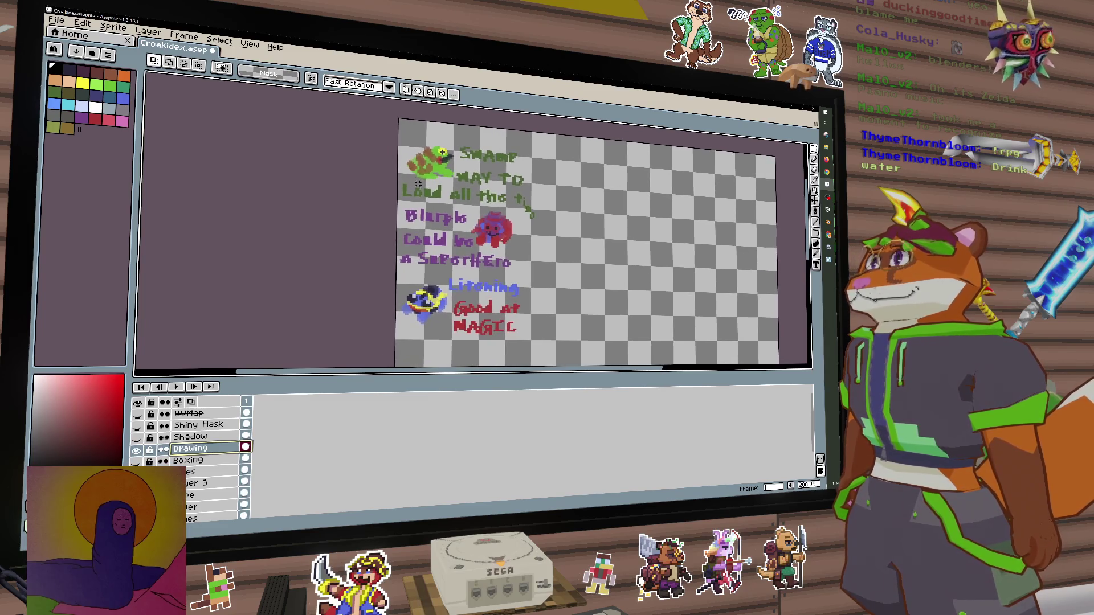
scroll(413, 151, "up", 1)
mouse_move(387, 116)
left_mouse_down()
mouse_move(494, 223)
mouse_move(497, 214)
left_mouse_up()
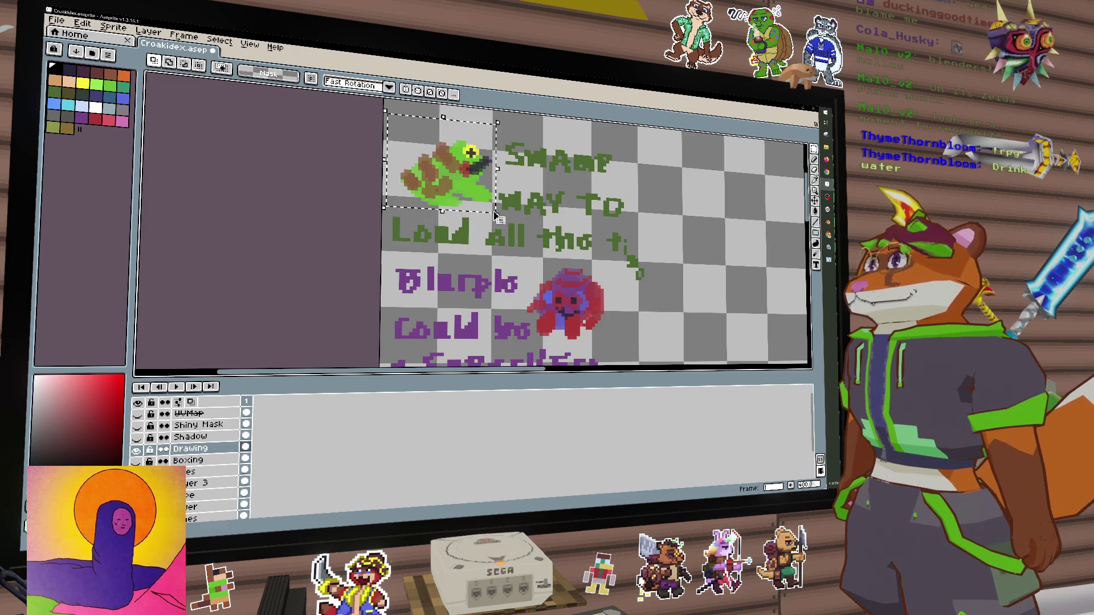
left_click(198, 425)
scroll(382, 312, "down", 3)
scroll(382, 312, "up", 3)
scroll(382, 313, "down", 2)
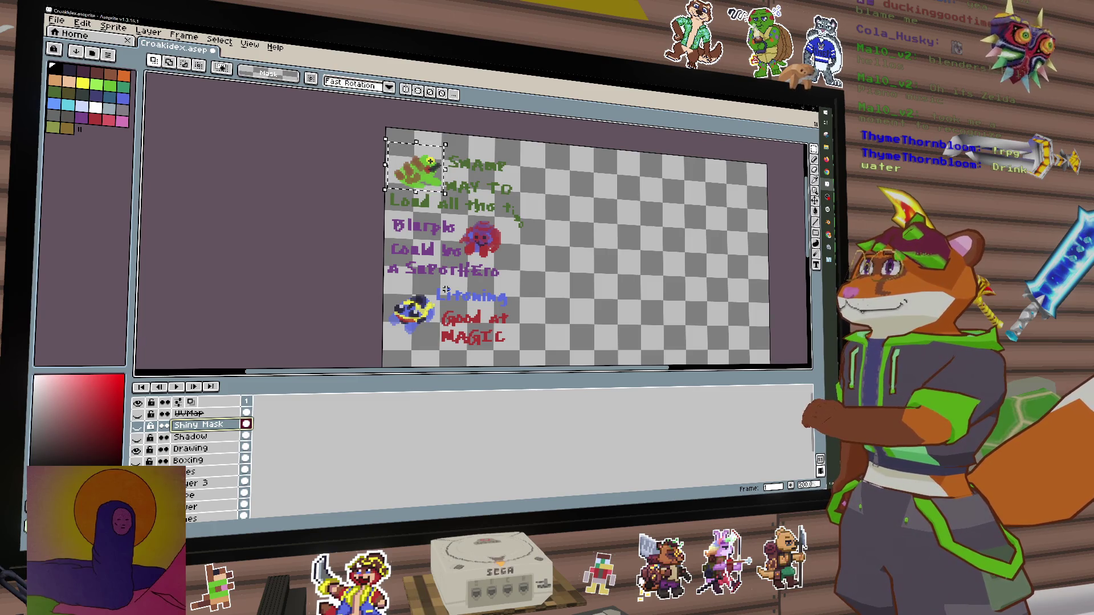
left_click_drag(578, 234, 522, 208)
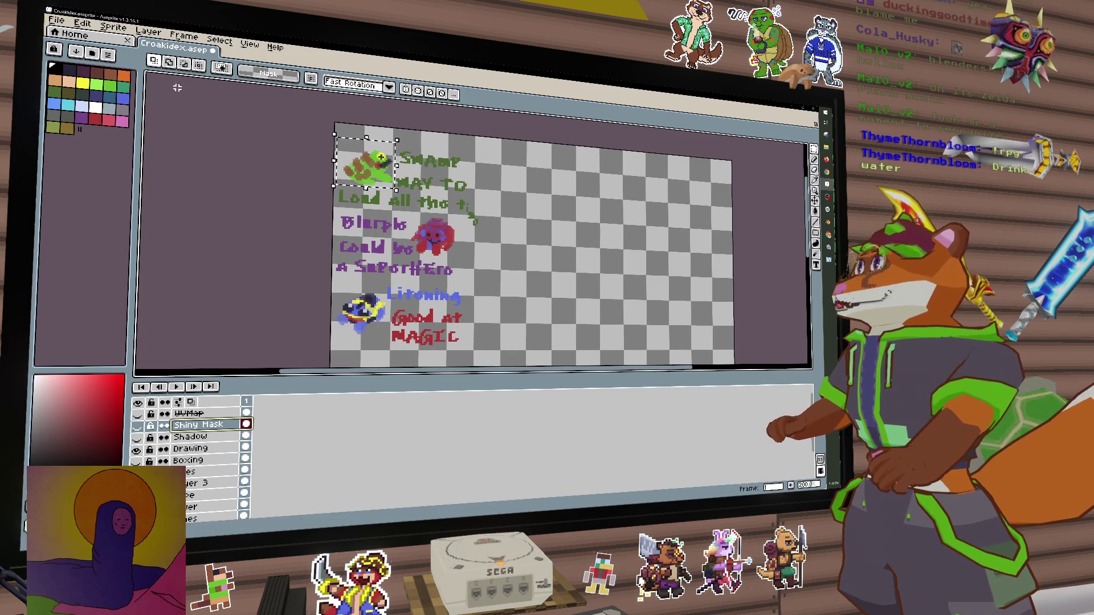
left_click(56, 21)
left_click(66, 33)
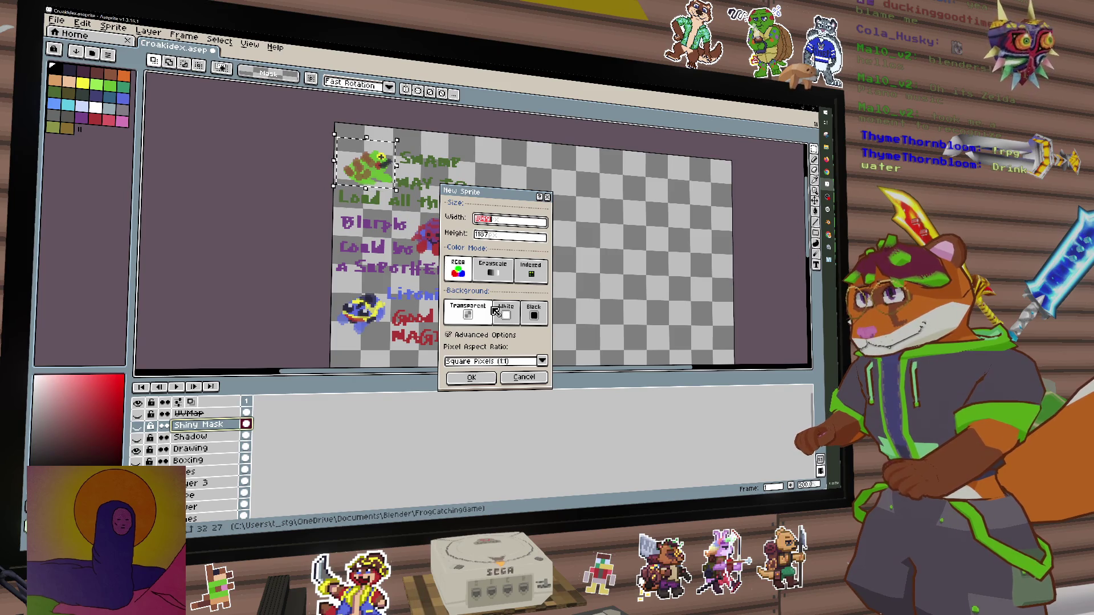
key("Tab")
type("1")
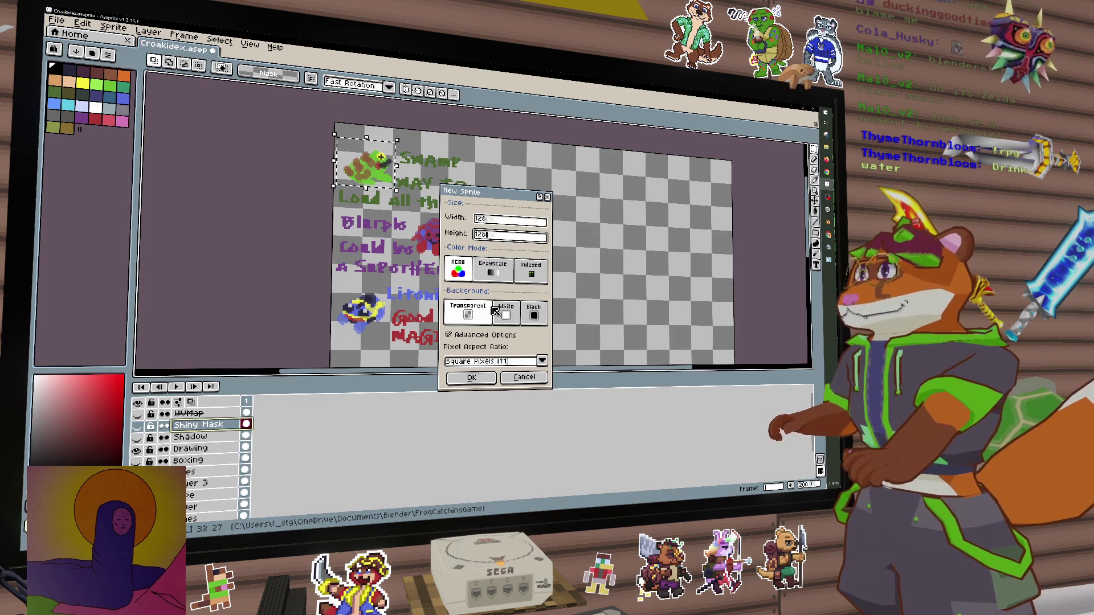
key("Return")
scroll(456, 171, "up", 4)
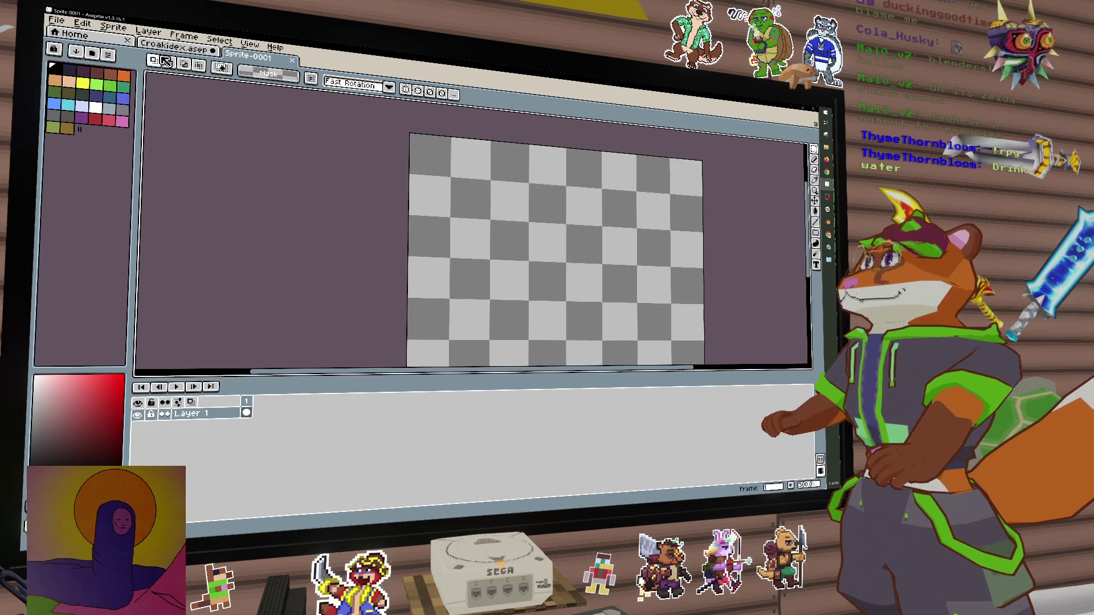
left_click(171, 49)
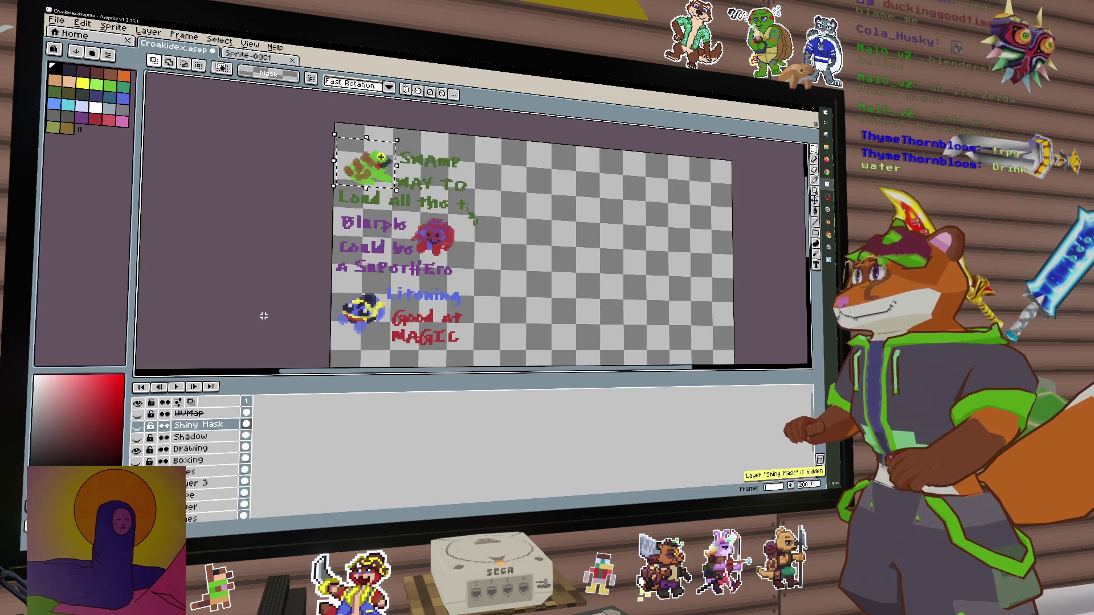
left_click(191, 448)
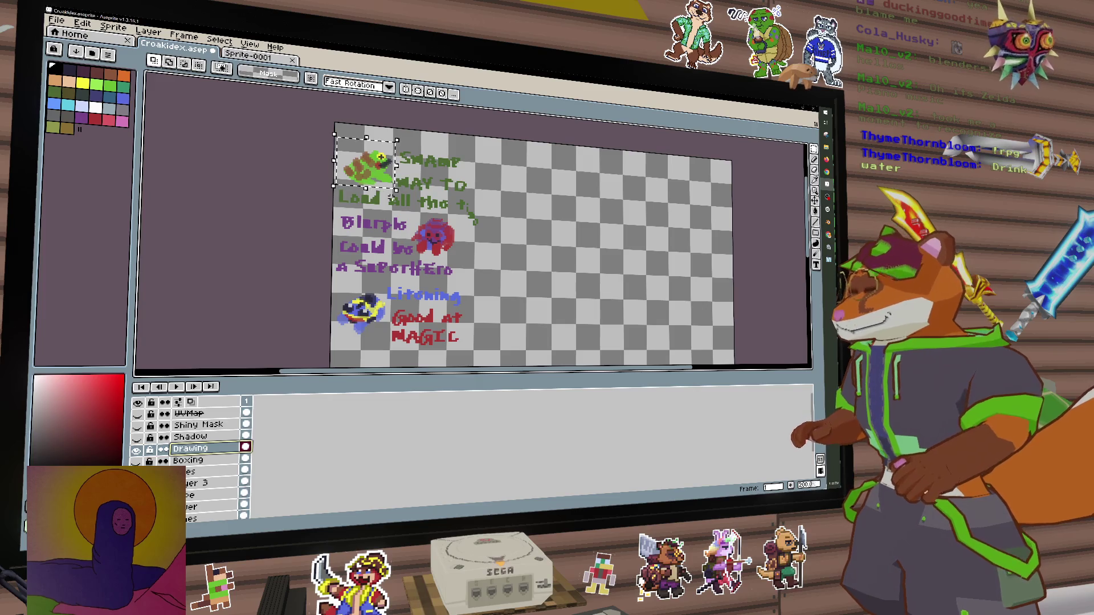
left_click(259, 57)
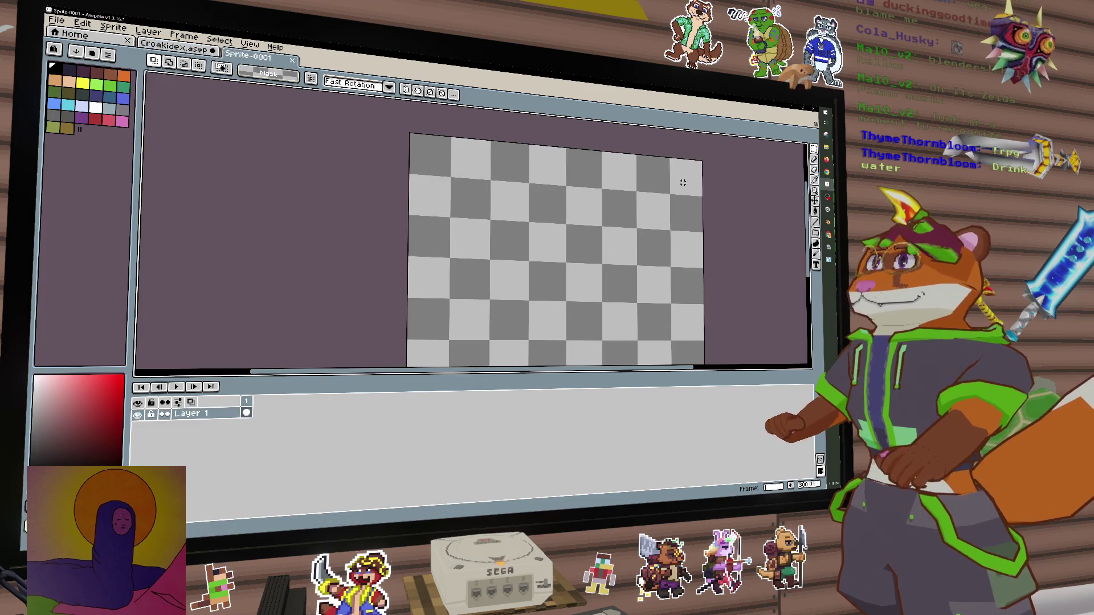
key("ctrl+v")
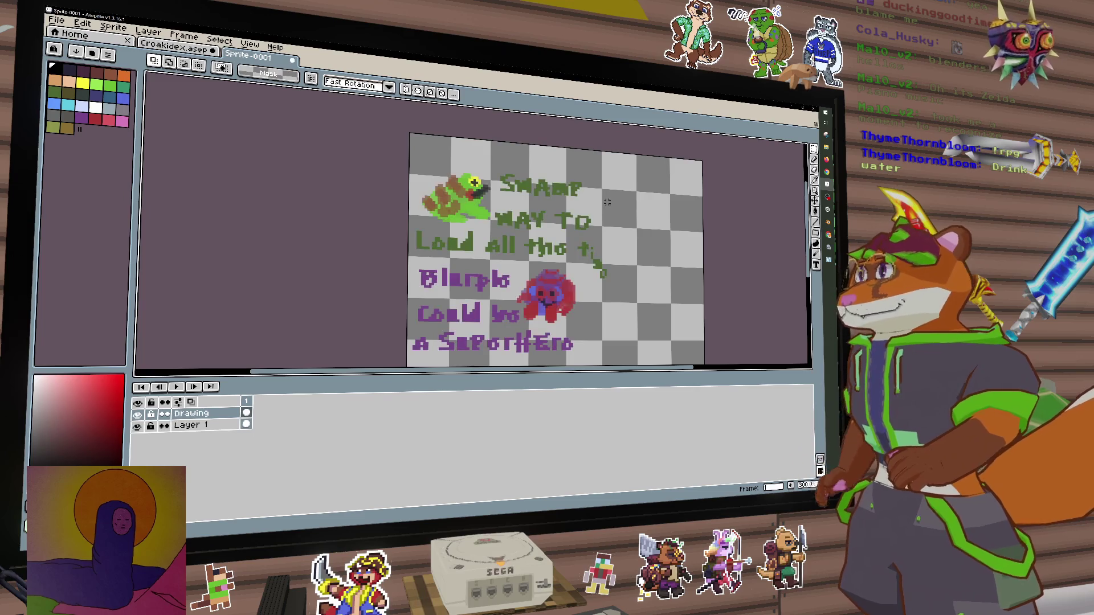
key("ctrl+z")
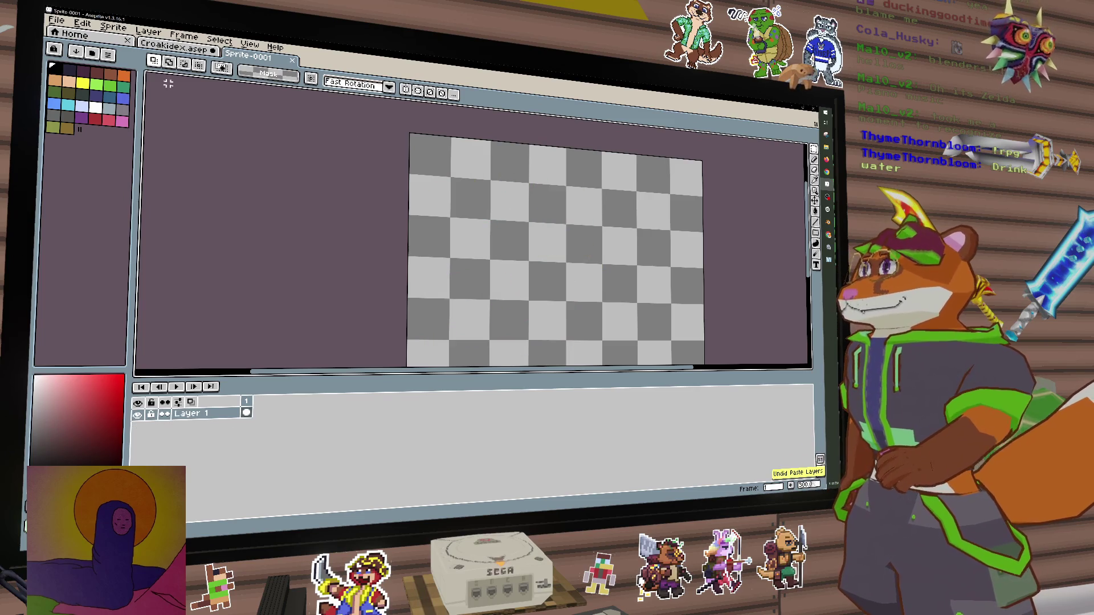
left_click(293, 60)
left_click(56, 20)
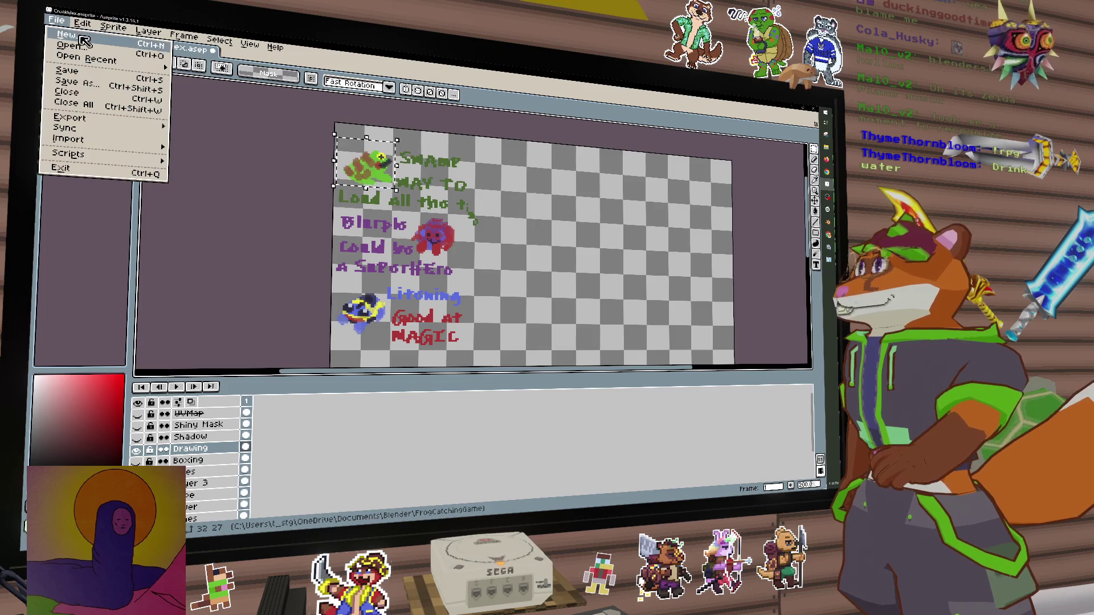
Create a new 128×128 sprite, undoing an accidental paste of the copied layers
left_click(87, 43)
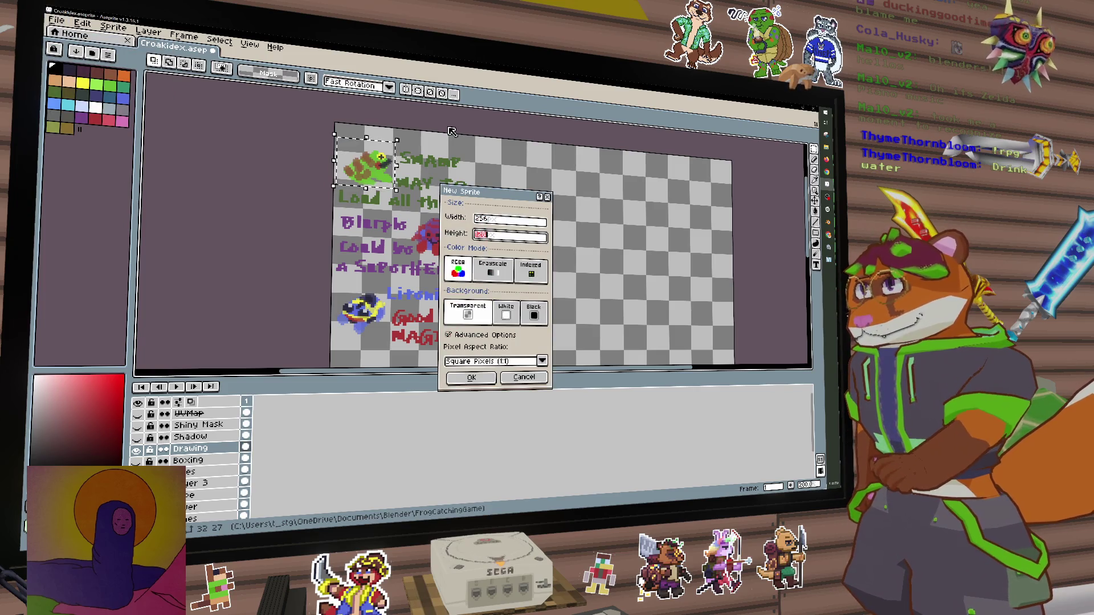
type("25")
key("Return")
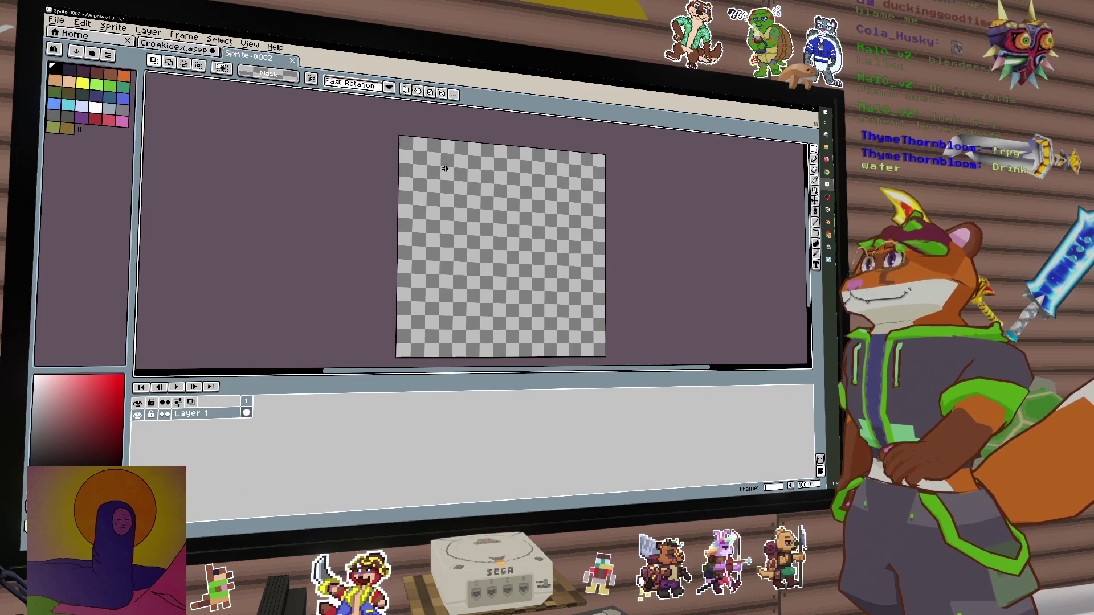
key("ctrl+v")
key("ctrl+z")
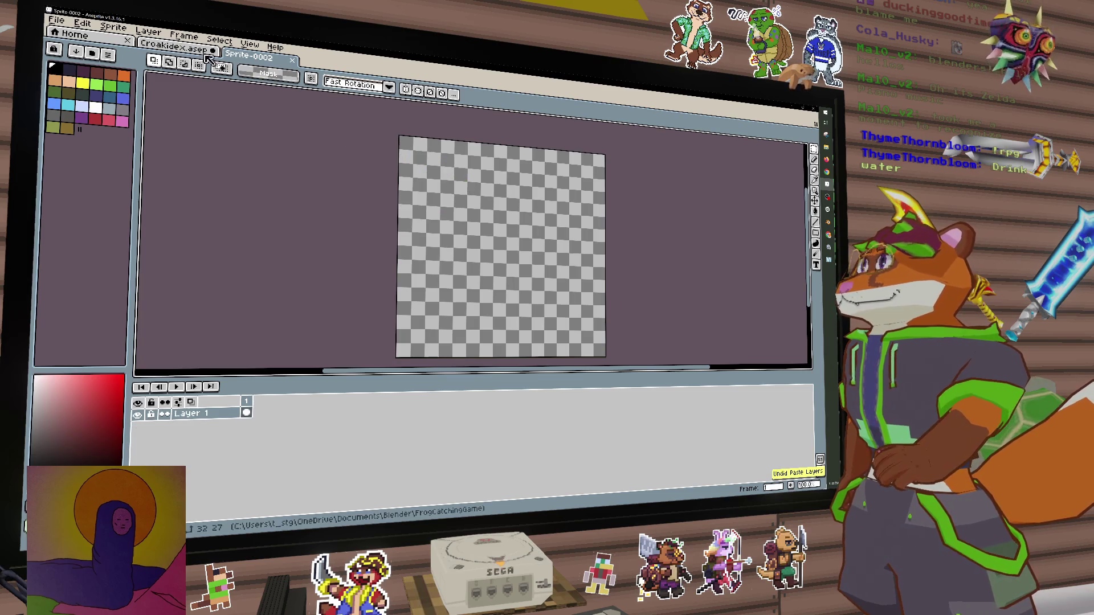
Copy the swamp frog from the Croakidex sheet into the new sprite's top-left corner
left_click(201, 53)
left_click_drag(341, 138, 396, 186)
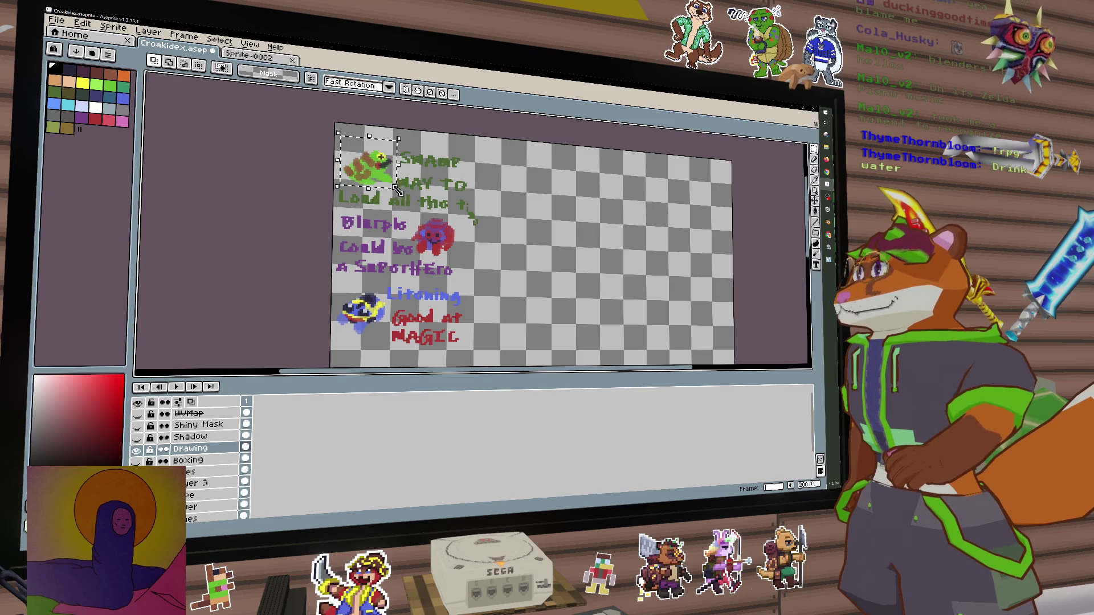
left_click(257, 59)
key("ctrl+v")
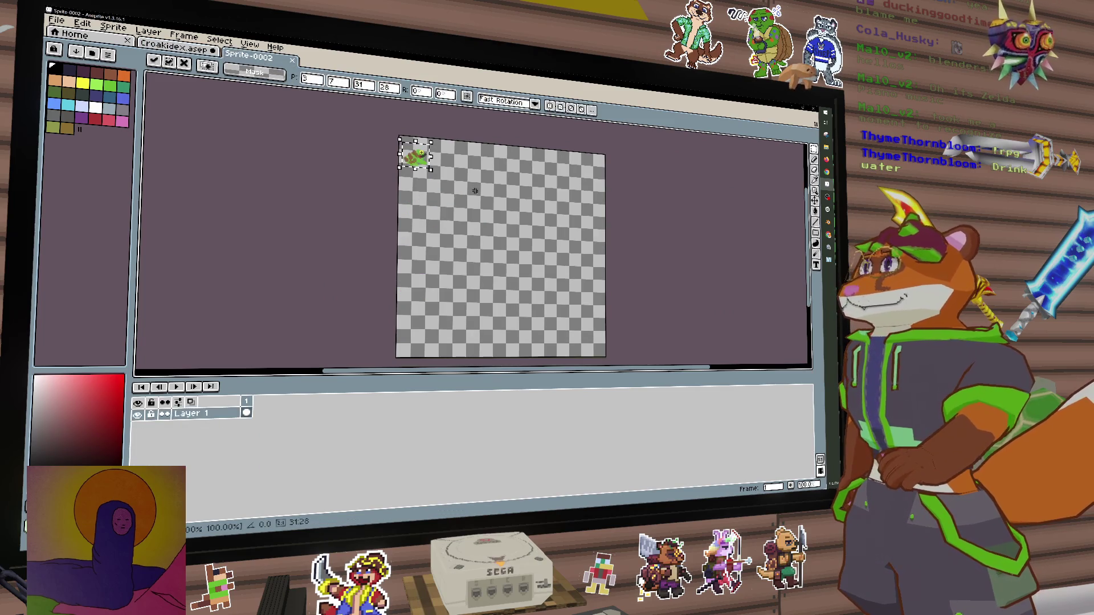
scroll(437, 245, "up", 3)
left_click_drag(438, 245, 430, 229)
key("Return")
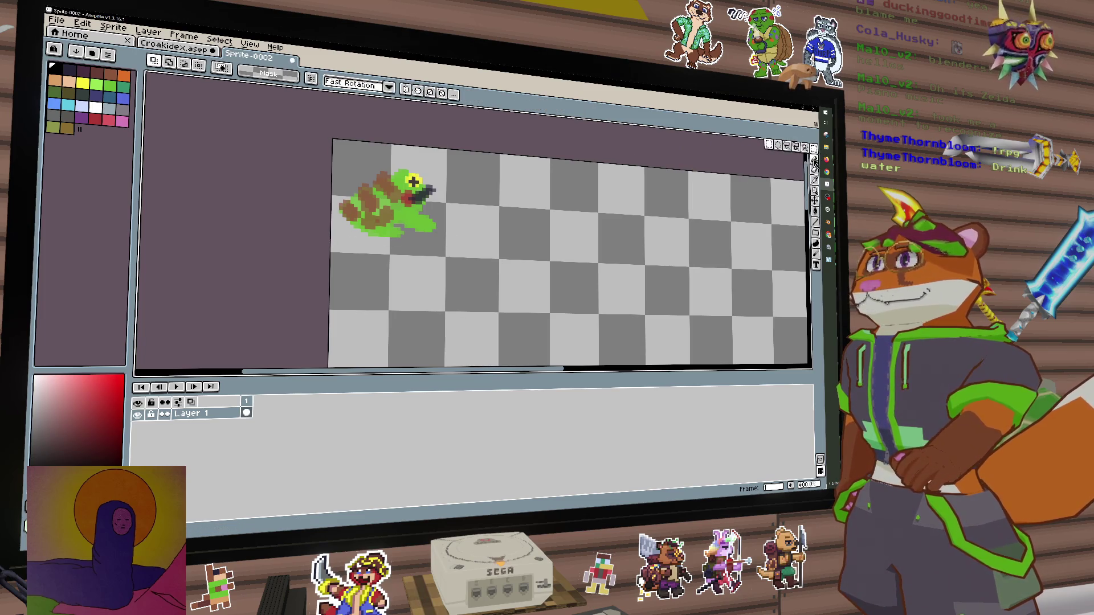
Add a layer beneath the frog and draw a black 1-pixel pencil line on it
left_click(815, 160)
key("minus")
key("minus")
key("minus")
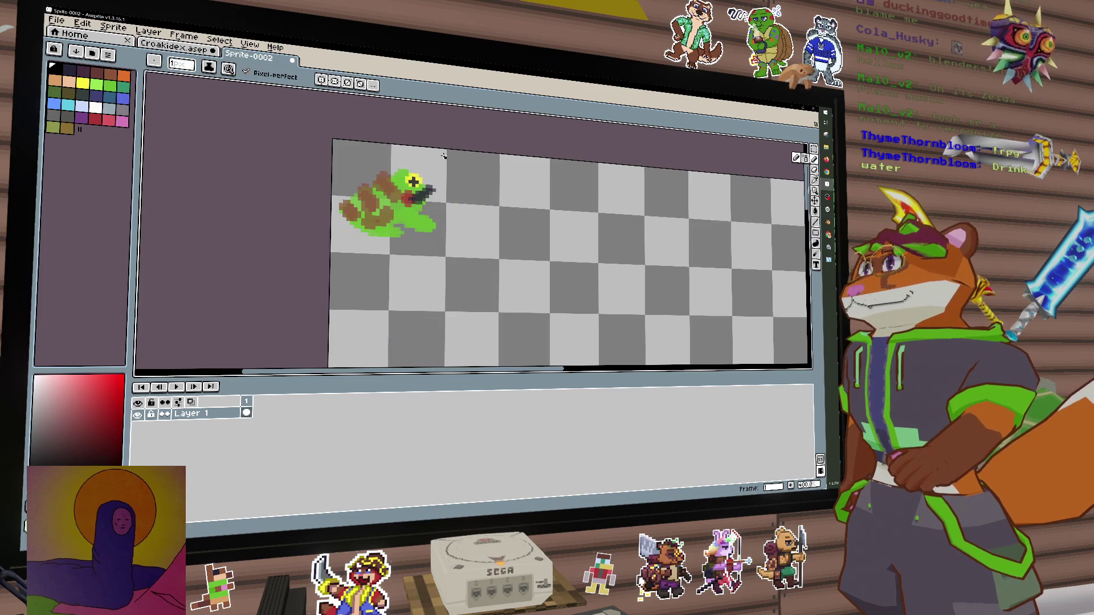
key("shift+n")
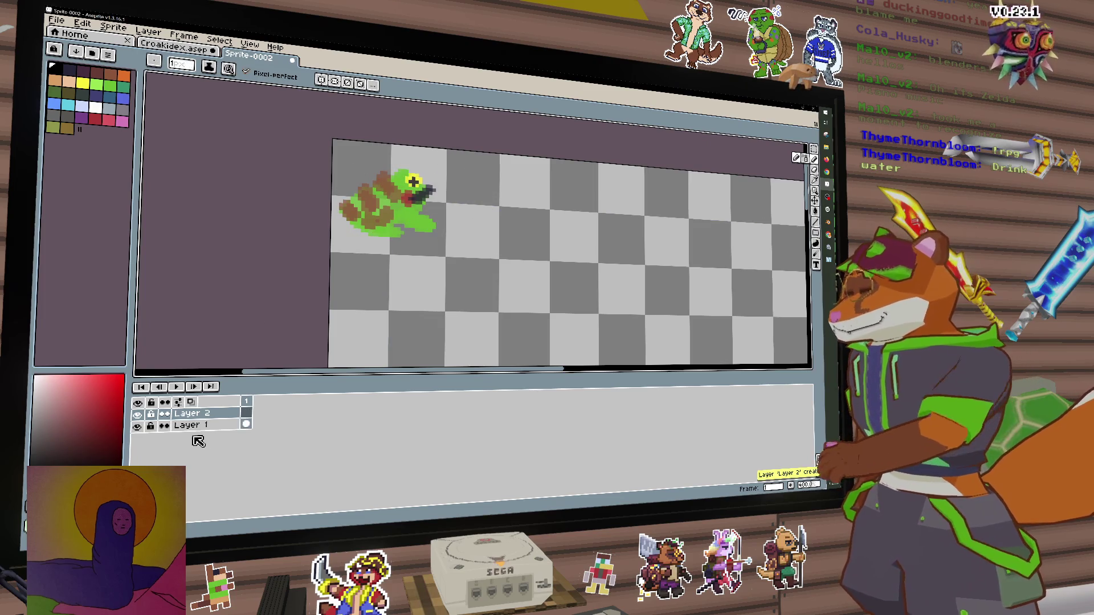
left_click_drag(207, 421, 210, 433)
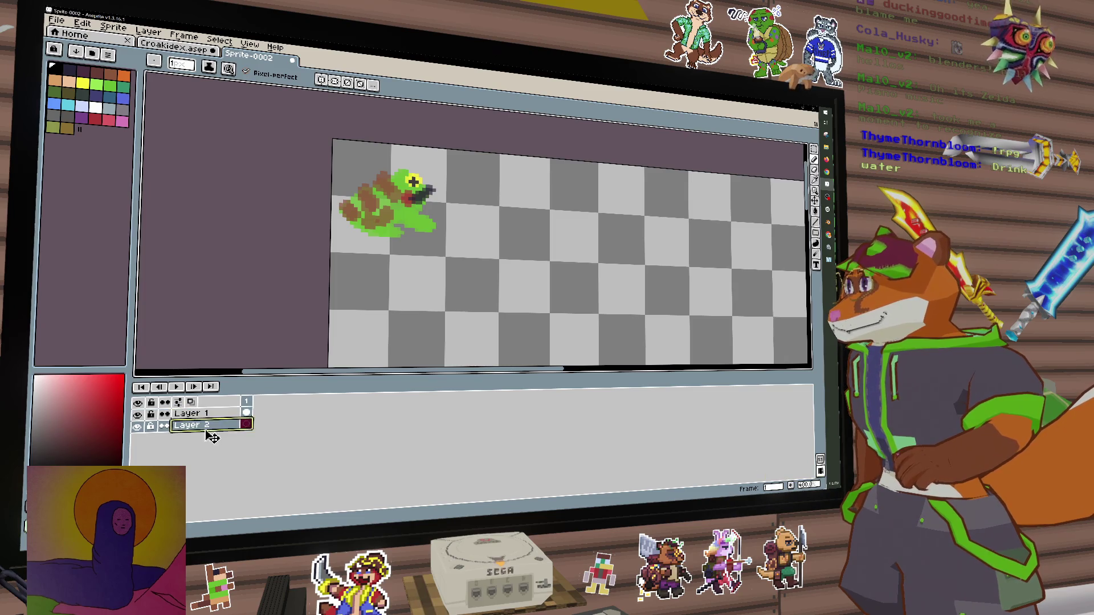
left_click_drag(444, 151, 444, 171)
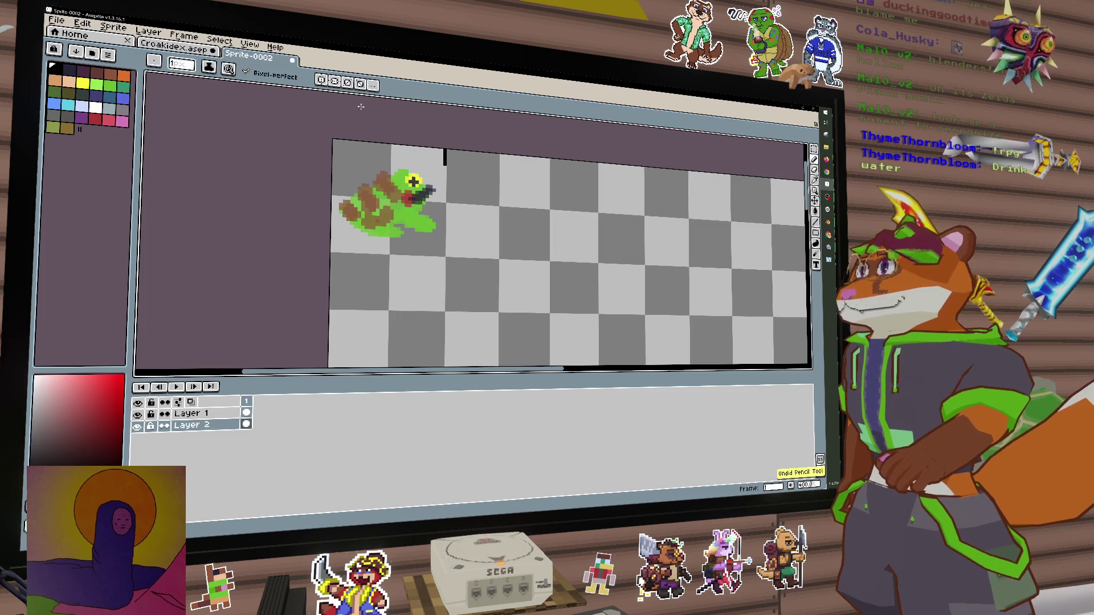
Enable vertical, horizontal and both diagonal symmetry, reposition the axes, and draw mirrored black corner marks
left_click(322, 82)
left_click(335, 82)
left_click(347, 83)
left_click(360, 84)
scroll(514, 200, "down", 3)
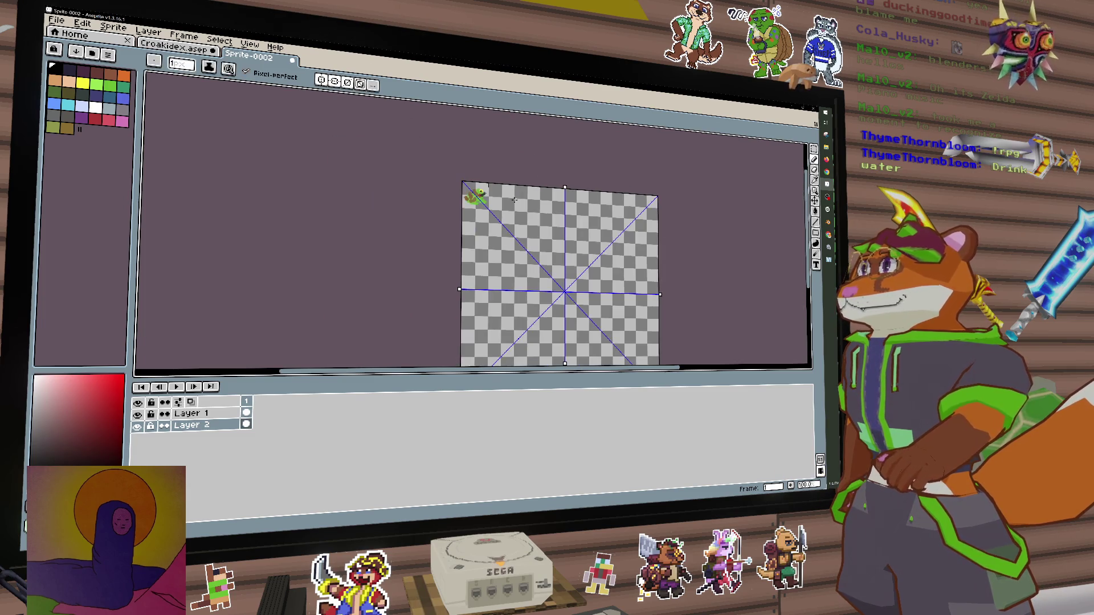
mouse_move(565, 188)
left_mouse_down()
mouse_move(462, 168)
mouse_move(476, 172)
left_mouse_up()
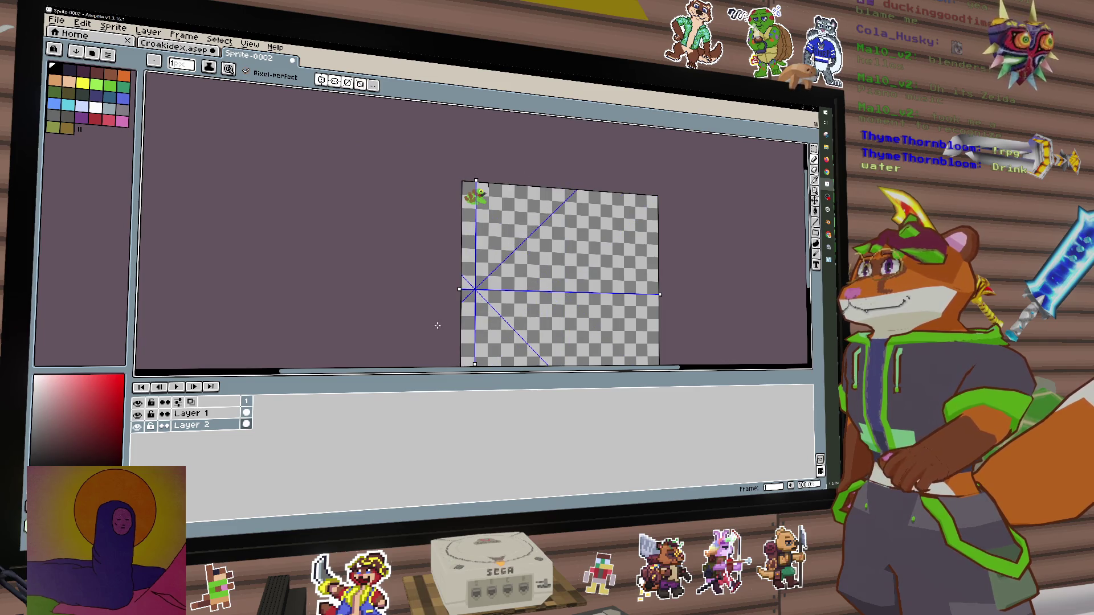
left_click_drag(460, 287, 447, 197)
scroll(447, 193, "up", 6)
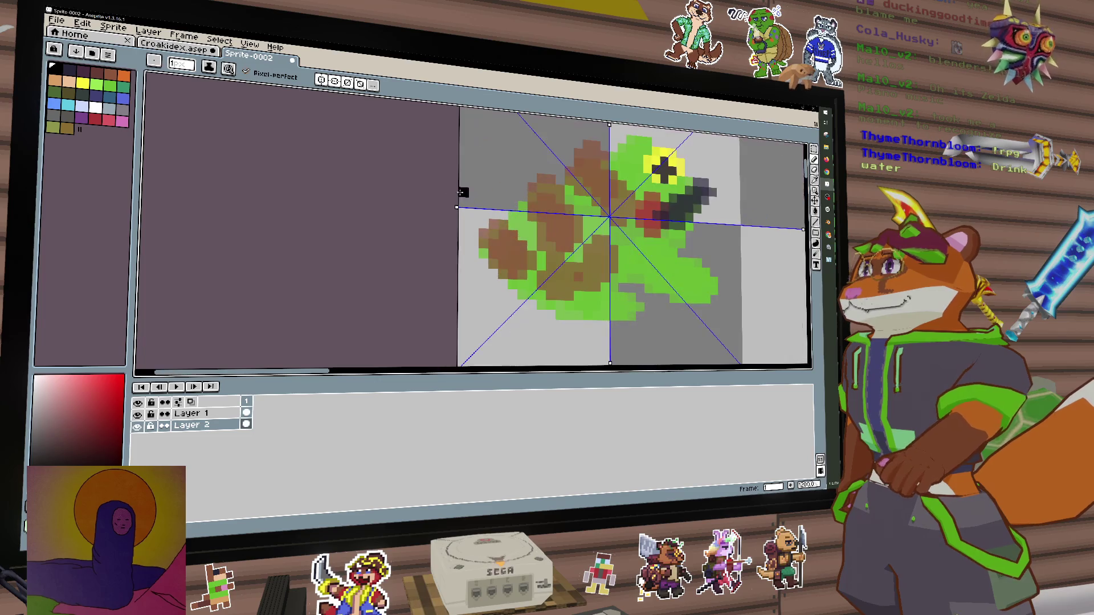
left_click_drag(537, 207, 541, 176)
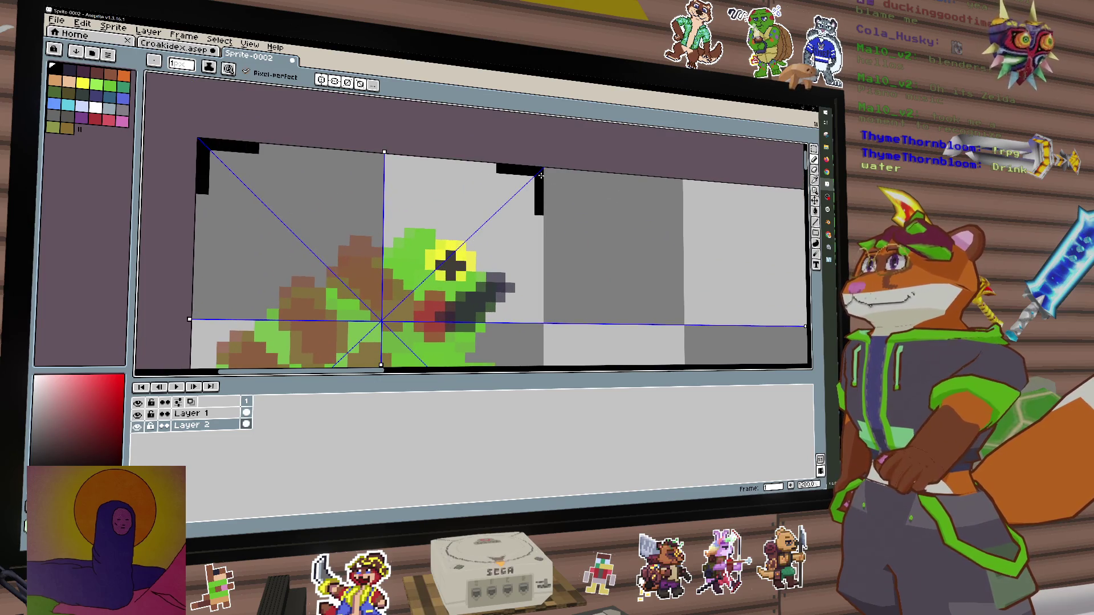
scroll(511, 199, "down", 4)
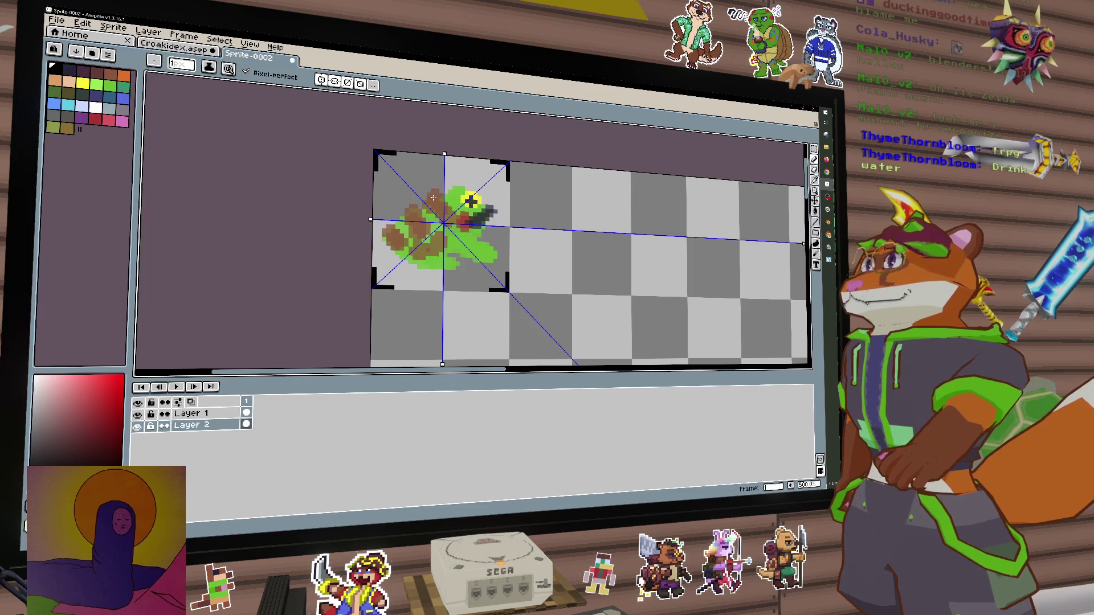
Hide the frog's layer and marquee-select the square framed by the corner marks
left_click(139, 416)
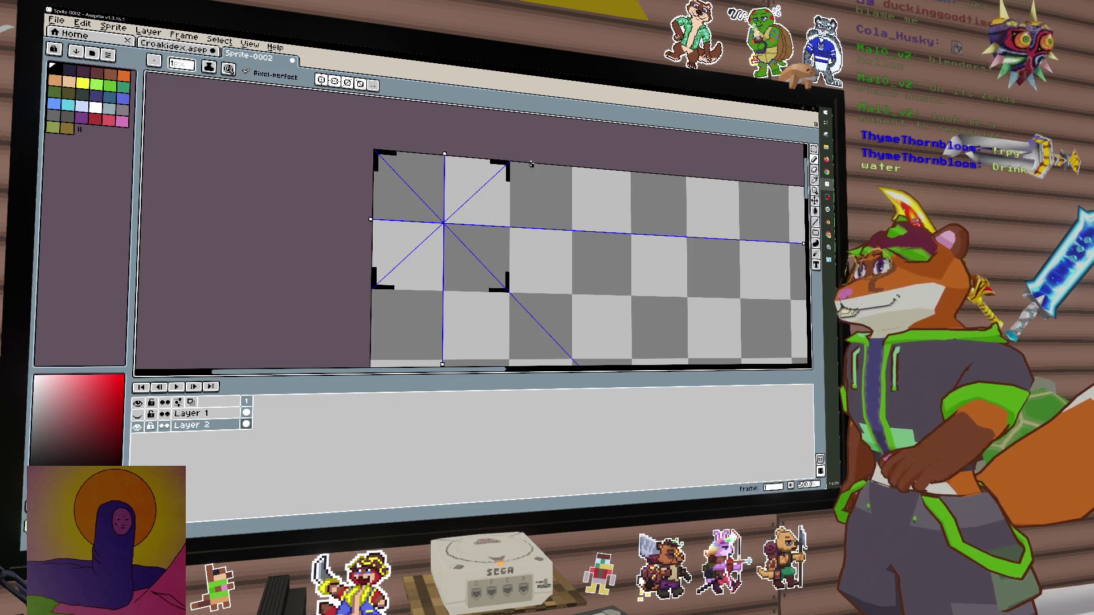
left_click(816, 147)
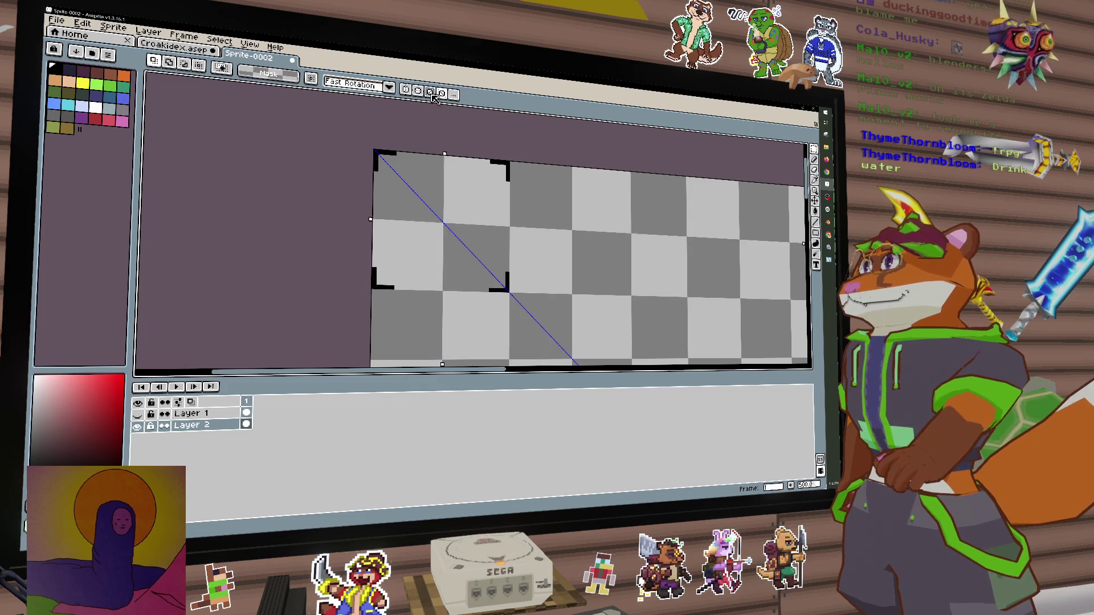
left_click_drag(377, 155, 511, 291)
Fill the canvas with the corner-mark pattern as a custom brush, then undo the fill
key("ctrl+b")
key("g")
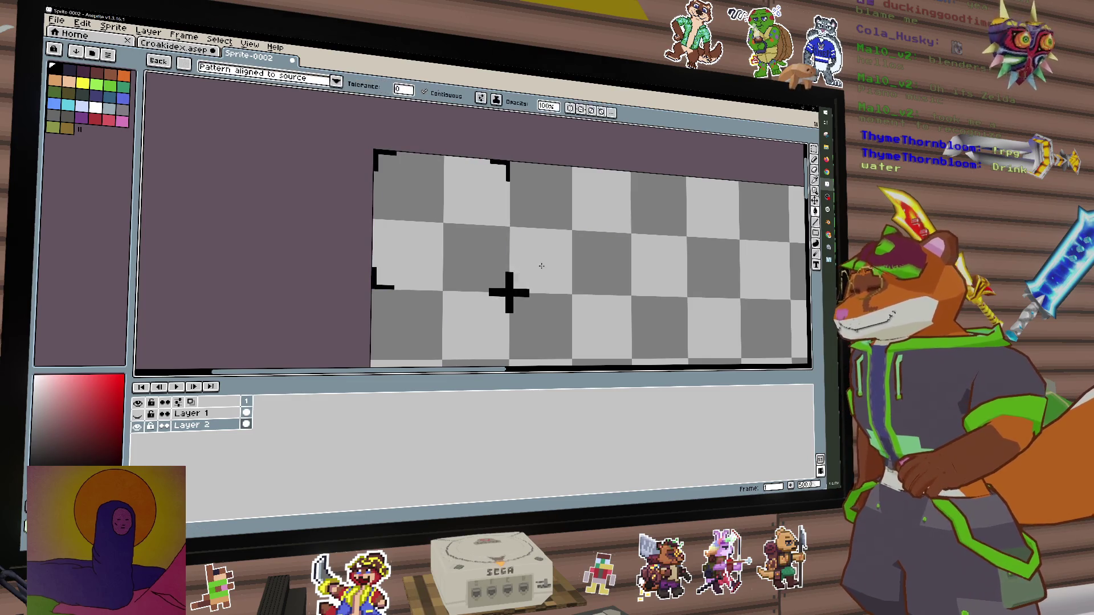
left_click(530, 268)
scroll(557, 257, "down", 3)
scroll(587, 281, "up", 2)
scroll(587, 282, "up", 2)
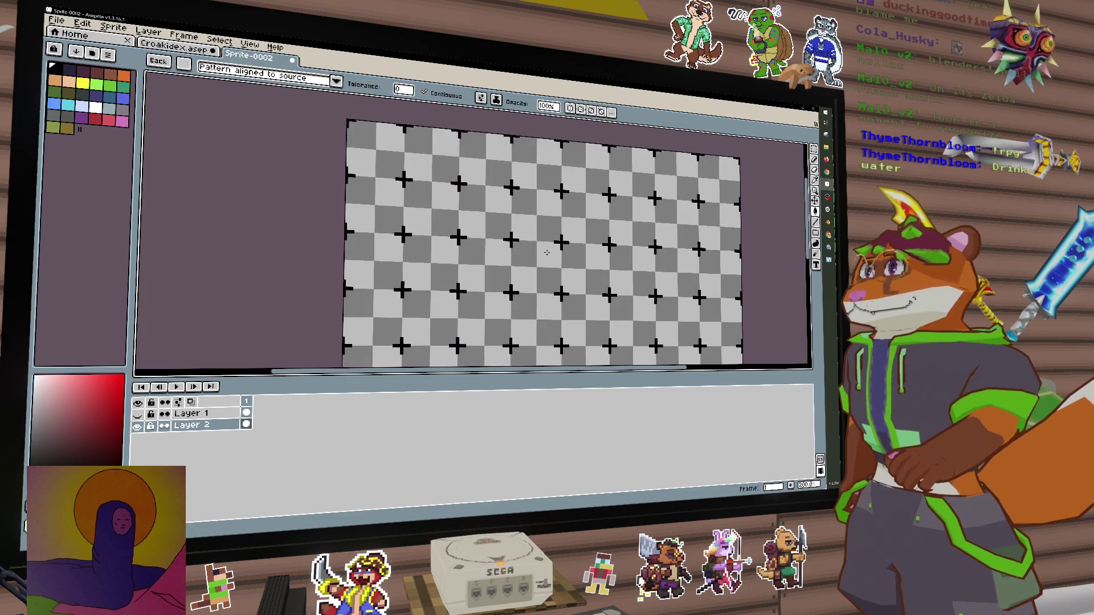
scroll(547, 251, "up", 2)
scroll(365, 187, "up", 3)
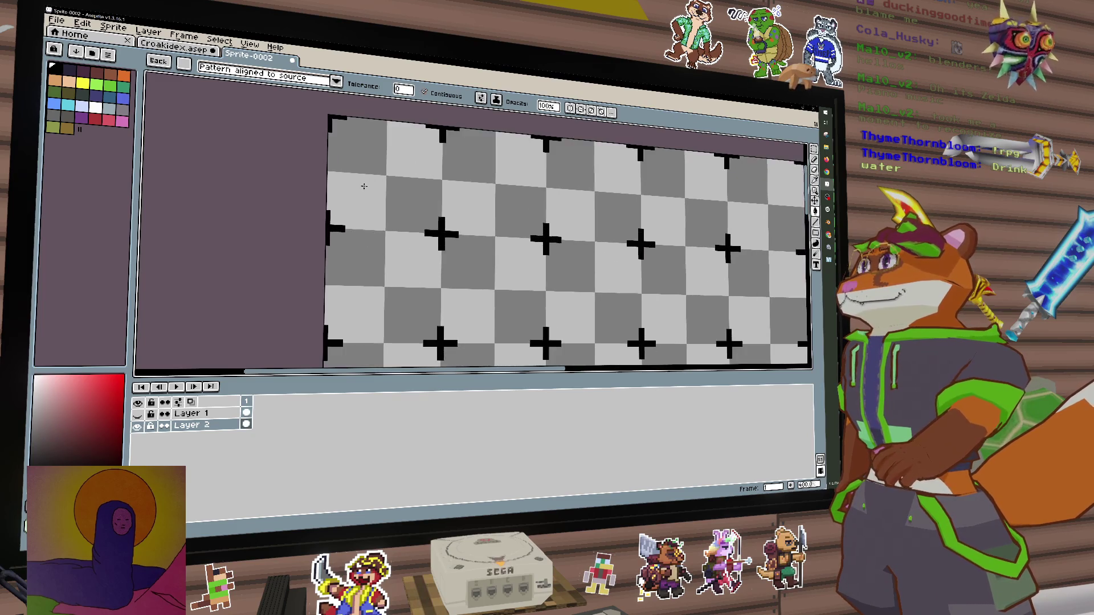
key("ctrl+z")
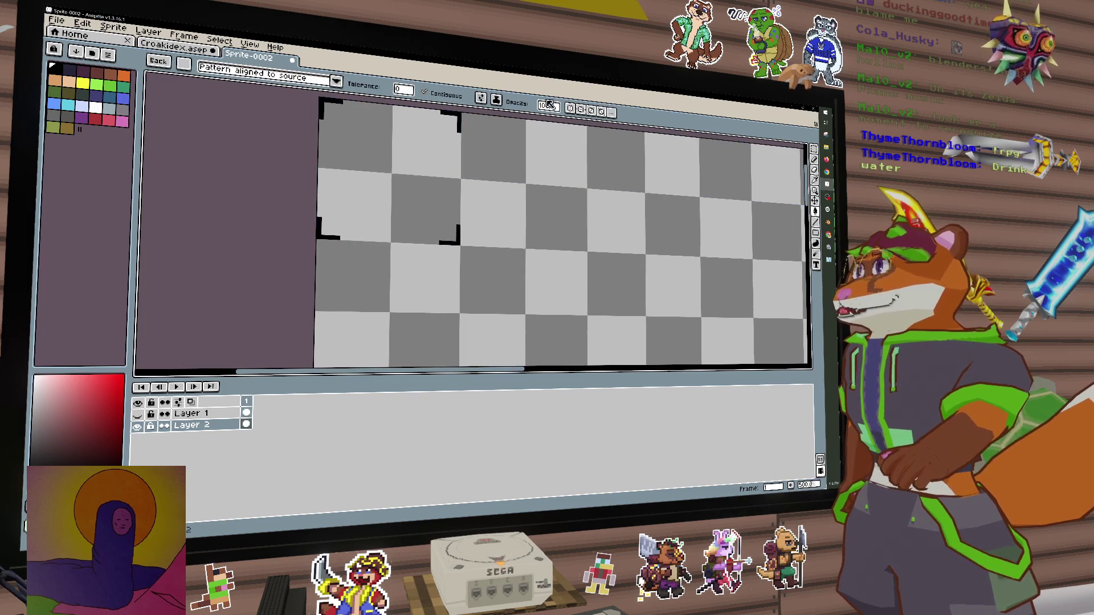
Draw a mirrored black stroke along the bottom edge with the pencil
left_click(575, 110)
key("b")
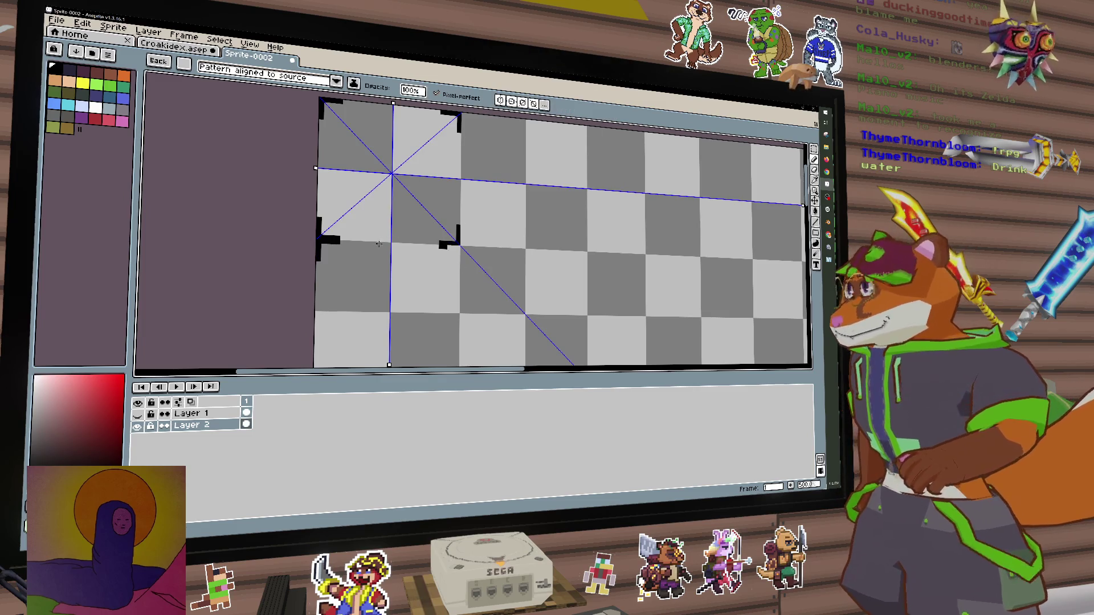
key("b")
scroll(387, 240, "up", 1)
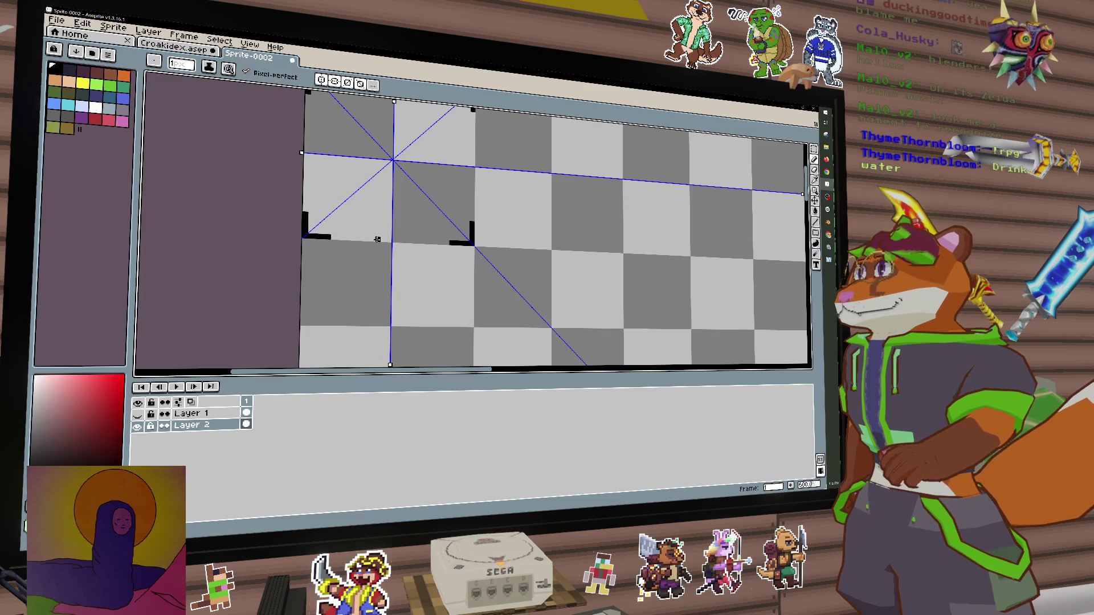
left_click_drag(366, 239, 390, 241)
scroll(403, 241, "up", 2)
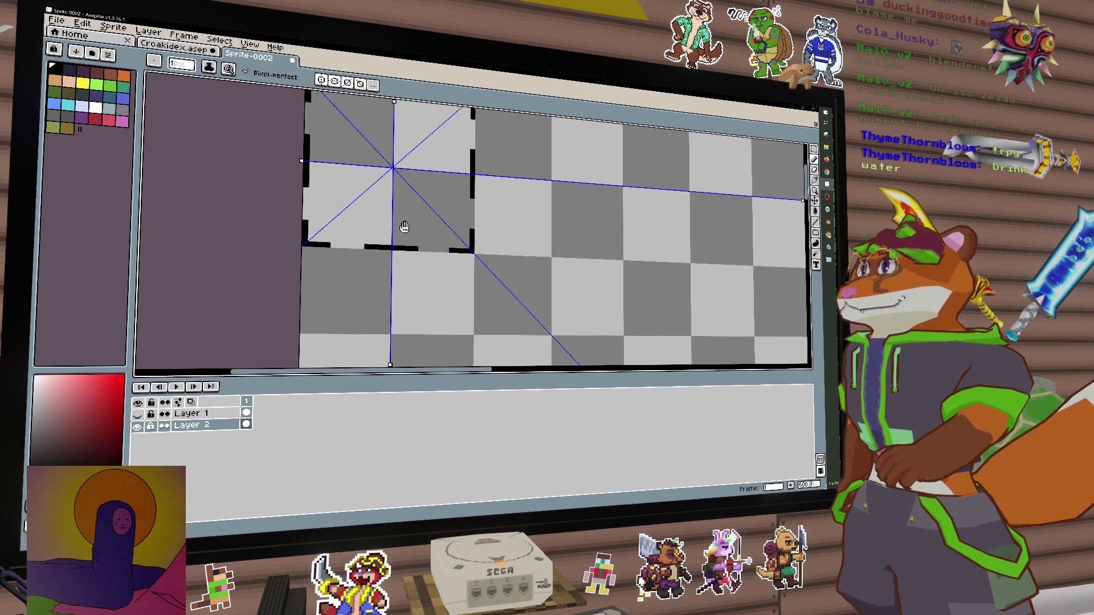
Select and deselect the canvas, show the pattern tiling, then bring up Croakidex.aseprite
left_click(814, 148)
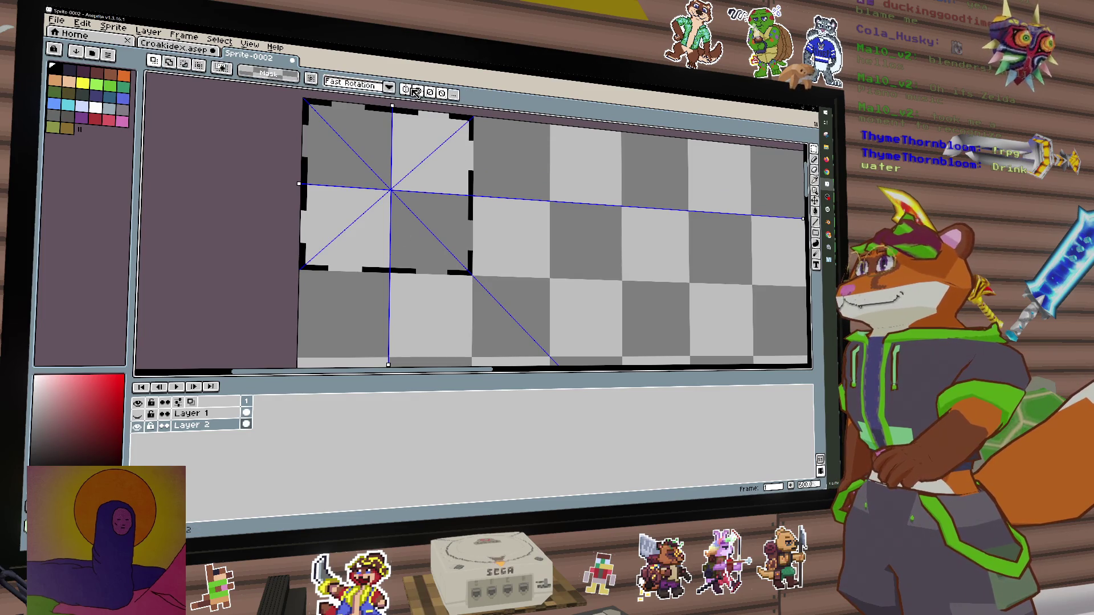
left_click_drag(306, 112, 439, 248)
key("ctrl+a")
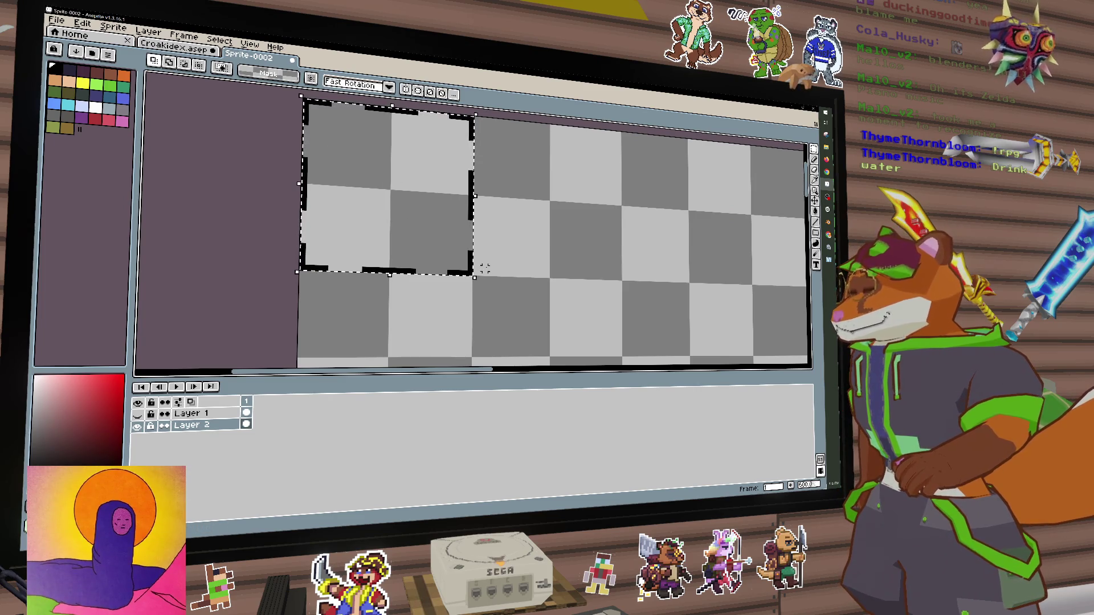
key("ctrl+d")
key("b")
key("ctrl+z")
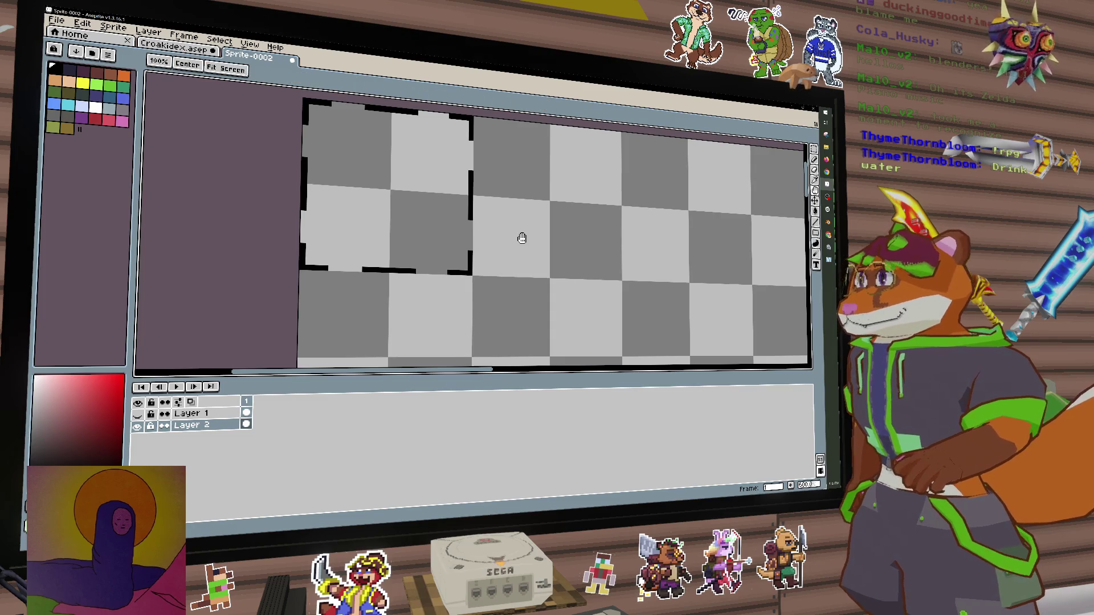
key("ctrl+y")
key("g")
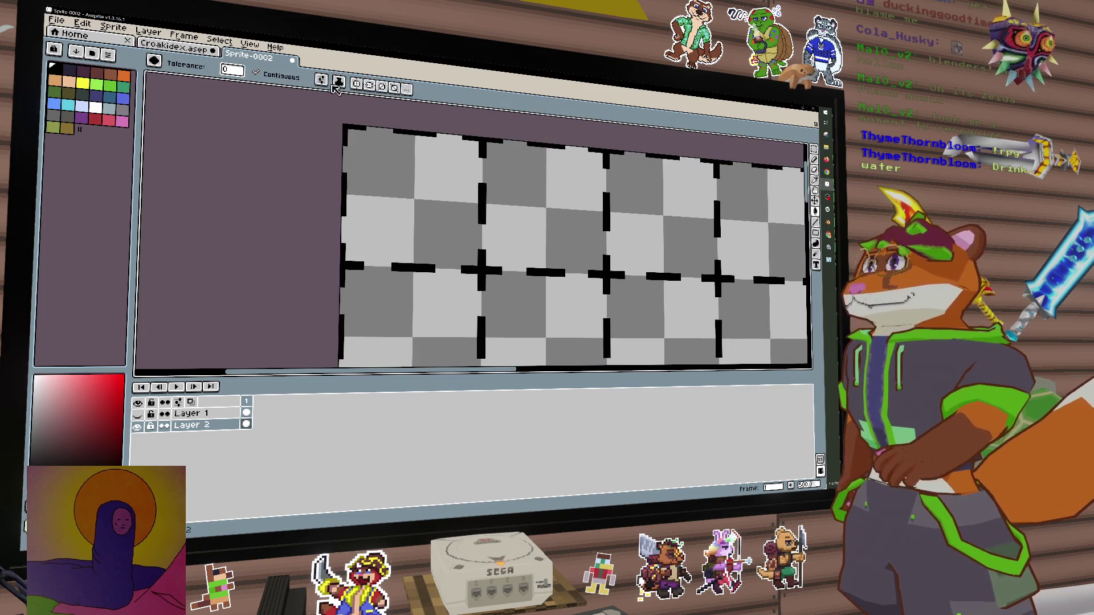
key("ctrl+Tab")
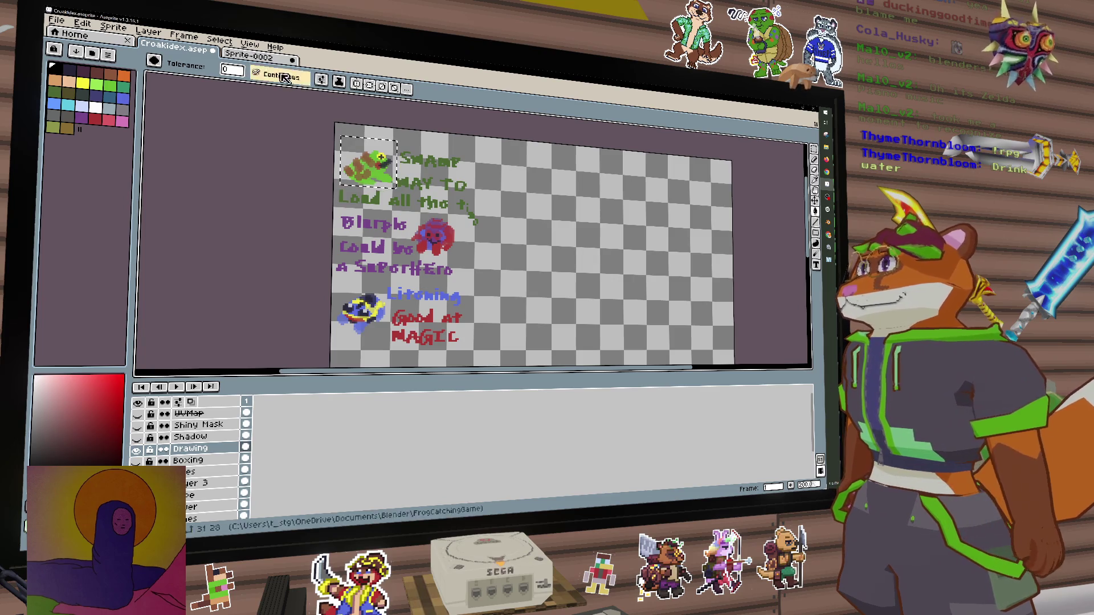
Make Layer 1 visible in Sprite-0002 to show the frog, then return to Croakidex
left_click(266, 59)
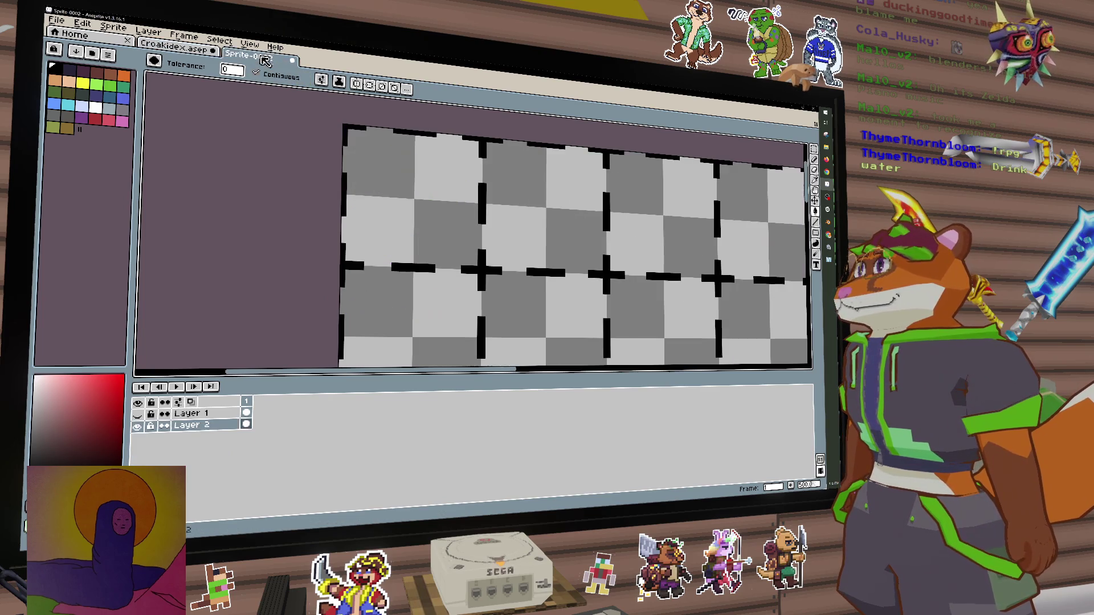
left_click(138, 414)
key("ctrl+Tab")
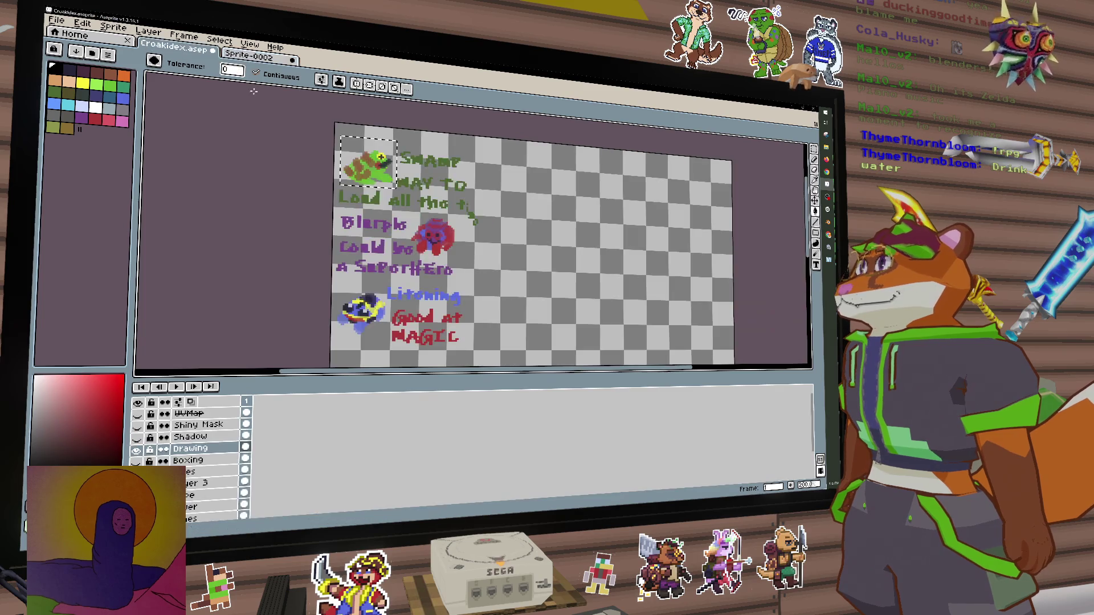
scroll(467, 234, "up", 2)
Copy the red creature from Croakidex into Sprite-0002's second grid cell
key("m")
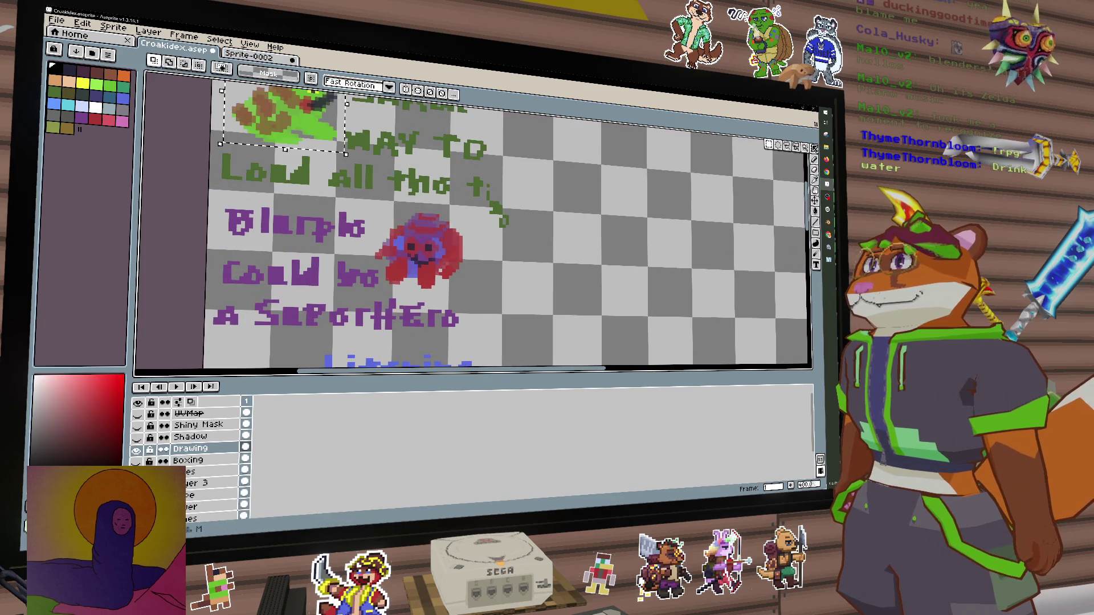
left_click_drag(376, 203, 468, 295)
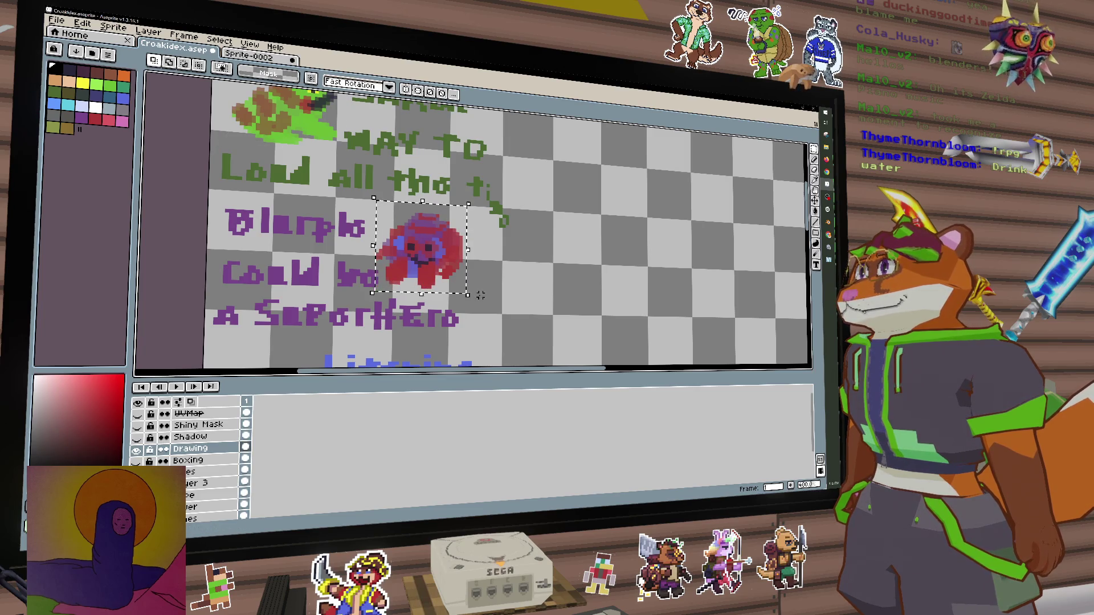
key("ctrl+Tab")
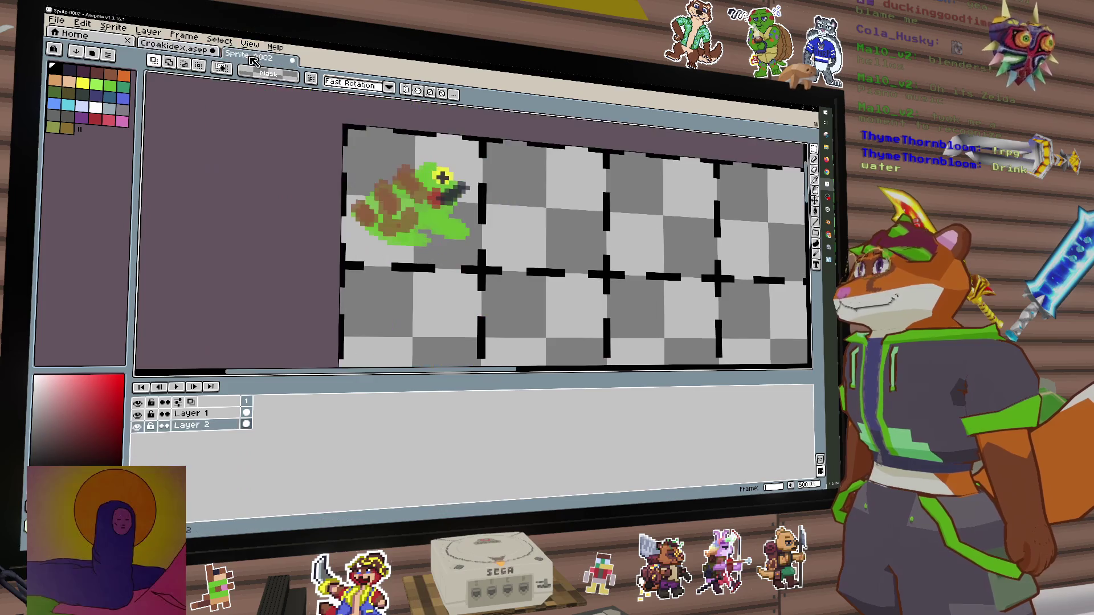
key("ctrl+v")
left_click_drag(563, 248, 534, 213)
key("Return")
key("b")
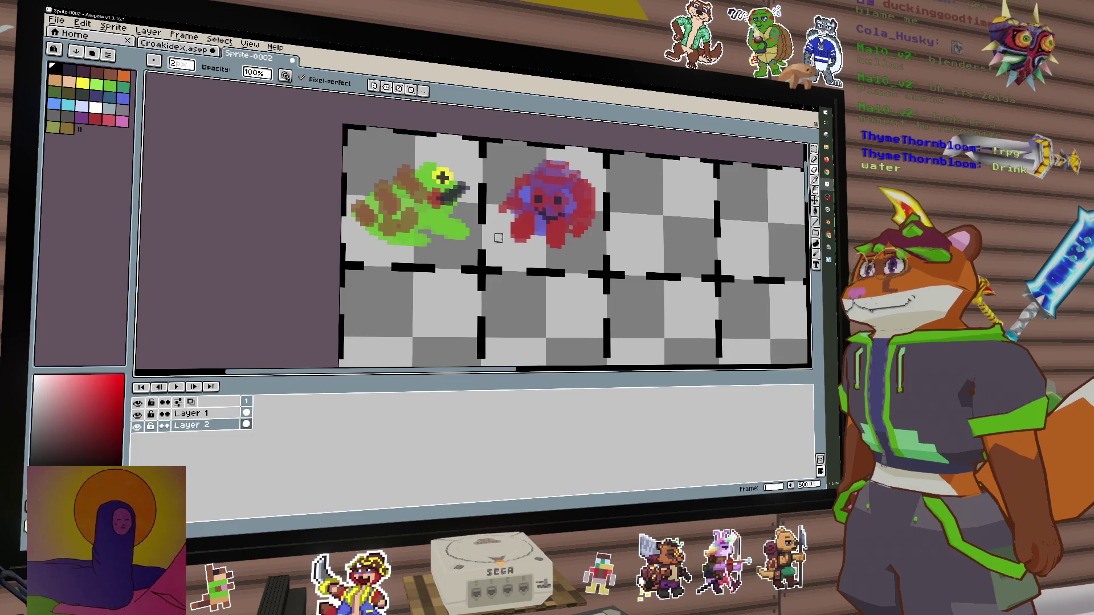
Copy the blue creature from Croakidex into Sprite-0002's third grid cell
left_click(177, 50)
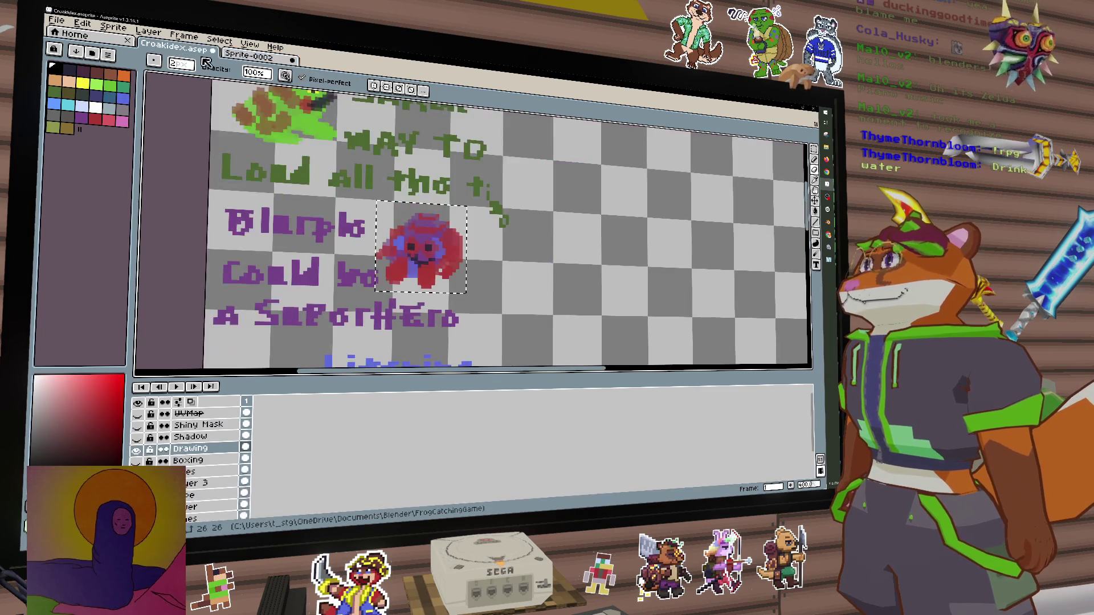
left_click_drag(393, 250, 524, 113)
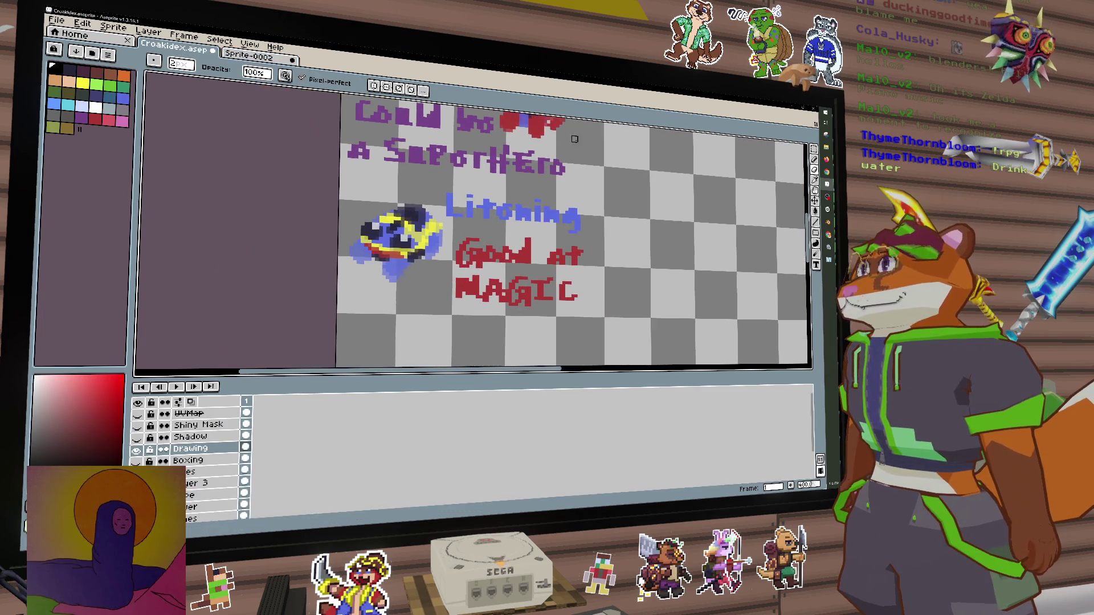
left_click(814, 149)
left_click_drag(340, 182, 448, 299)
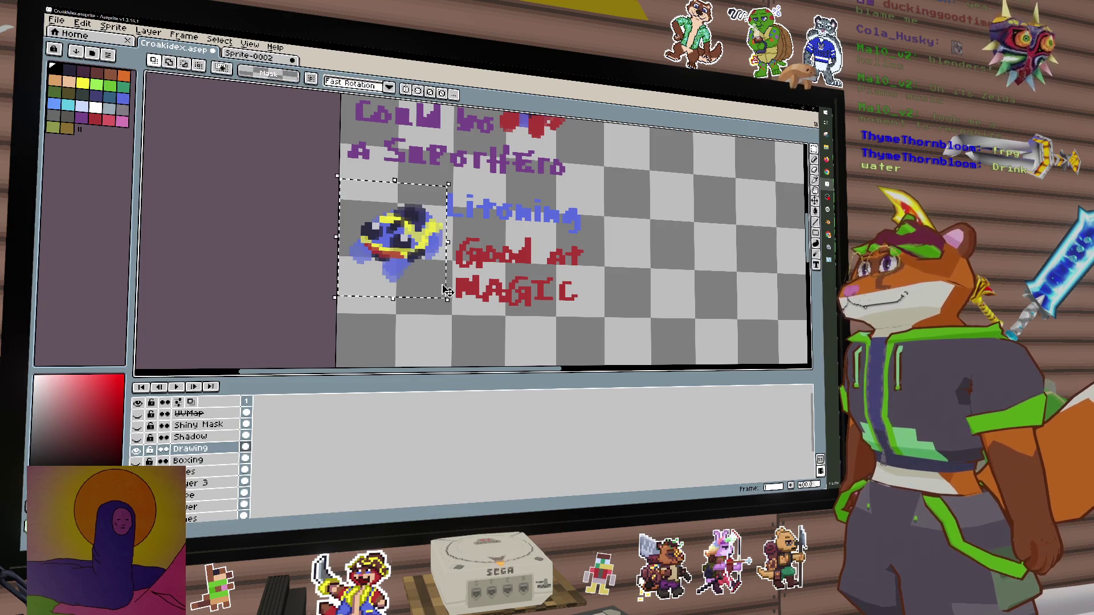
key("ctrl+c")
key("ctrl+Tab")
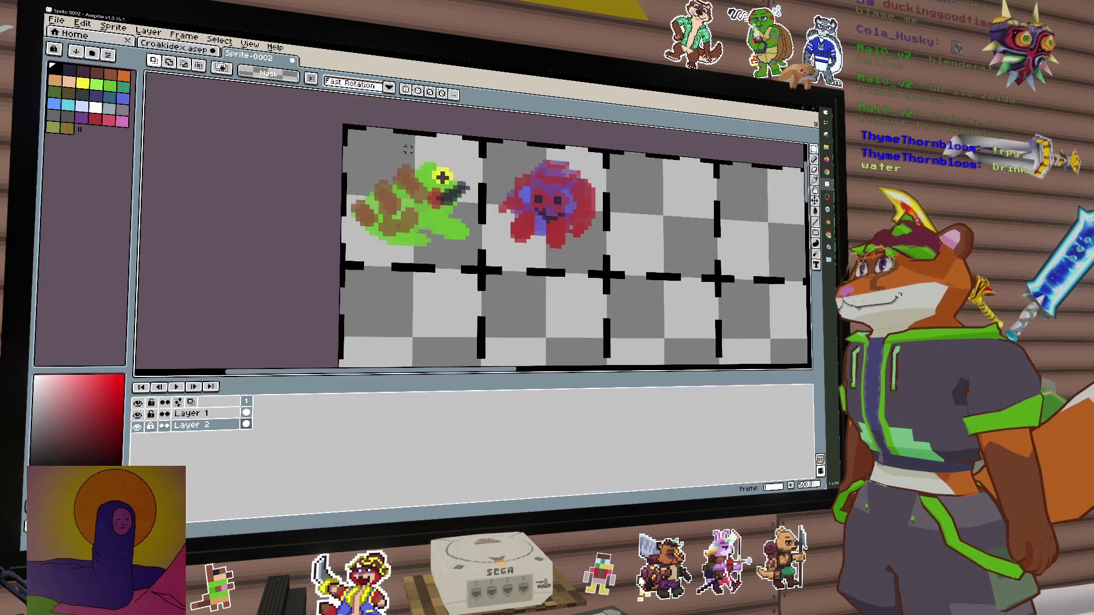
key("ctrl+v")
left_click_drag(362, 240, 620, 227)
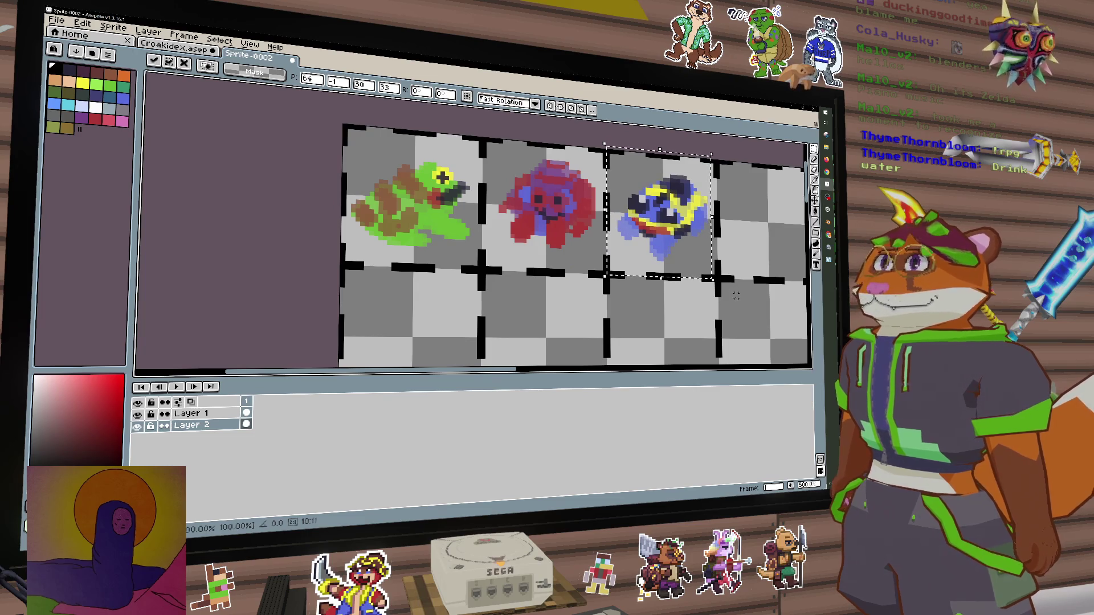
left_click(721, 288)
scroll(656, 268, "down", 4)
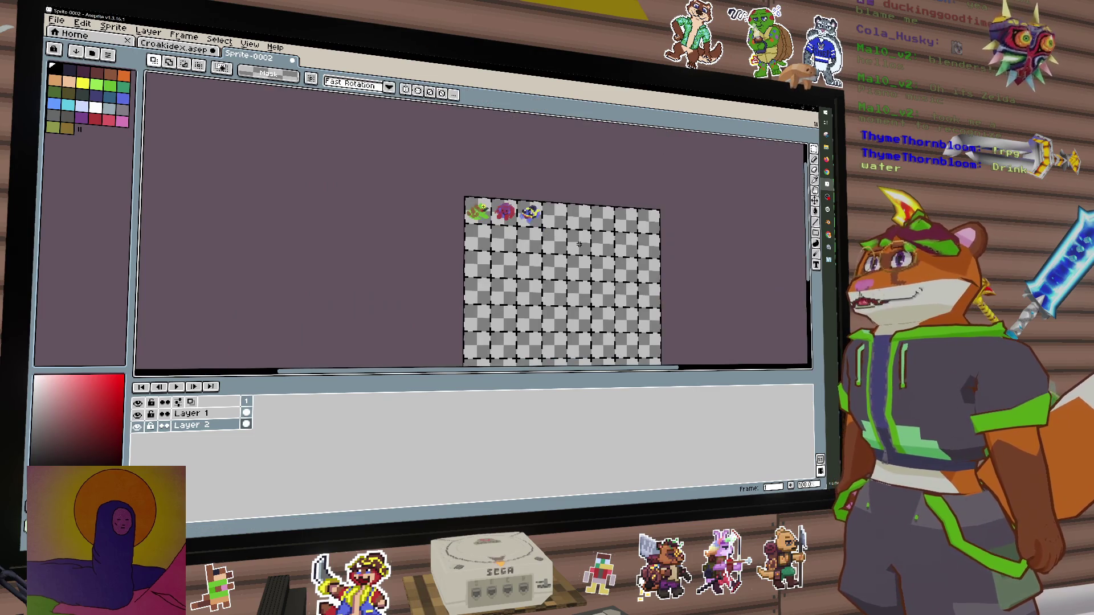
Check the layers by selecting the frog's cell and toggling Layer 2's visibility
scroll(593, 251, "up", 6)
scroll(593, 250, "down", 4)
scroll(513, 256, "up", 2)
scroll(425, 260, "down", 2)
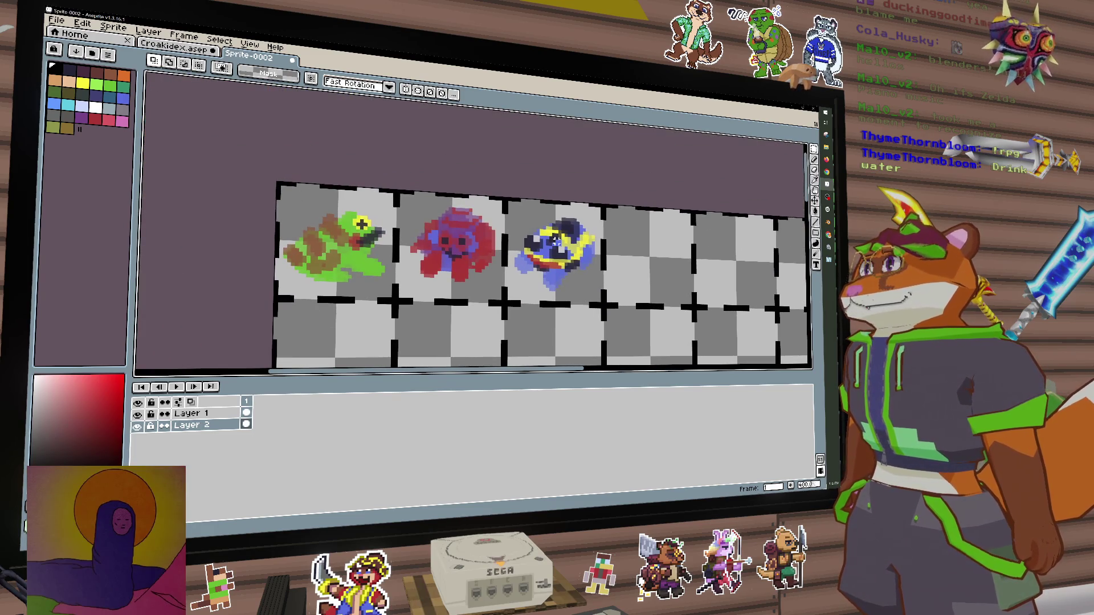
scroll(492, 268, "down", 3)
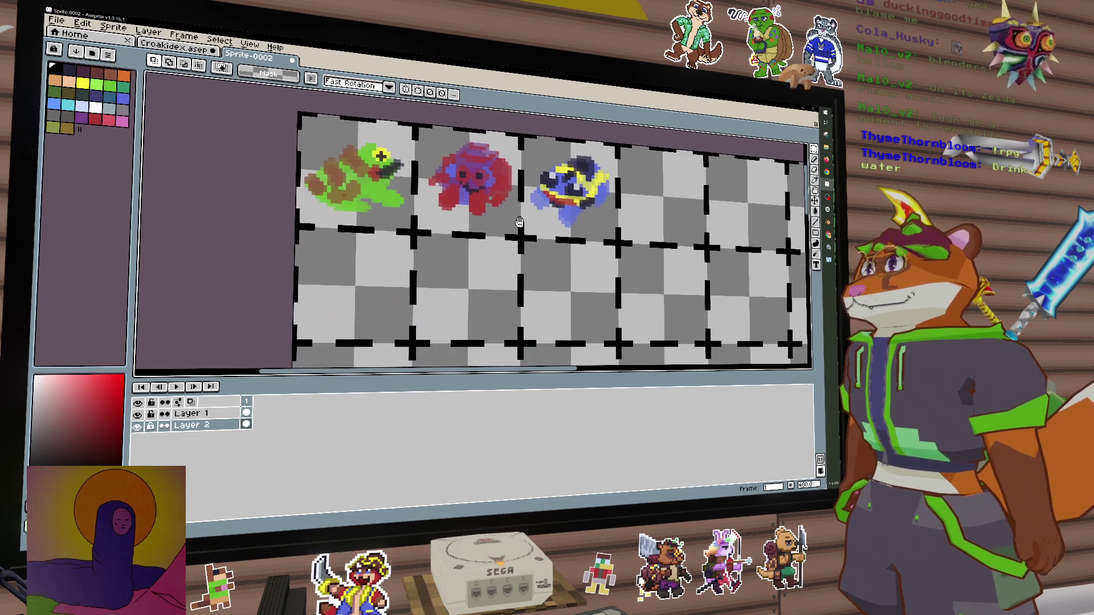
left_click_drag(296, 114, 415, 228)
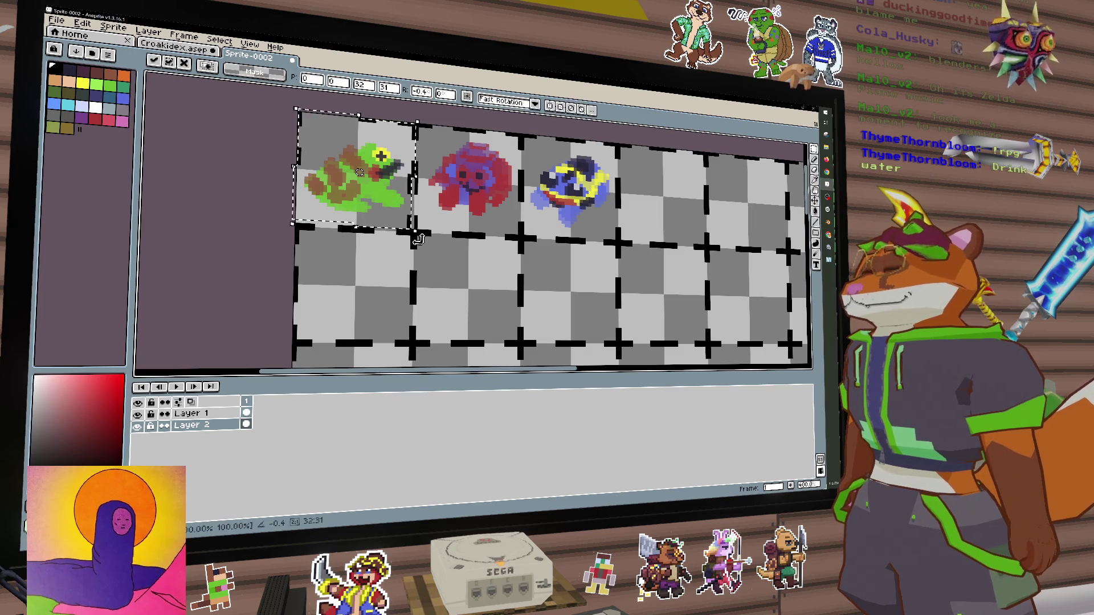
key("ctrl+d")
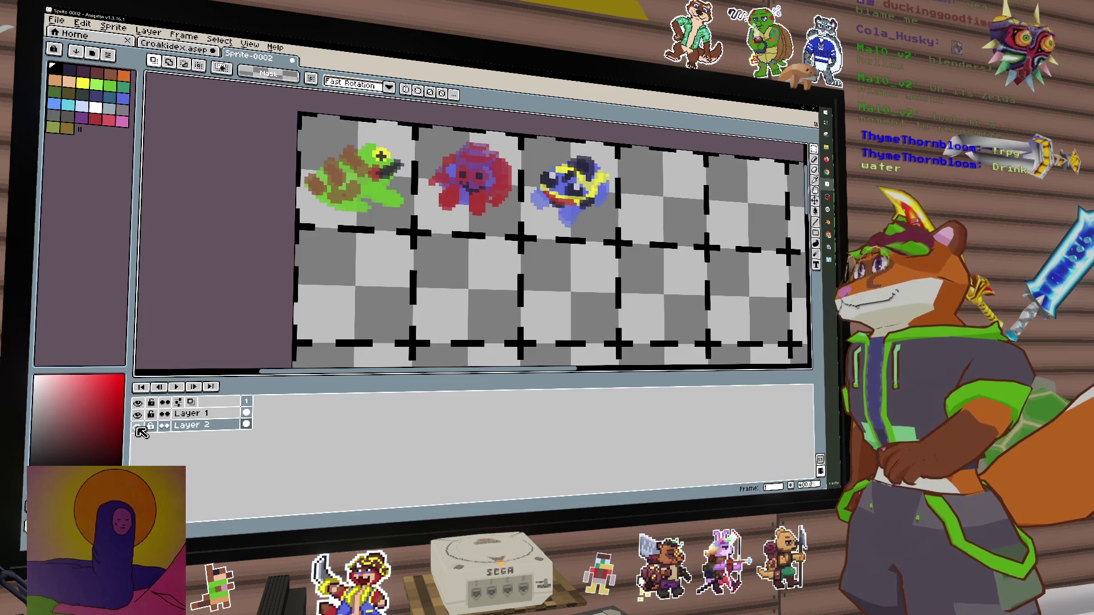
left_click(137, 427)
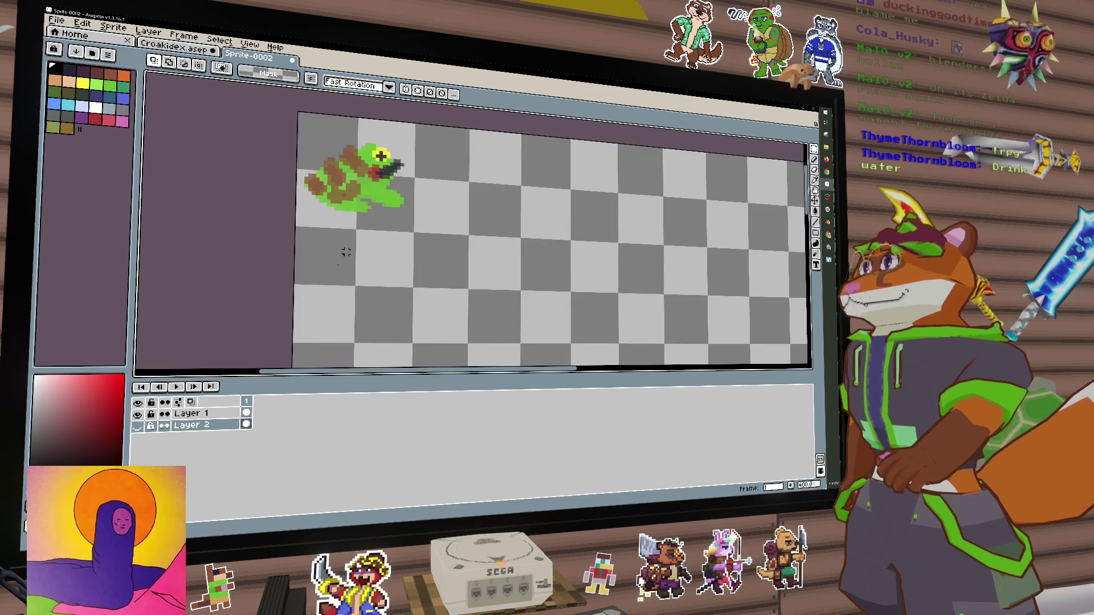
left_click(137, 427)
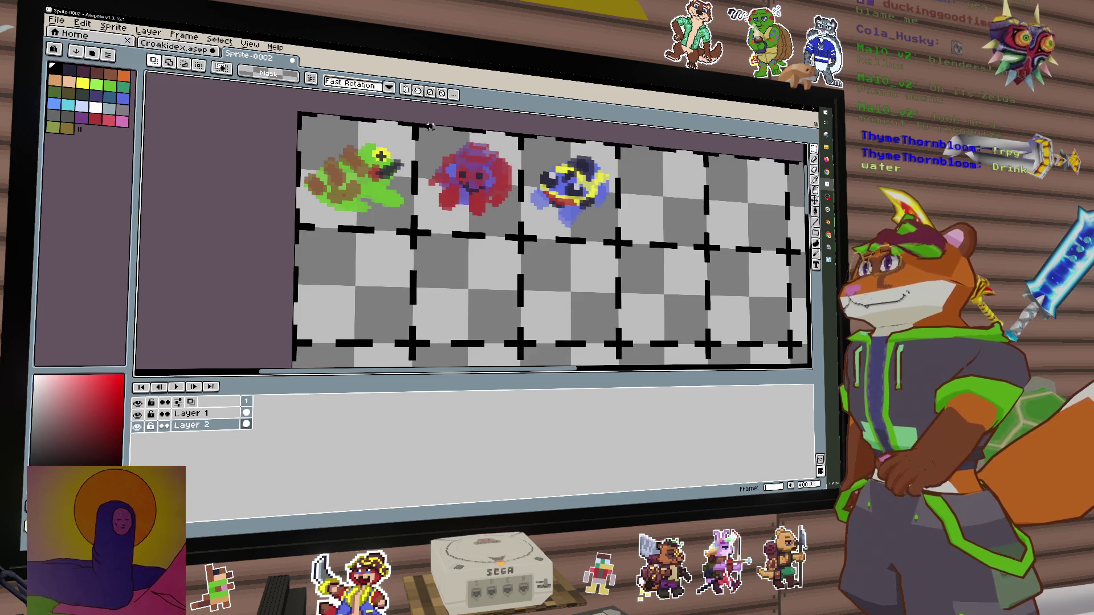
Move the red and blue creatures from Layer 2 onto Layer 1 and hide Layer 2
left_click_drag(425, 133, 516, 224)
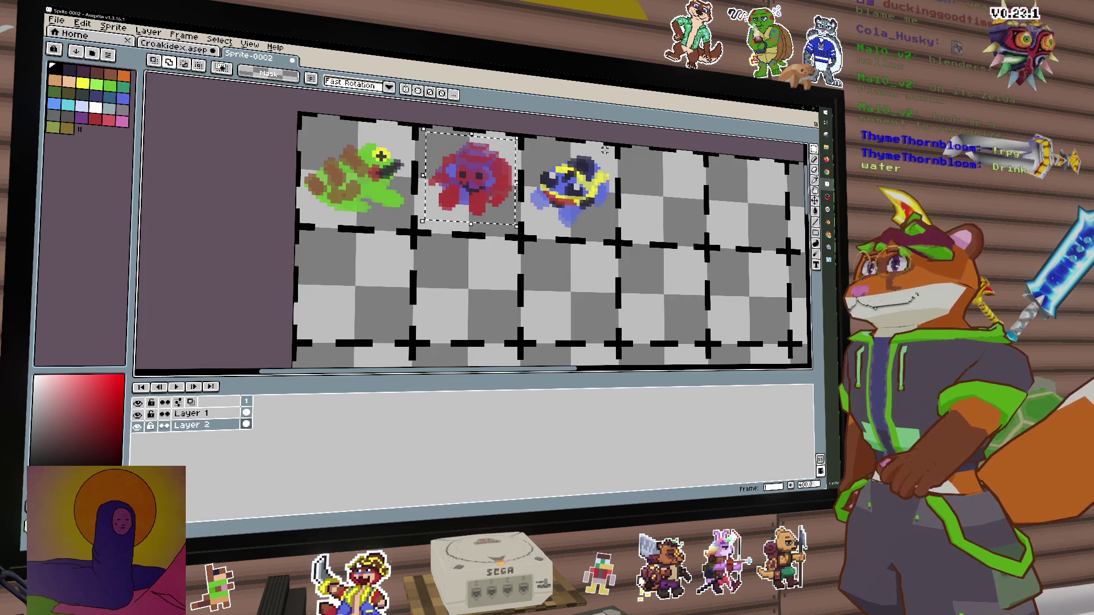
left_click_drag(614, 143, 532, 231)
key("Delete")
key("Up")
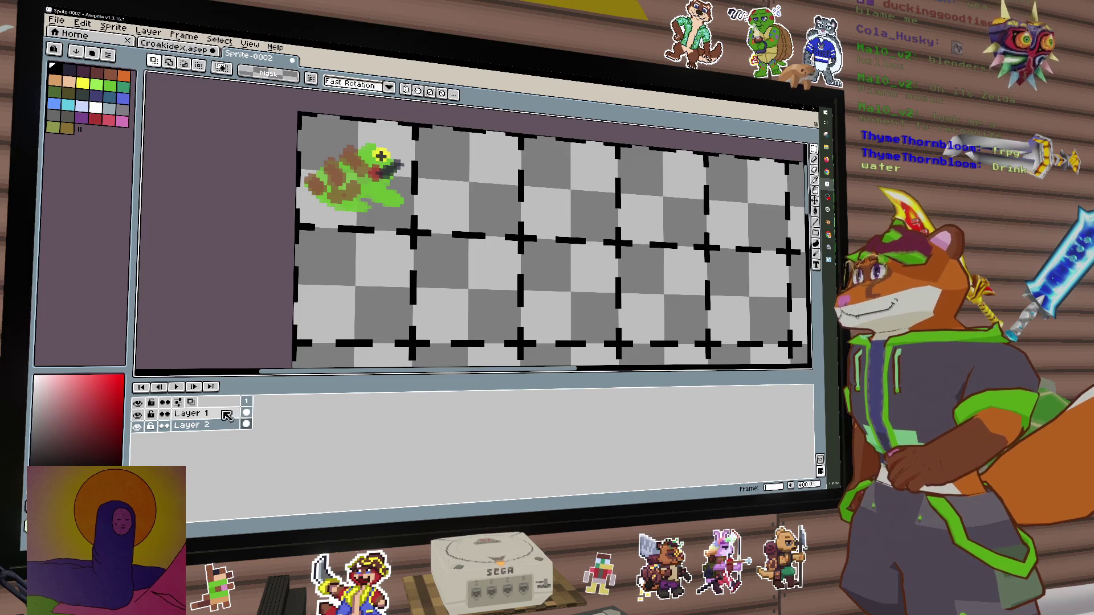
key("ctrl+v")
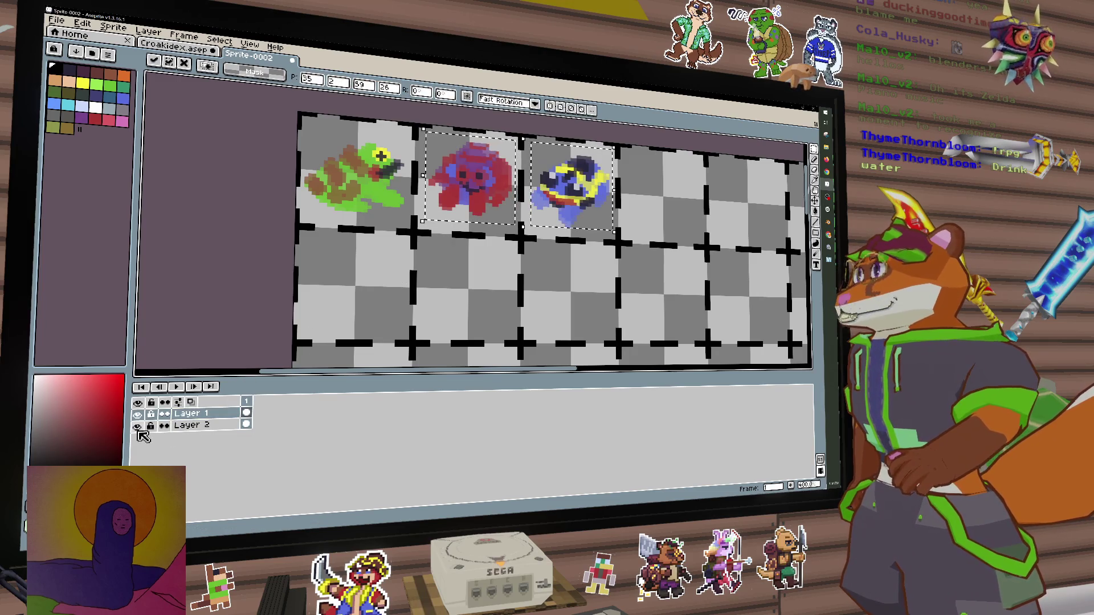
left_click(138, 427)
scroll(499, 298, "down", 3)
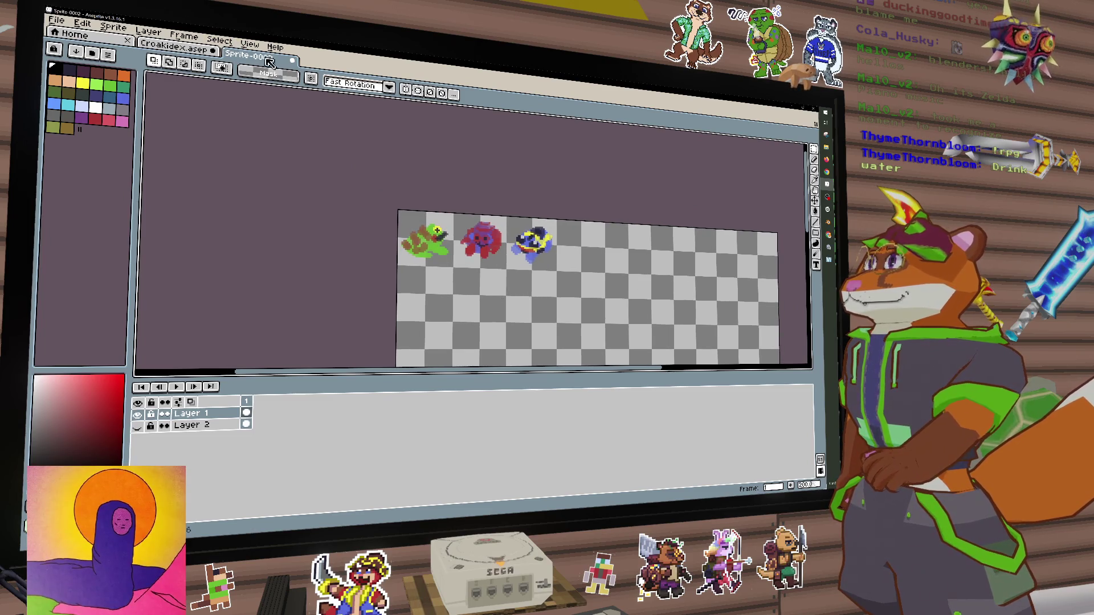
Export Sprite-0002 as a PNG sheet under a new 'CroakidexFrogsSpriteSheet' file name, then return to Unity
left_click(56, 20)
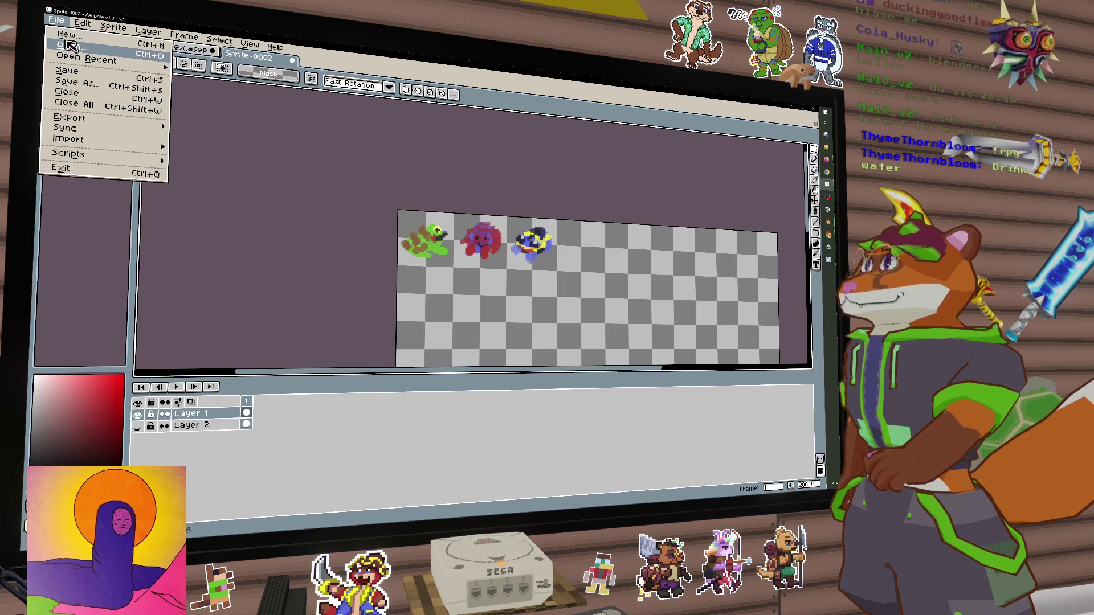
scroll(92, 74, "up", 2)
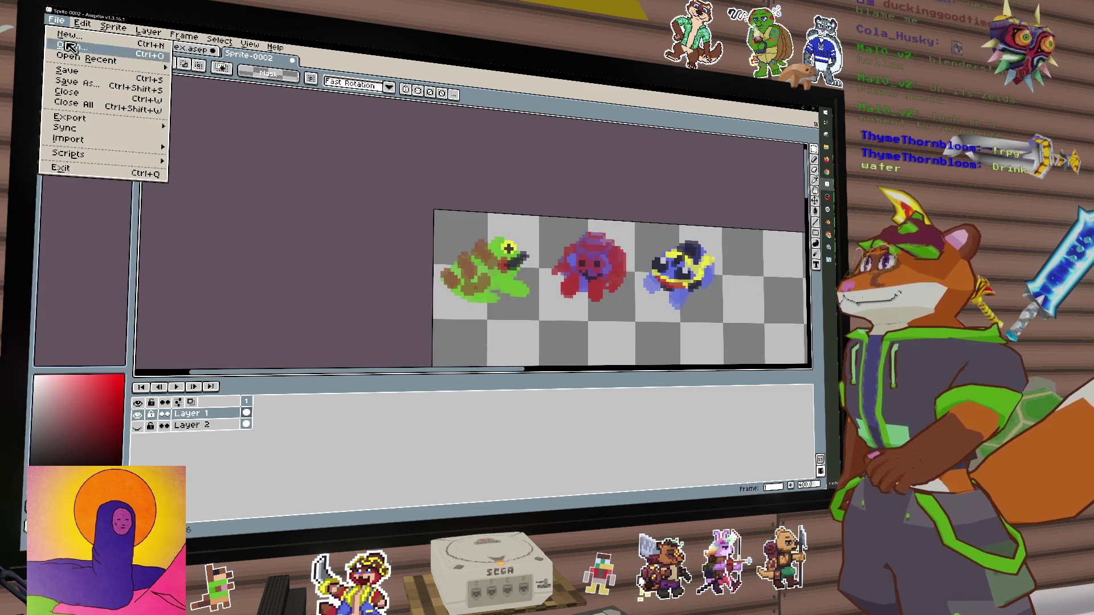
mouse_move(90, 124)
left_click(277, 147)
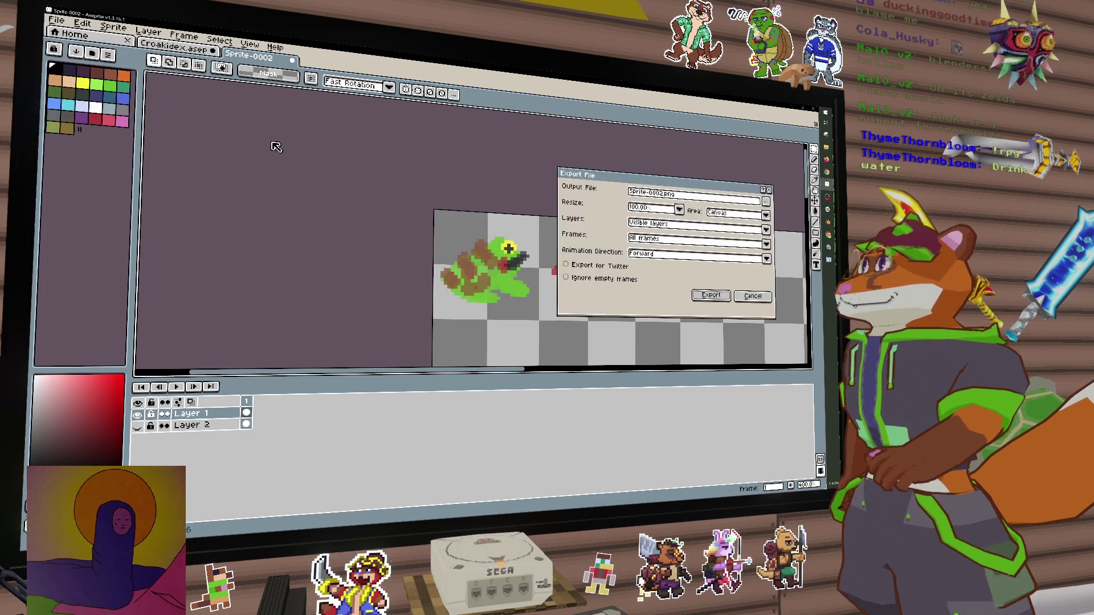
left_click_drag(660, 195, 637, 194)
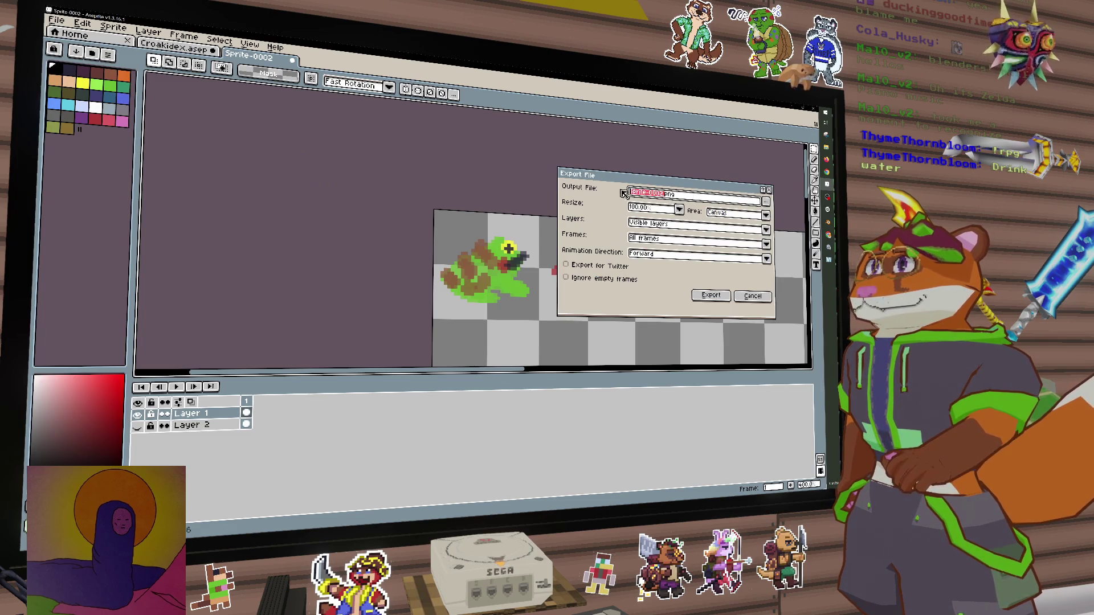
key("BackSpace")
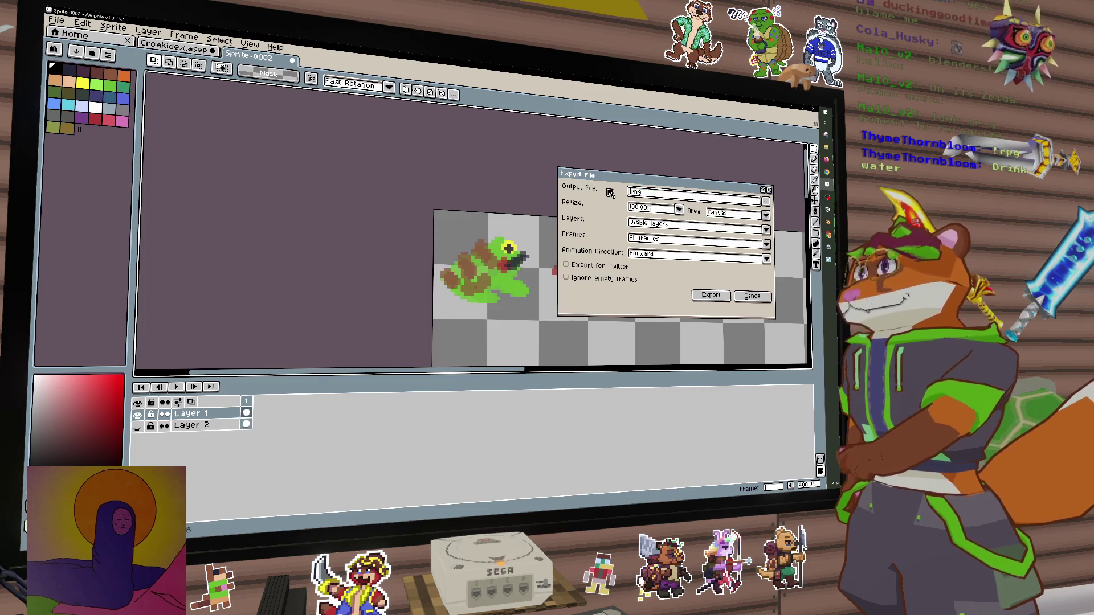
type("CroakidexFrogsSpriteSheet")
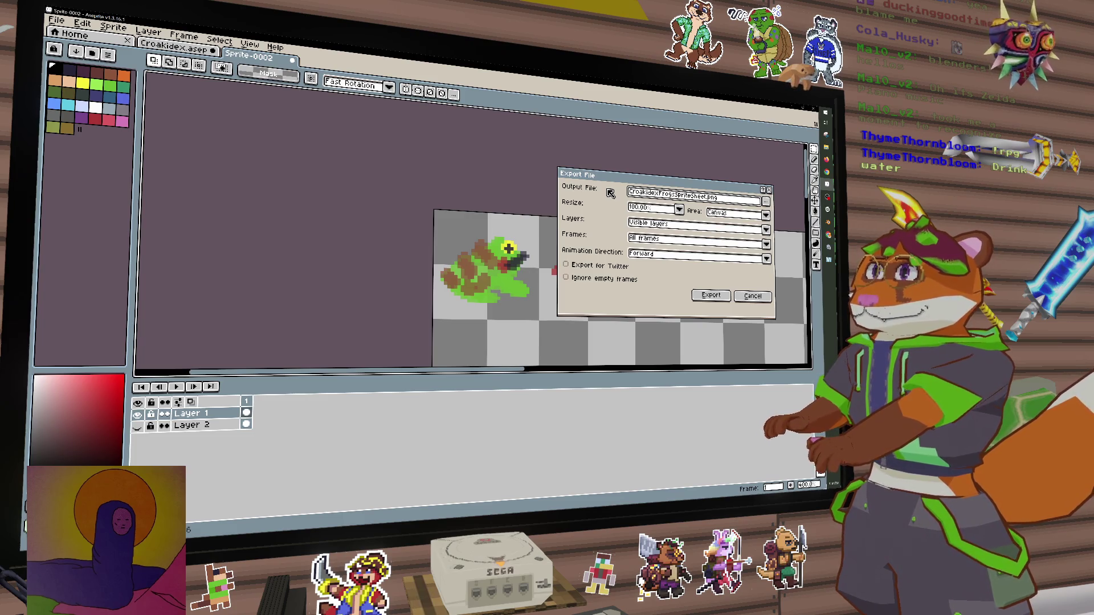
key("Return")
scroll(510, 179, "down", 2)
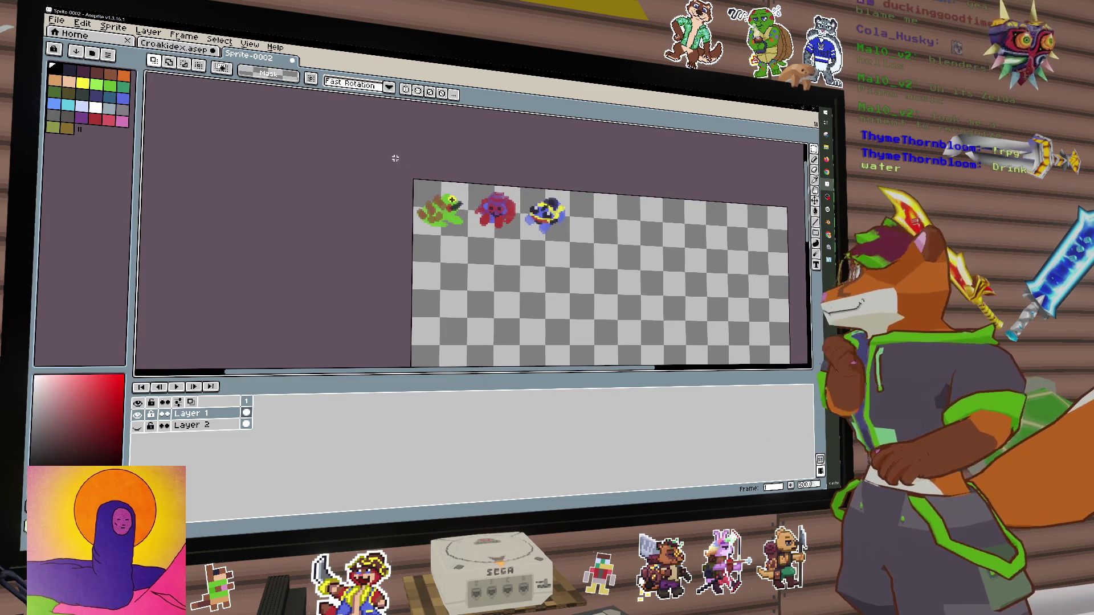
key("alt+Tab")
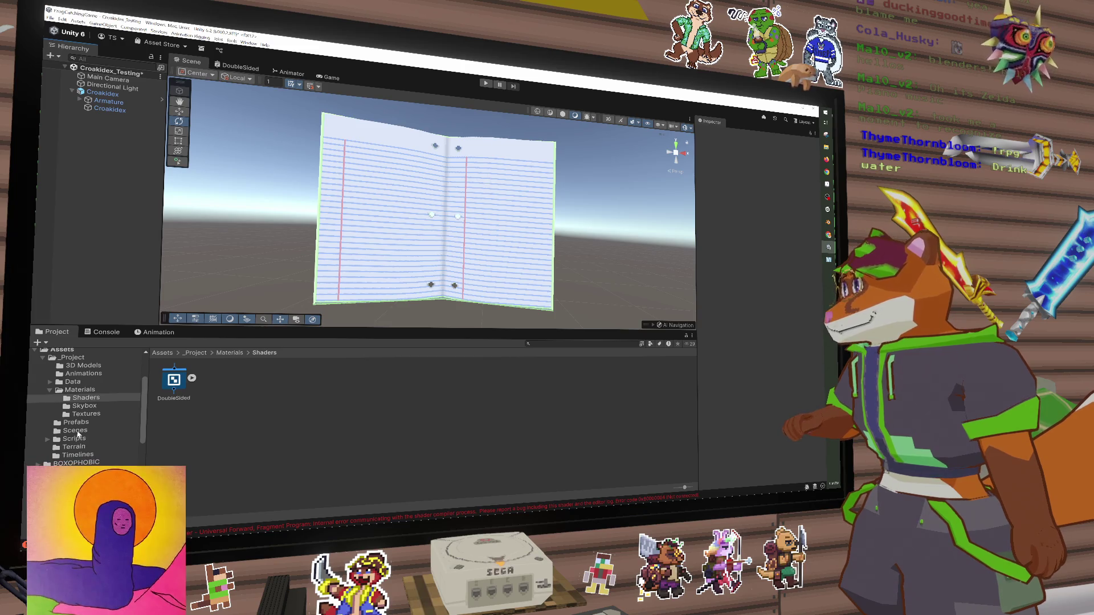
Open Materials > Textures in the Project window, check the Assets menu, then return to Aseprite
left_click(78, 390)
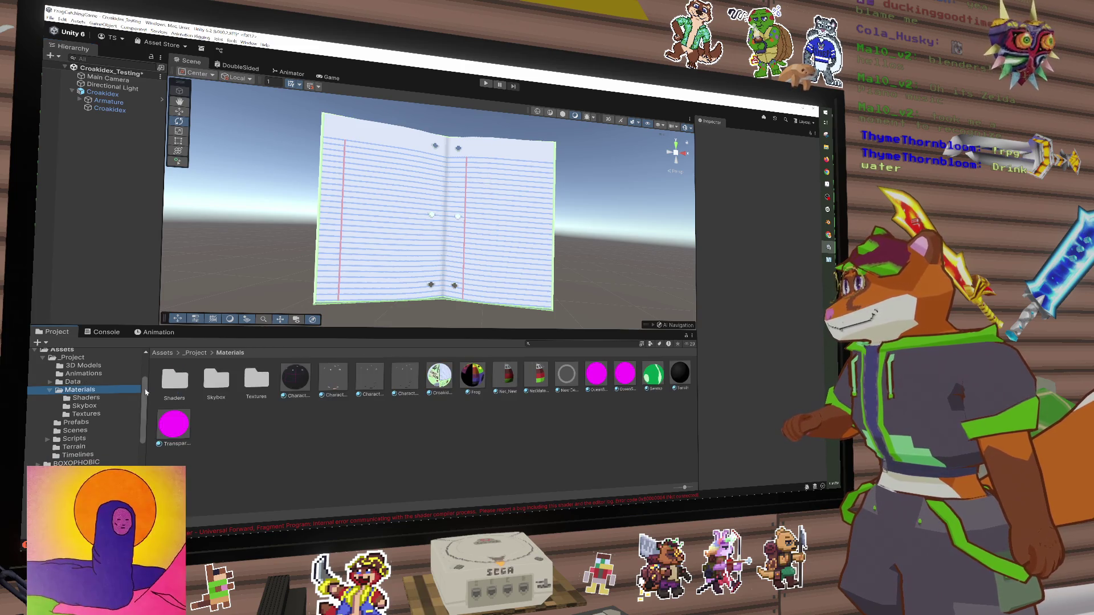
double_click(254, 383)
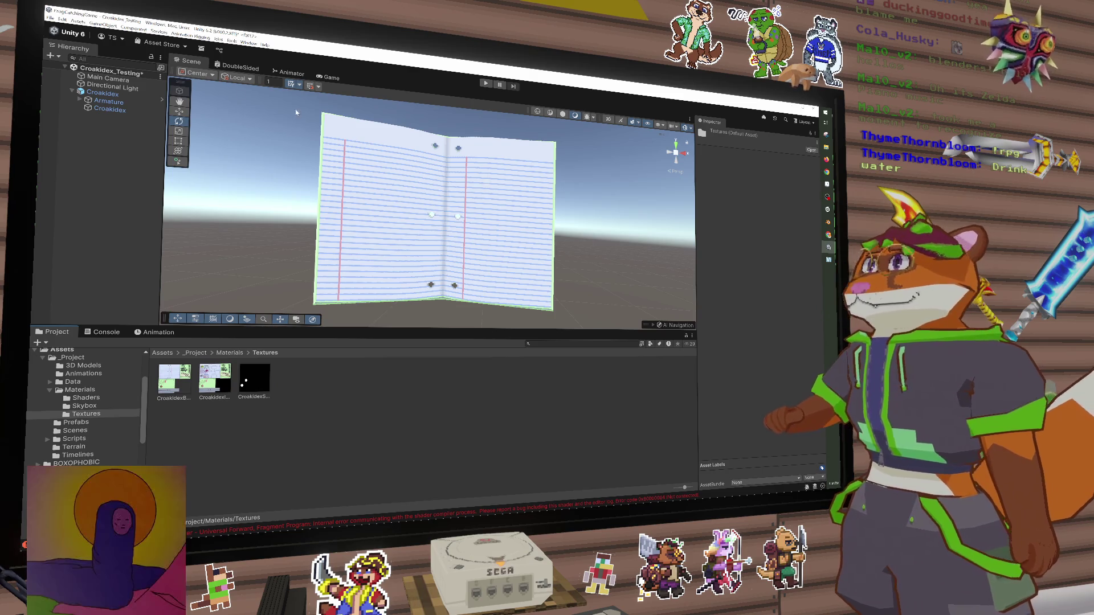
left_click(79, 22)
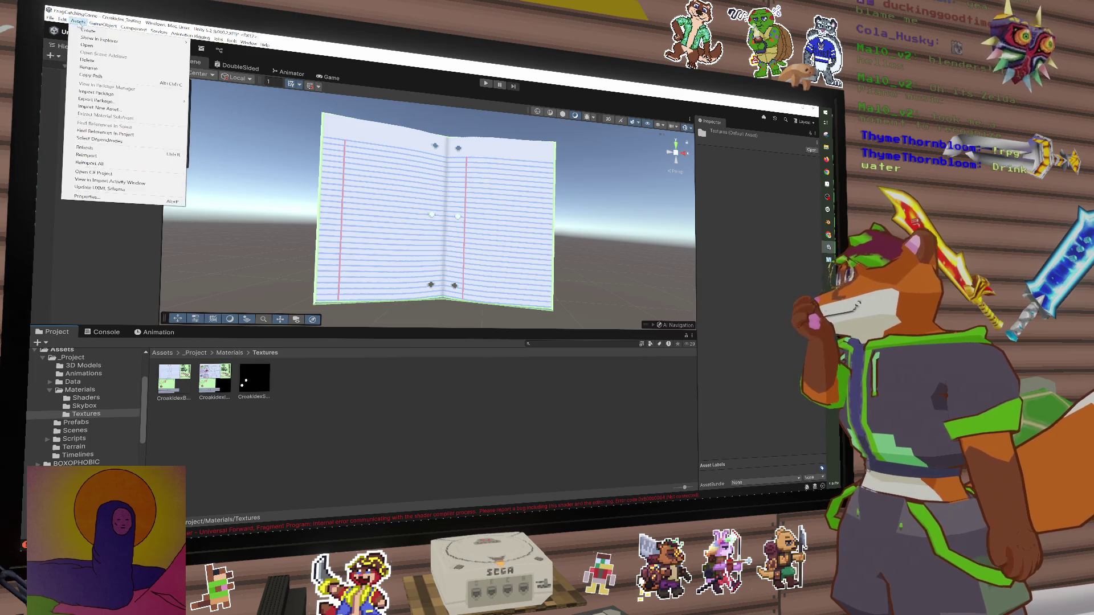
mouse_move(103, 24)
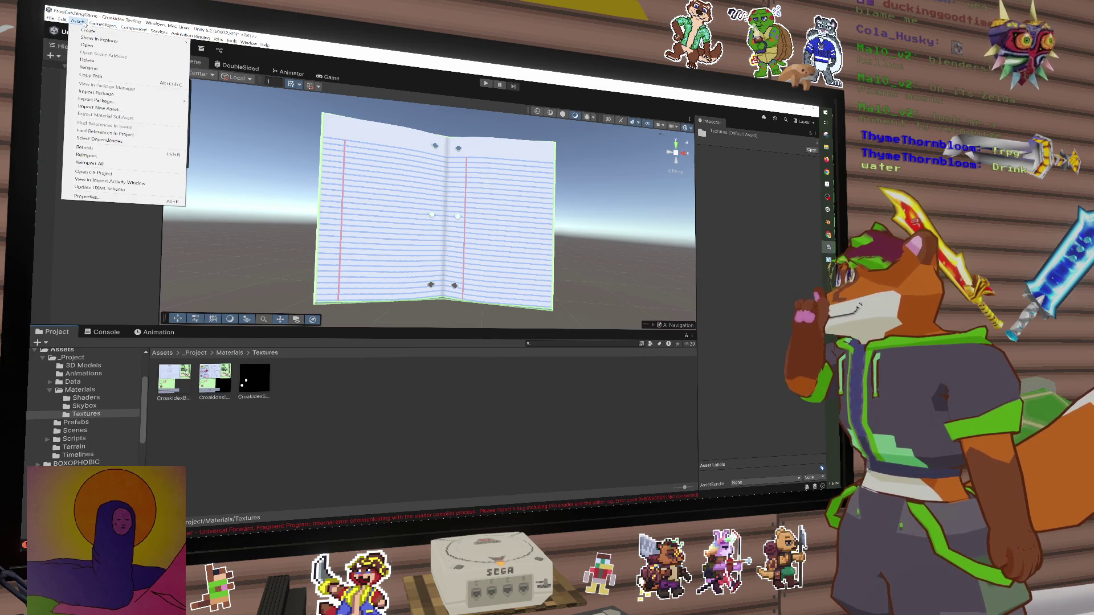
key("Escape")
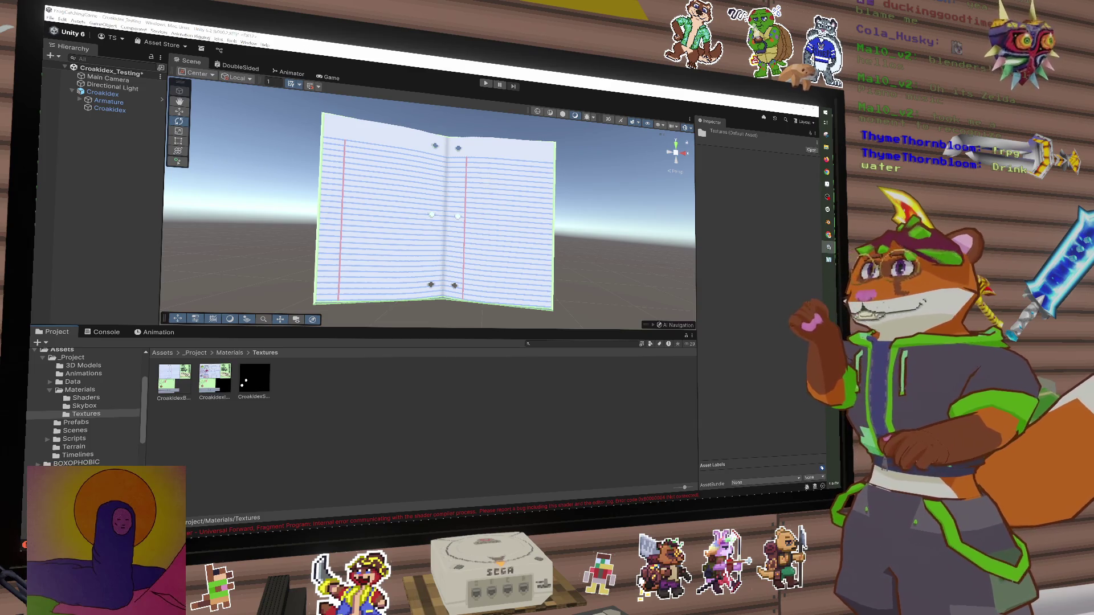
left_click(828, 185)
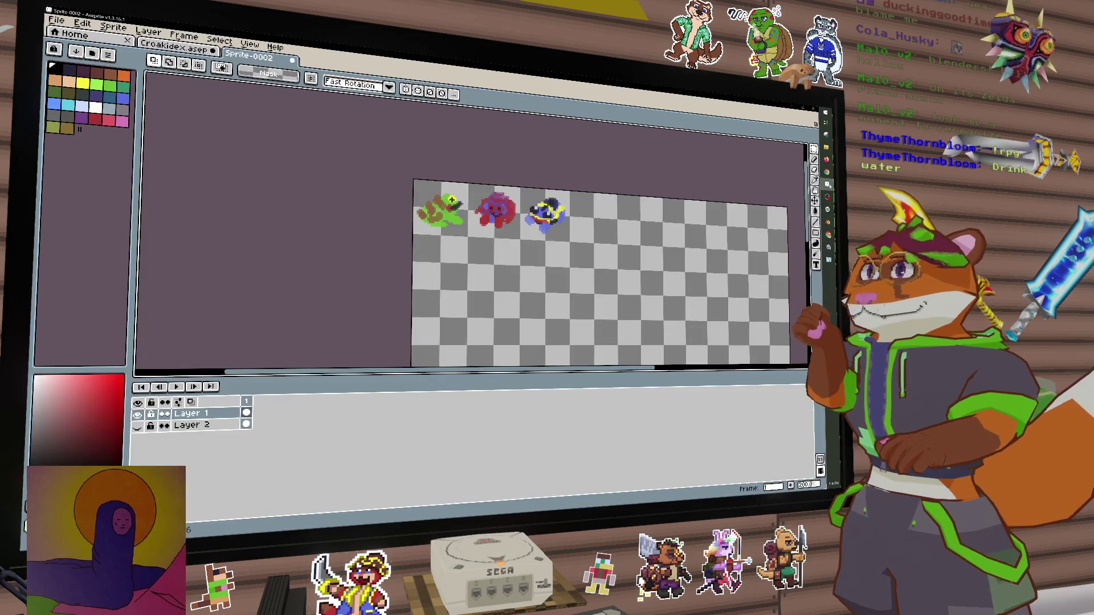
Re-export the sprite sheet PNG into a recently used folder, then minimize Aseprite
left_click(56, 20)
mouse_move(85, 122)
left_click(231, 135)
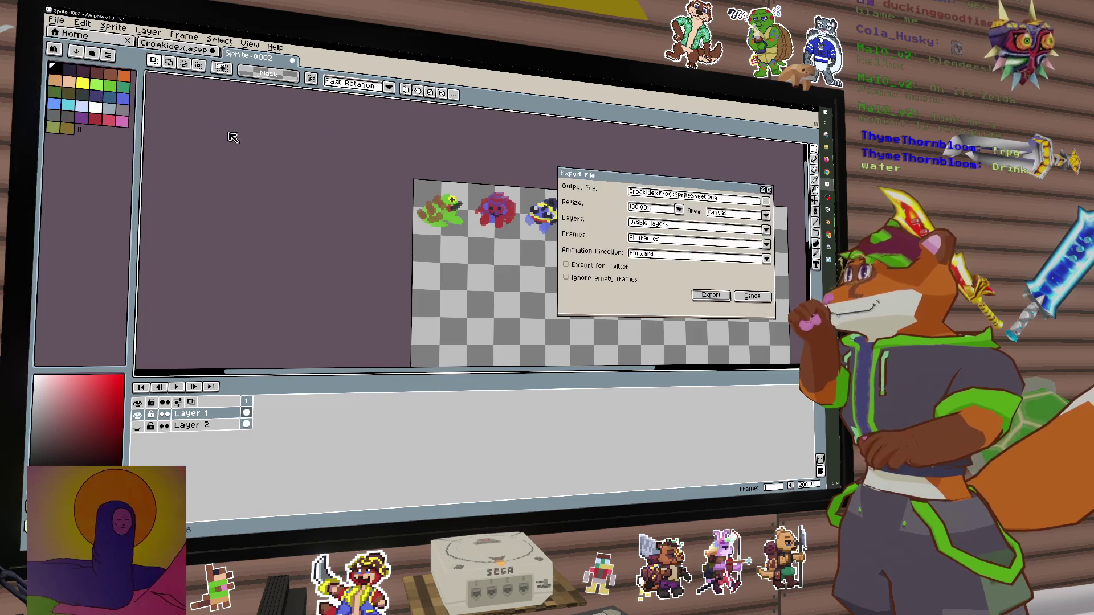
left_click(766, 201)
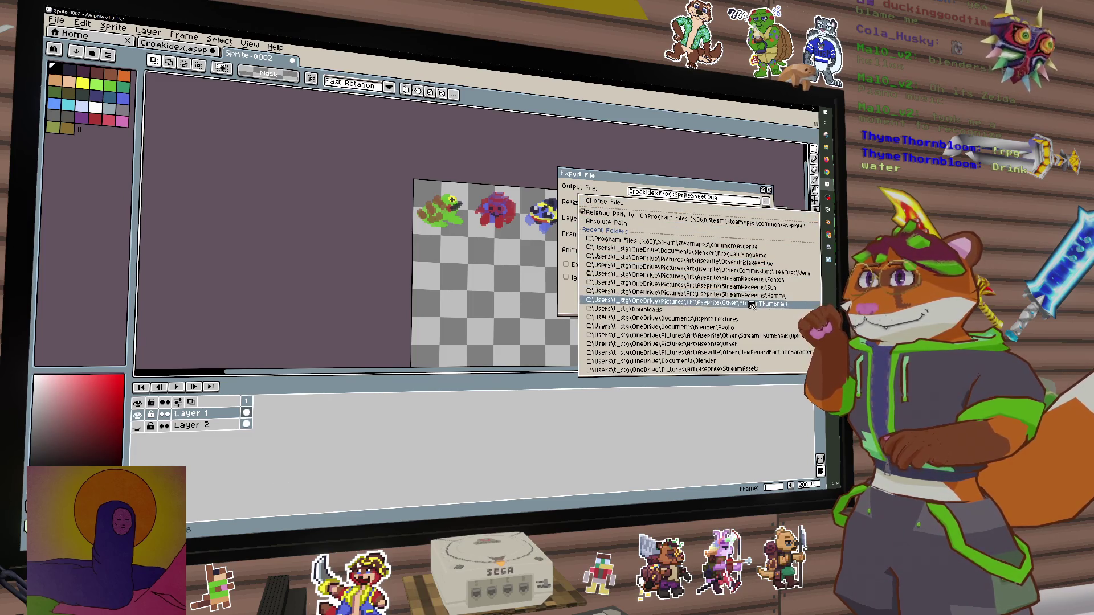
left_click(743, 260)
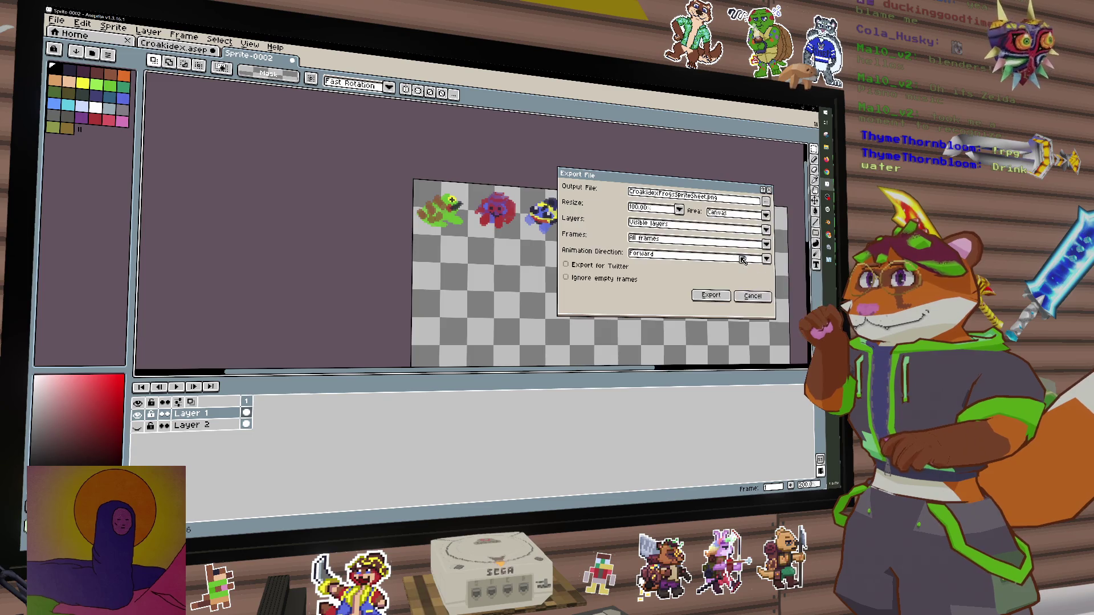
left_click(714, 297)
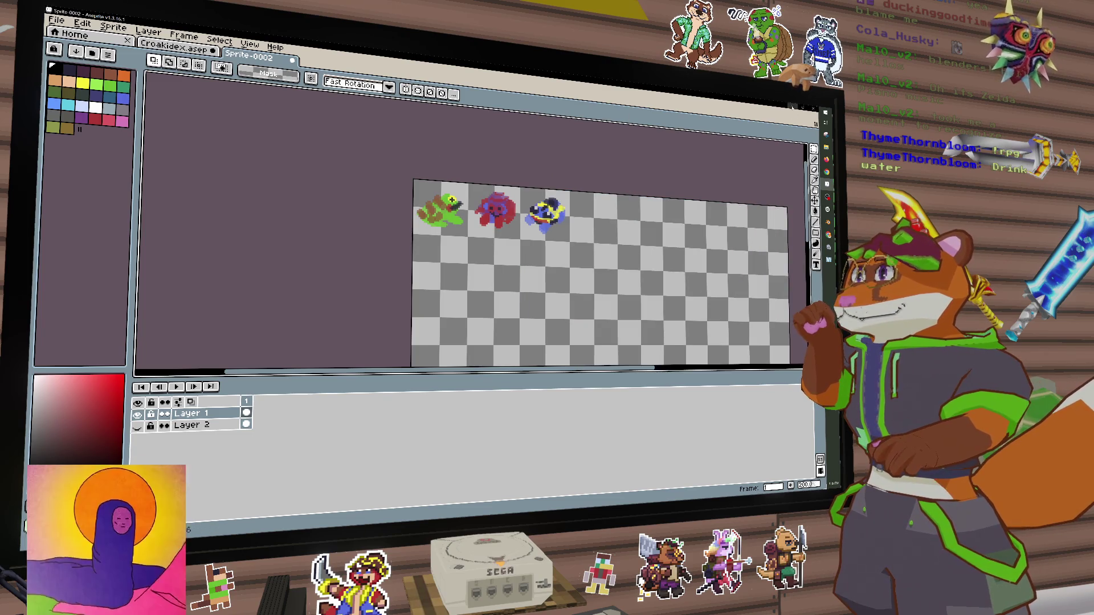
left_click(792, 113)
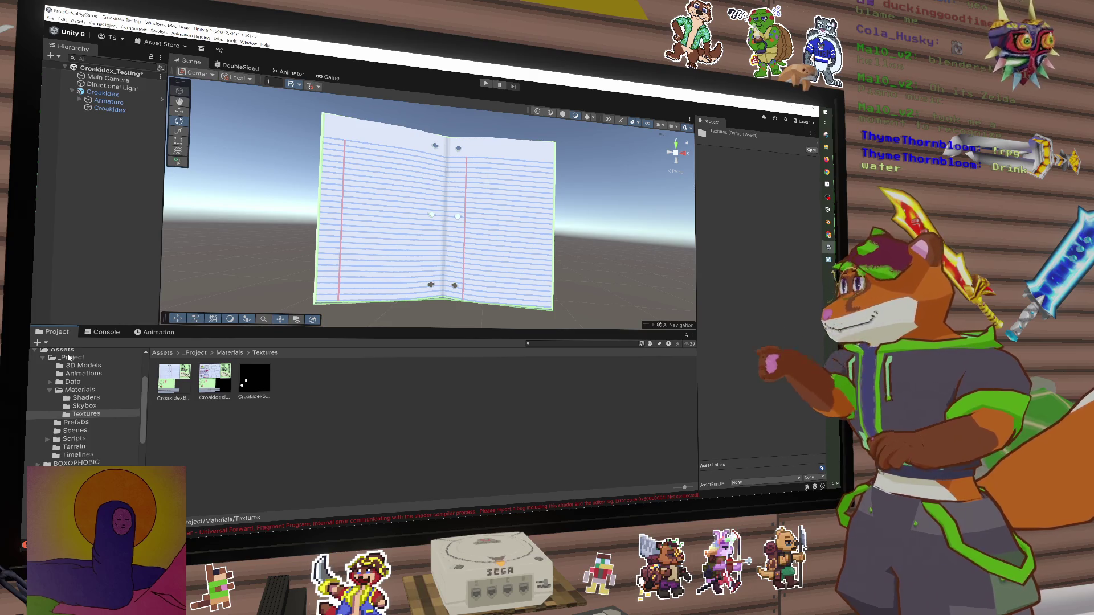
Import CroakidexFrogsSpriteSheet into Textures and set its Filter Mode to Point (no filter)
left_click(79, 24)
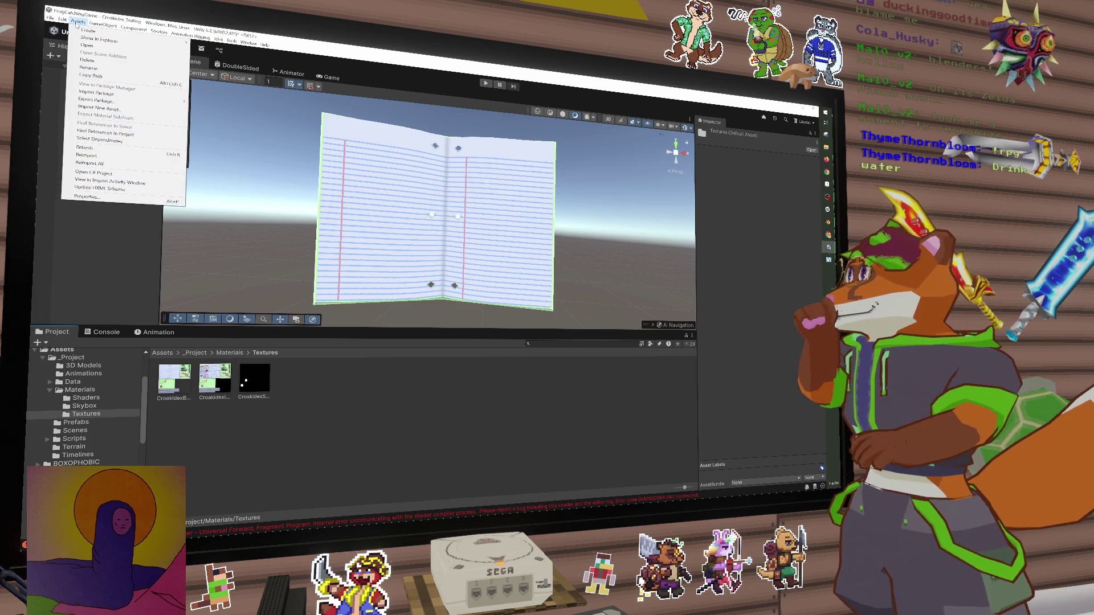
left_click(100, 109)
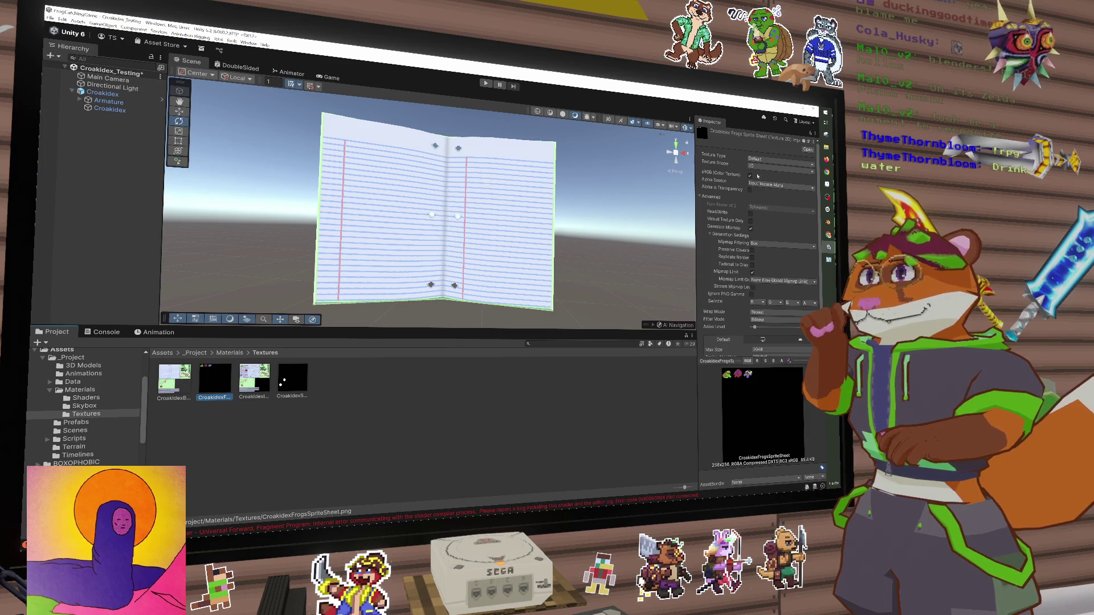
left_click(754, 194)
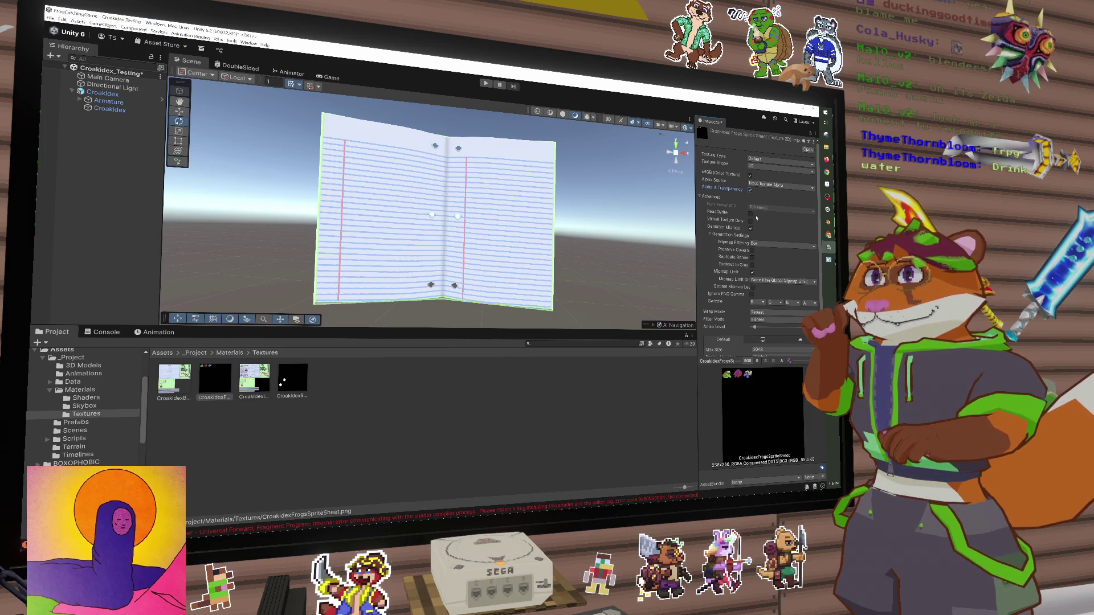
scroll(770, 300, "down", 1)
left_click(769, 301)
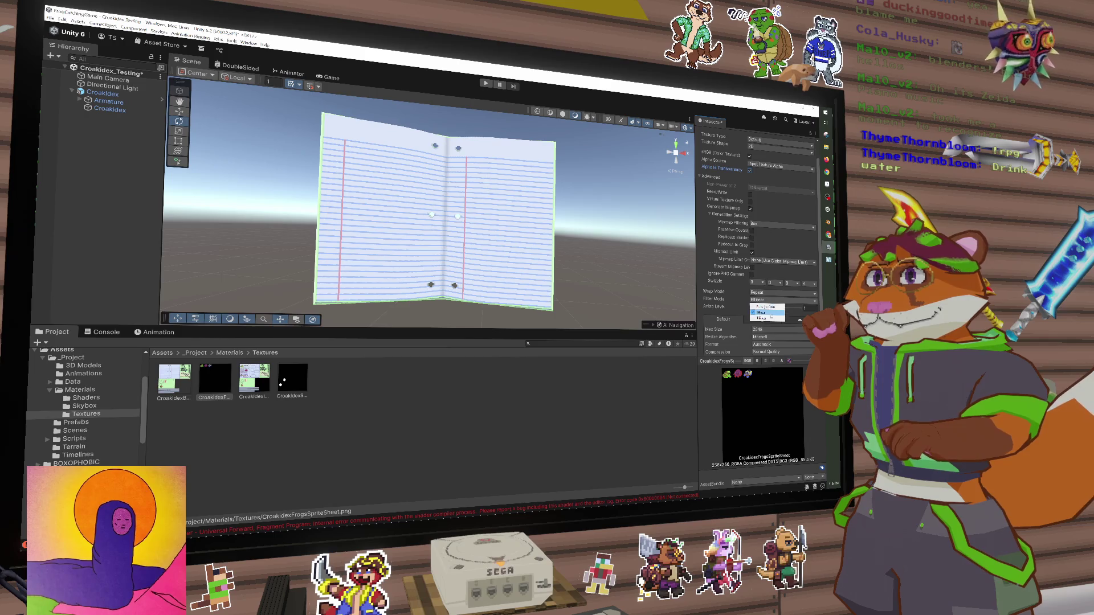
left_click(763, 307)
scroll(767, 239, "up", 1)
left_click(775, 159)
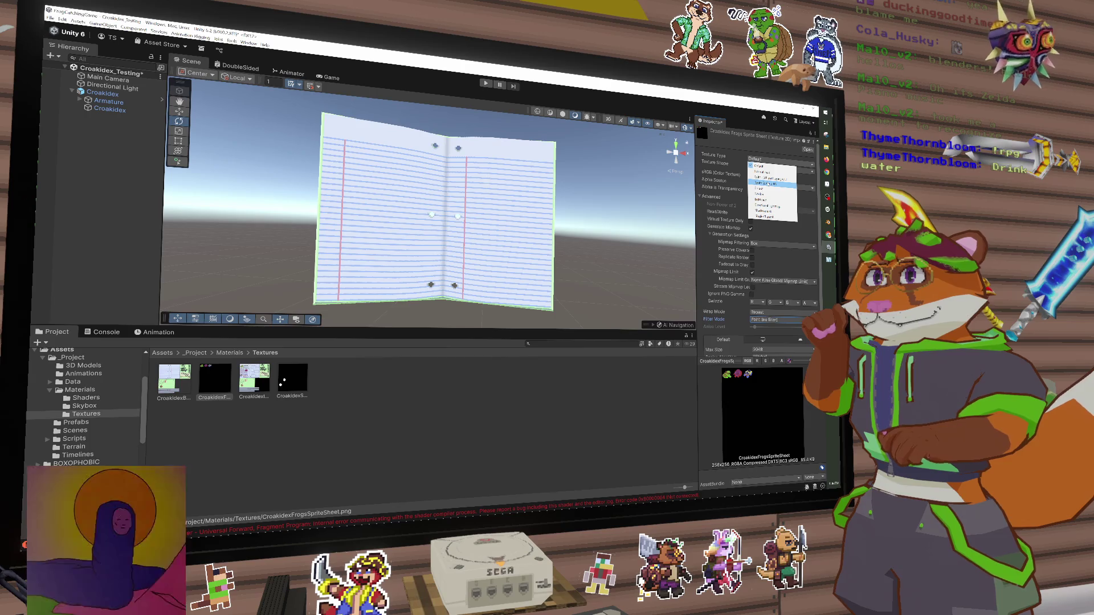
Make the texture a Sprite (2D and UI) with Compression None and apply
left_click(769, 184)
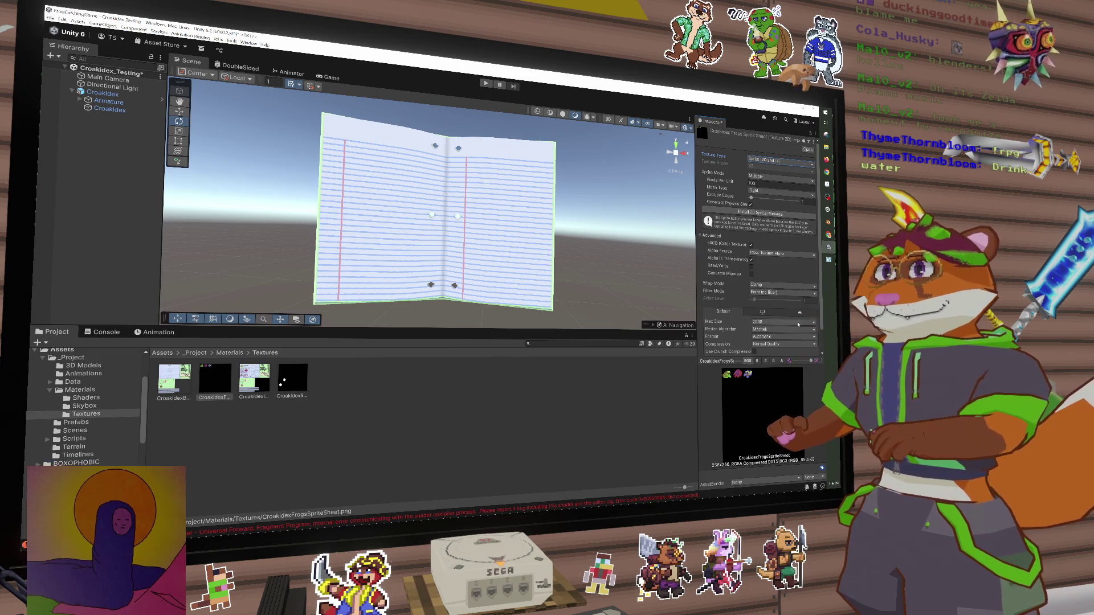
scroll(806, 344, "down", 2)
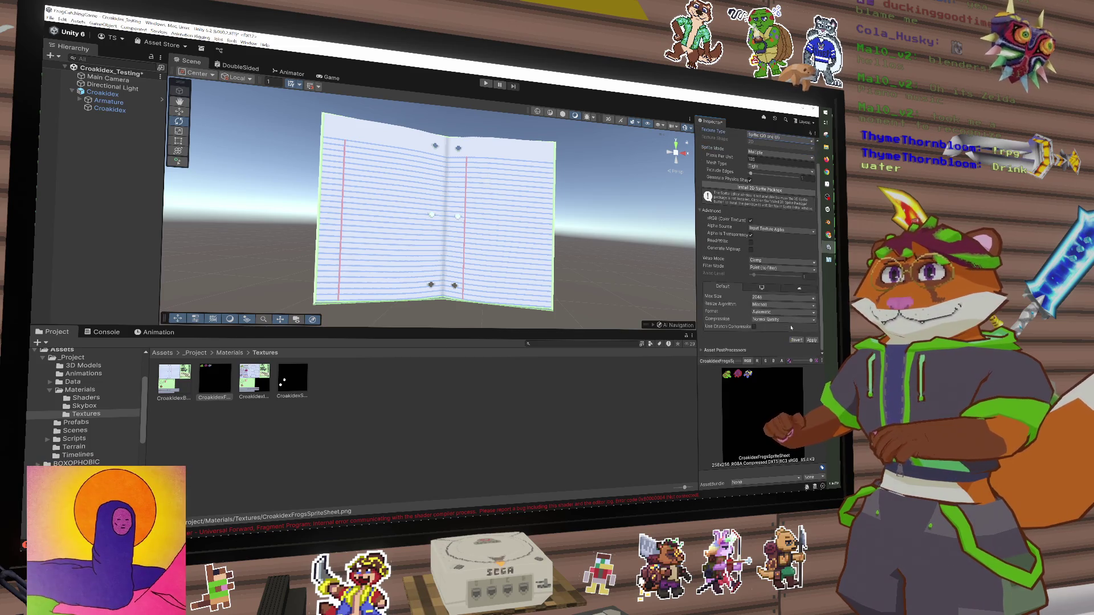
left_click(782, 319)
left_click(767, 326)
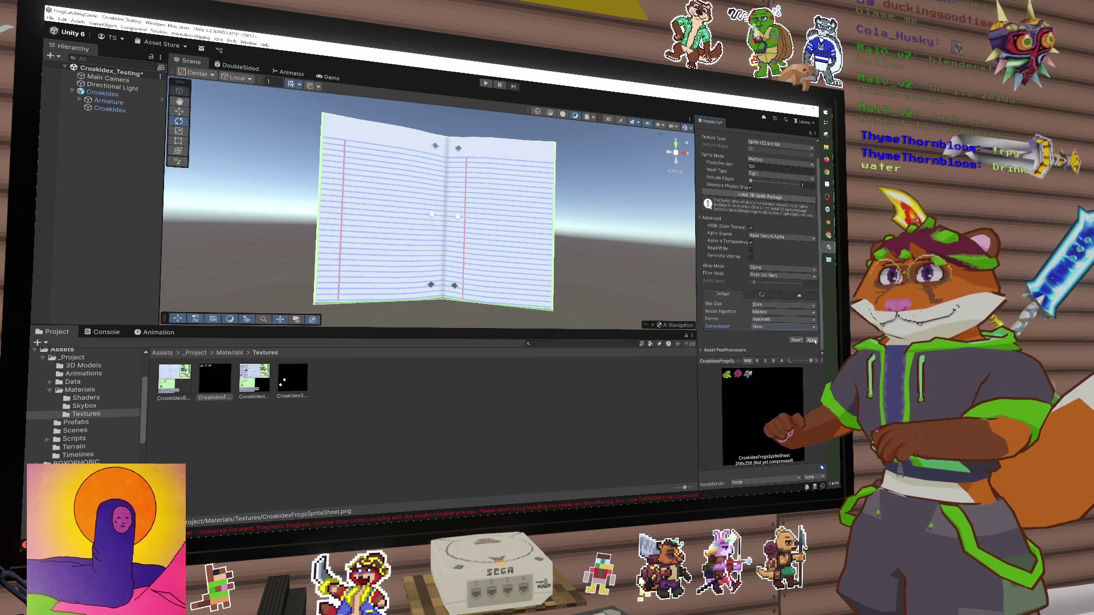
left_click(811, 340)
scroll(769, 300, "up", 2)
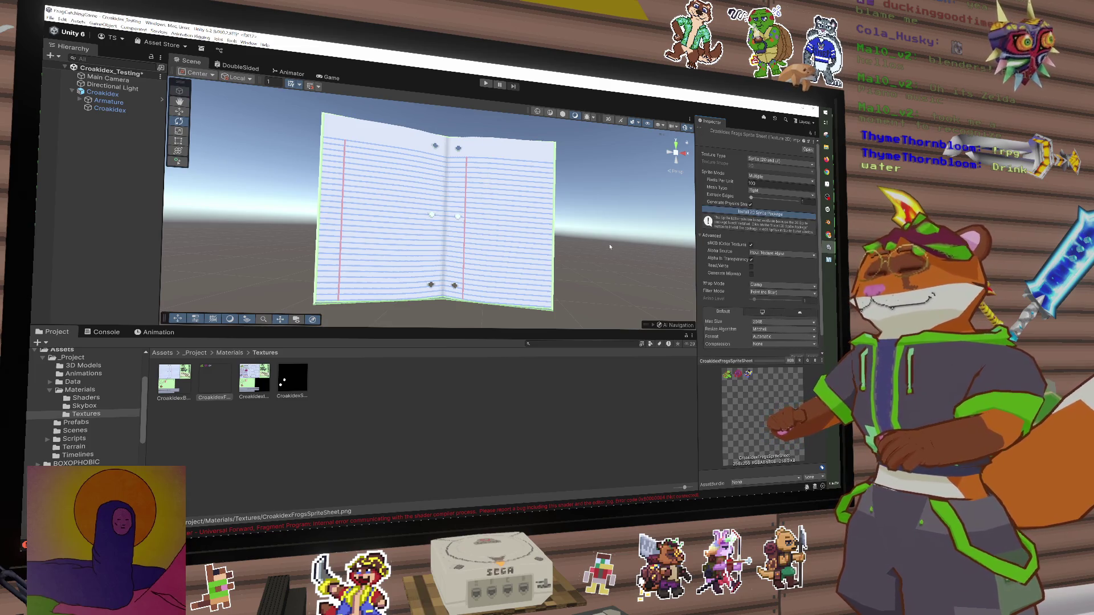
Install the 2D Sprite package and open the sheet in the Sprite Editor
left_click(730, 211)
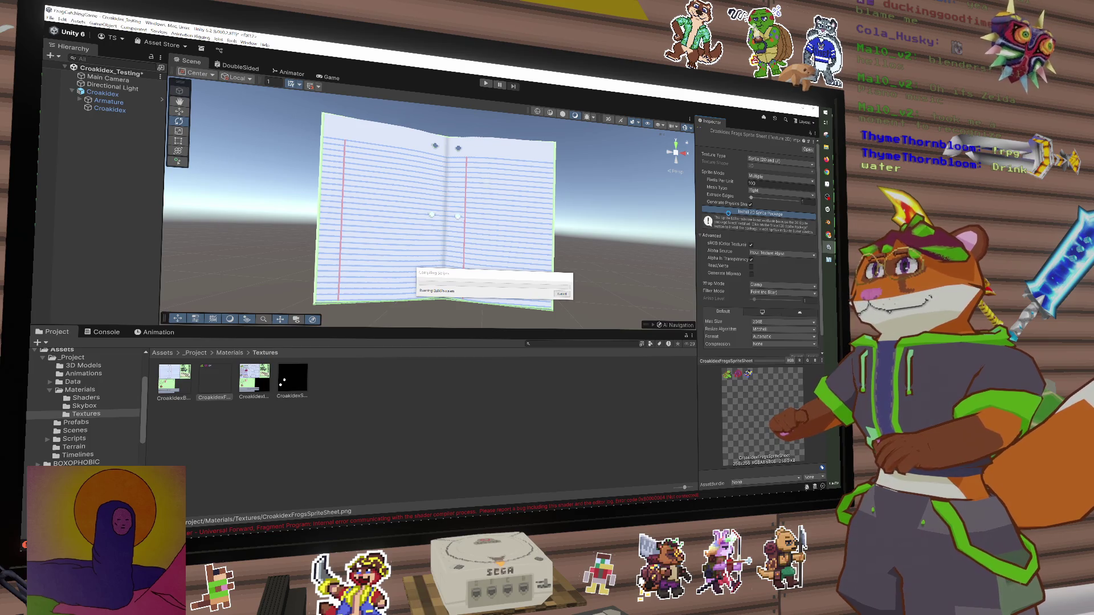
mouse_move(830, 261)
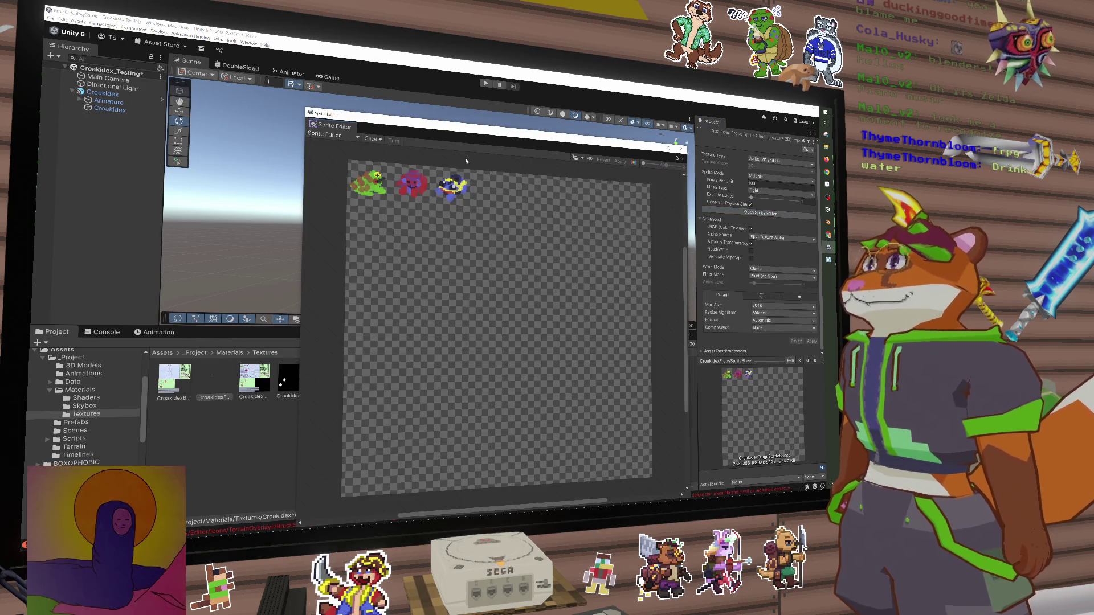
left_click(371, 138)
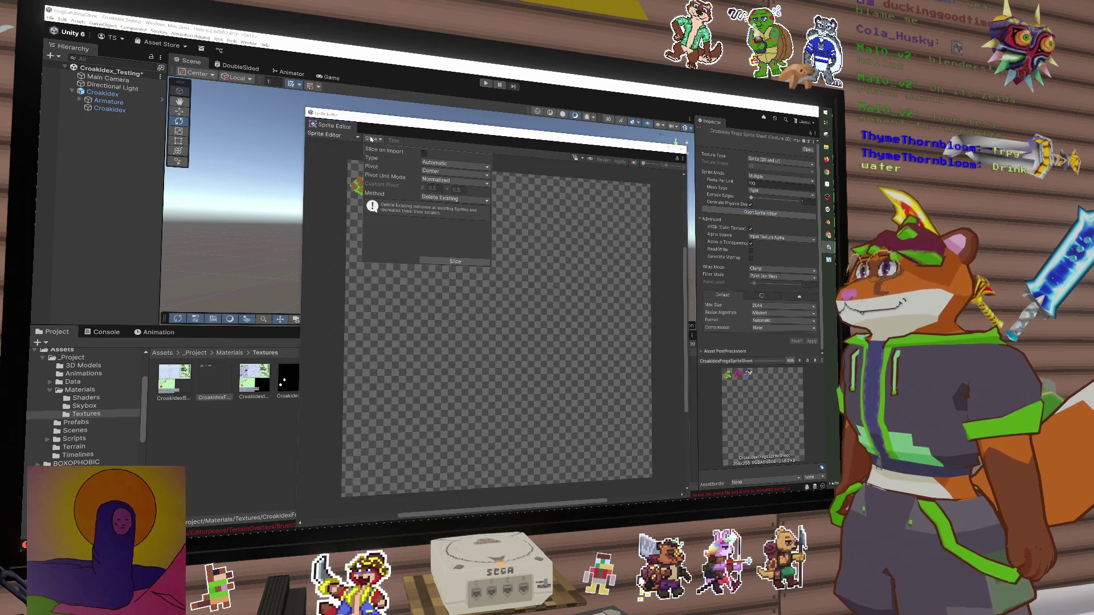
Slice the sheet by cell count into 8 columns and 8 rows, with Normalized pivots and Delete Existing
left_click(448, 180)
left_click(442, 187)
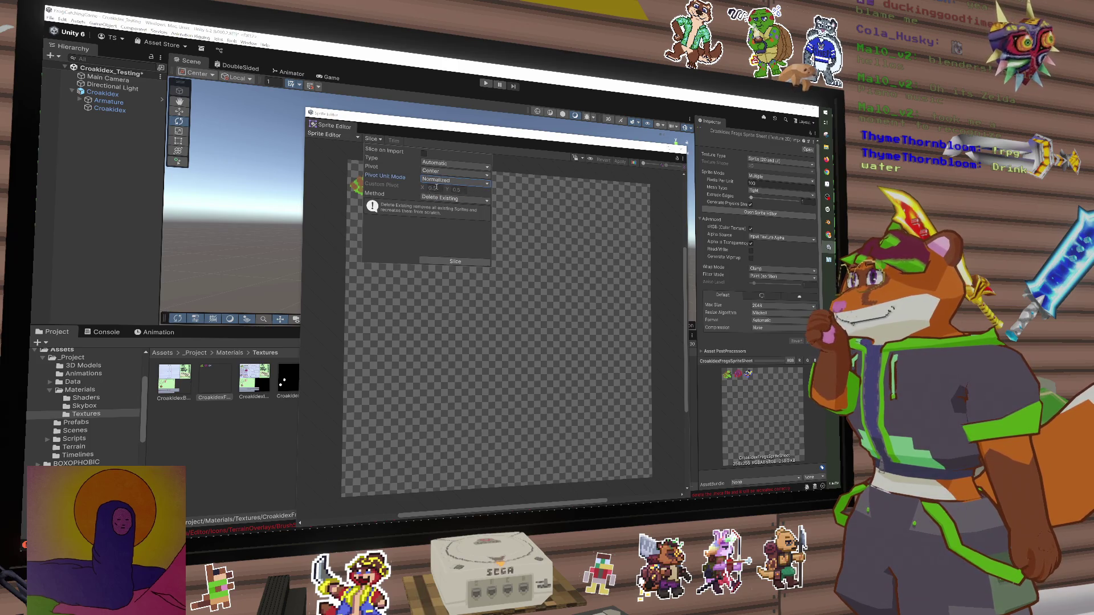
left_click(438, 199)
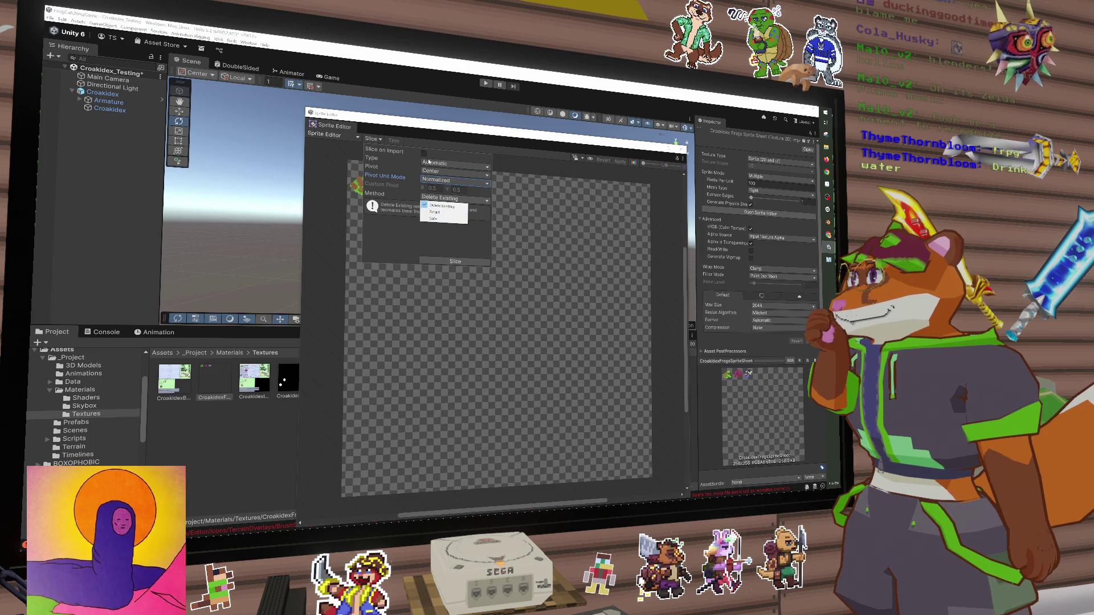
left_click(397, 152)
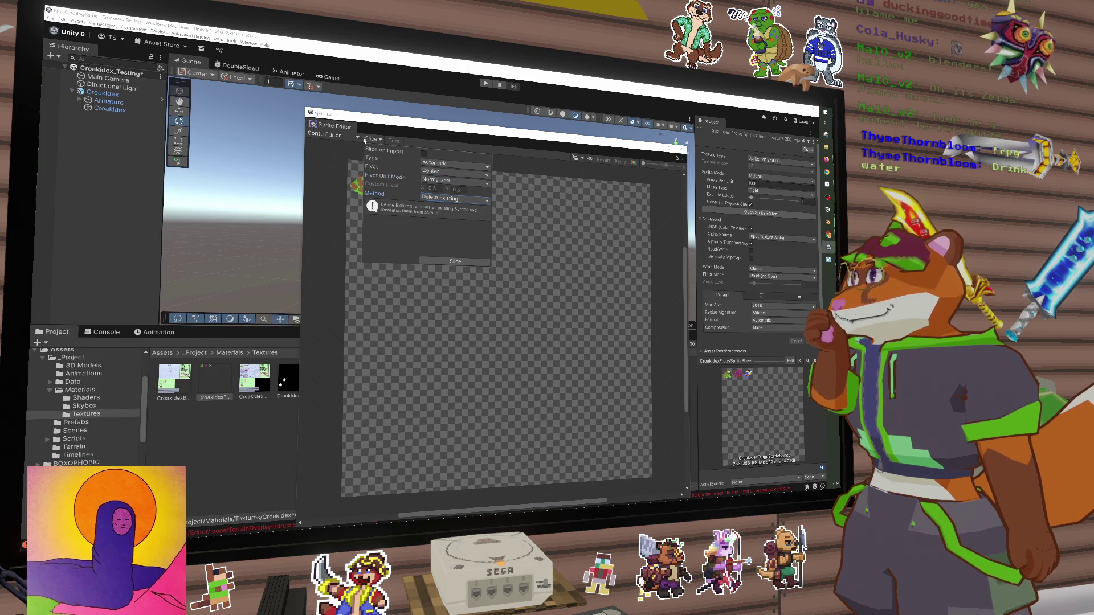
left_click(455, 167)
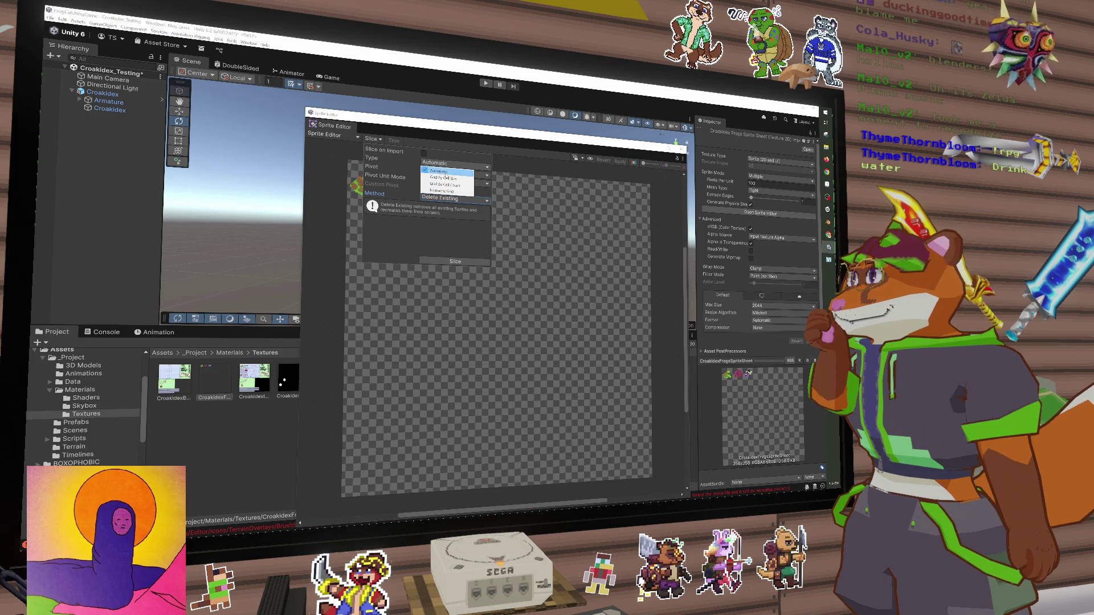
left_click(463, 188)
left_click(433, 171)
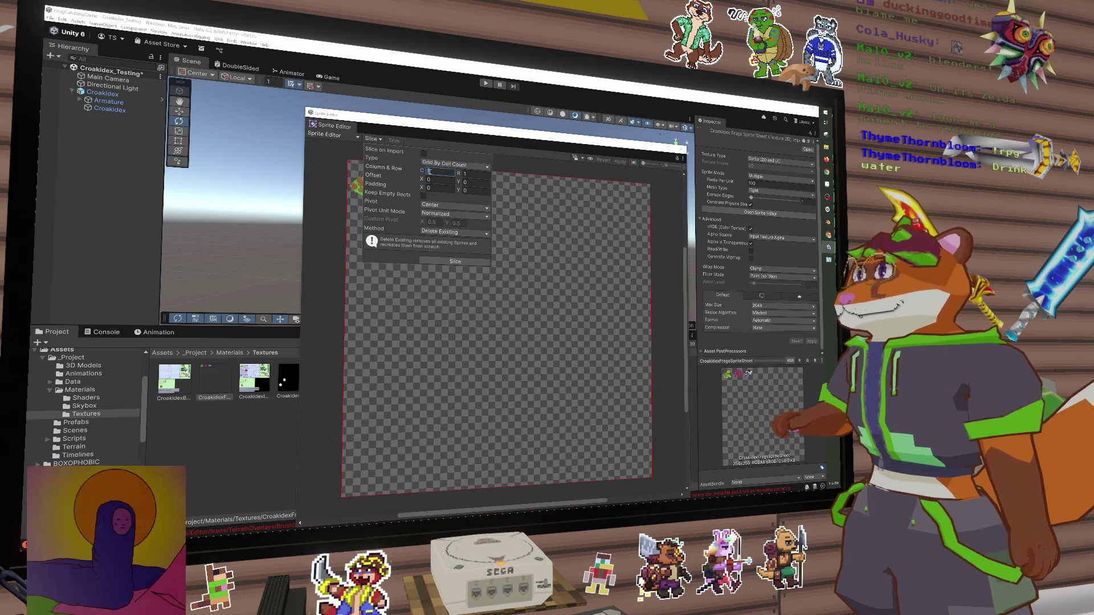
type("8")
key("Tab")
type("8")
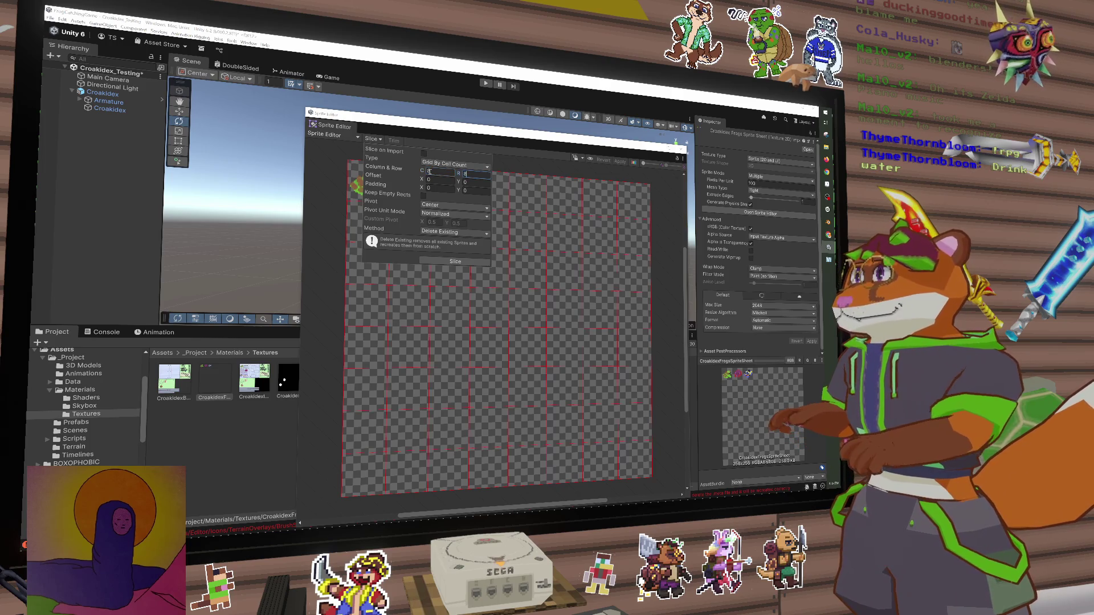
left_click(456, 261)
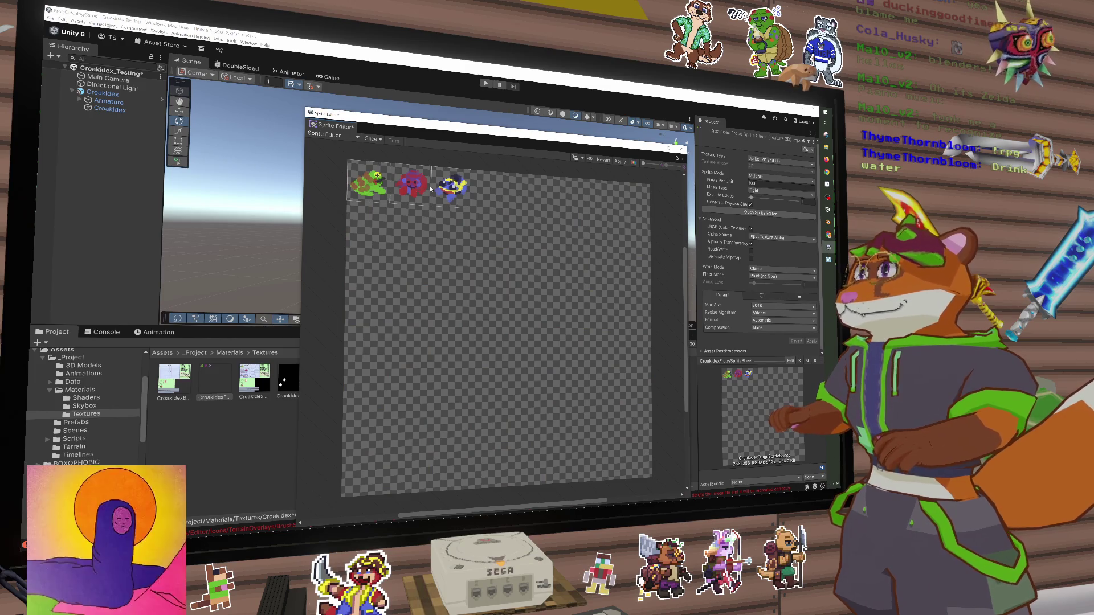
Apply the slicing, undo an accidental pivot nudge, and close the Sprite Editor
left_click(621, 161)
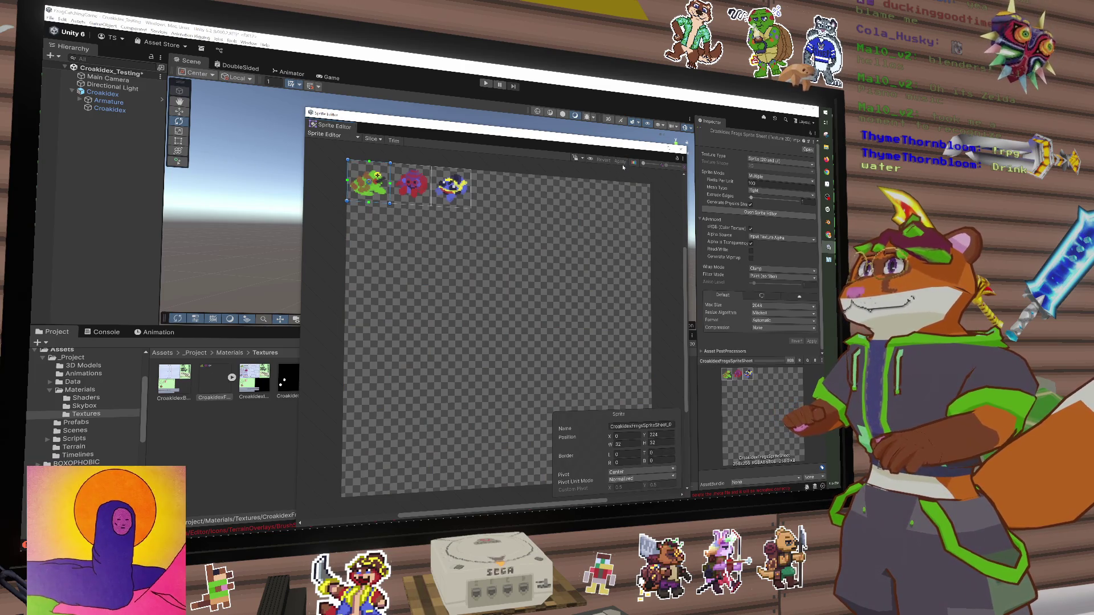
left_click_drag(369, 182, 372, 183)
key("ctrl+z")
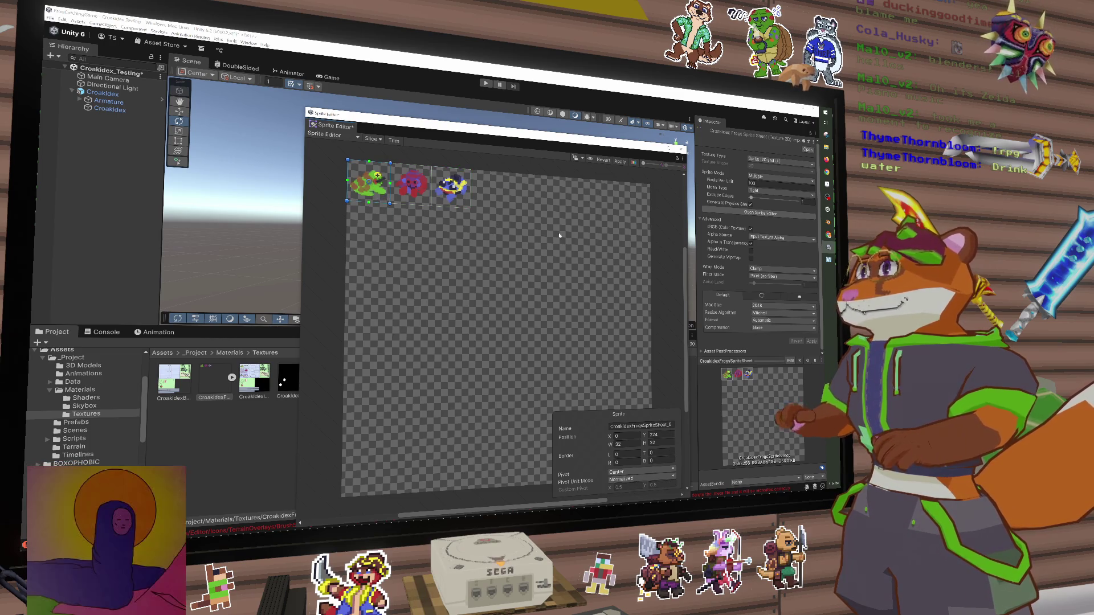
left_click(681, 150)
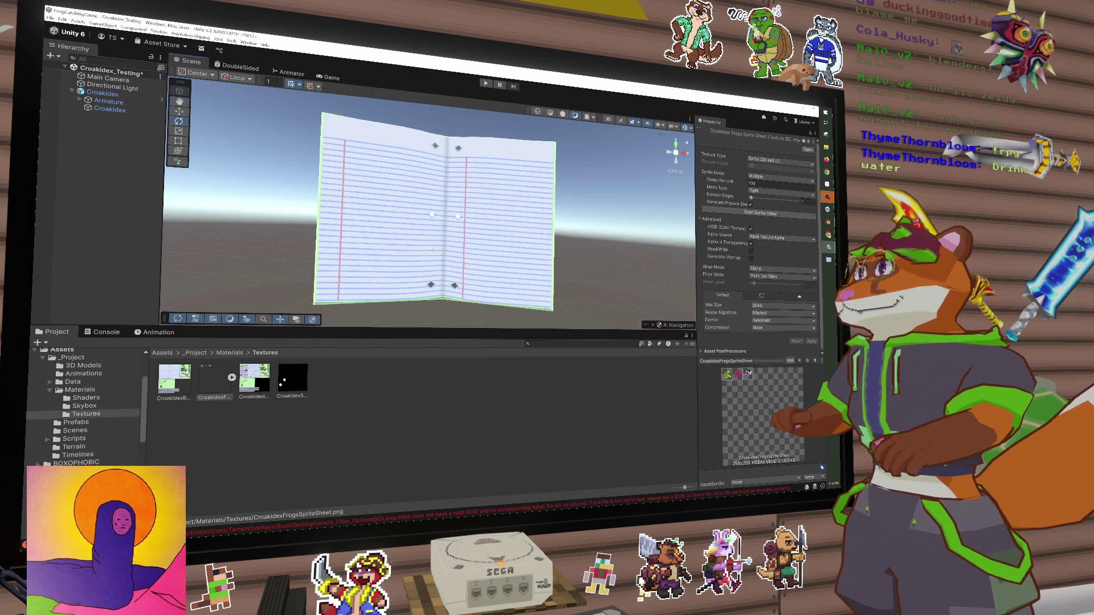
Add a UI Canvas named Canvas, with its EventSystem, from the Hierarchy's UI submenu
right_click(90, 161)
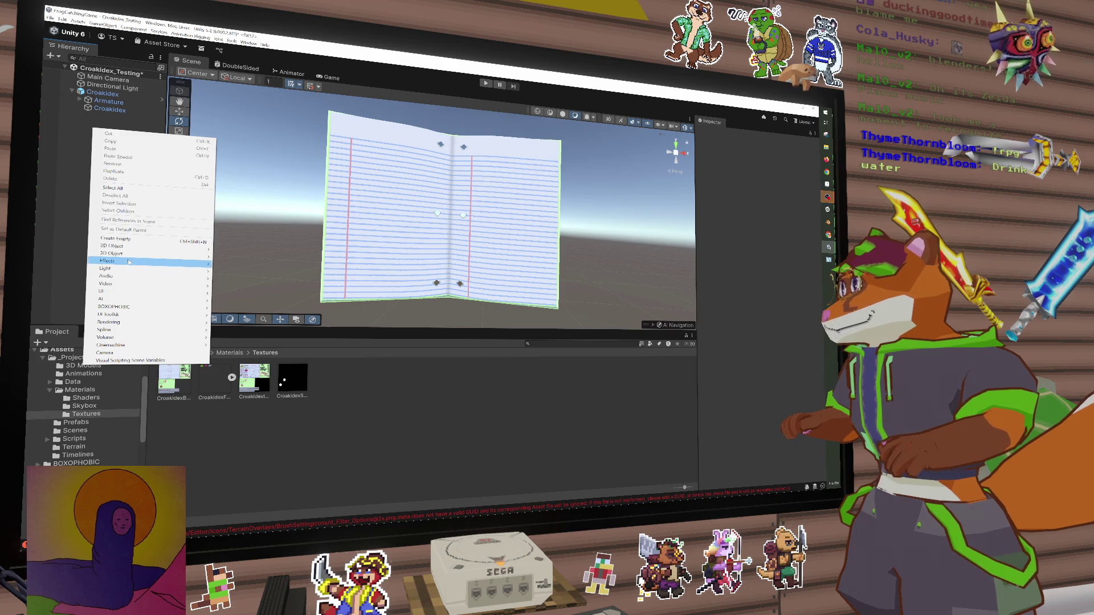
mouse_move(139, 249)
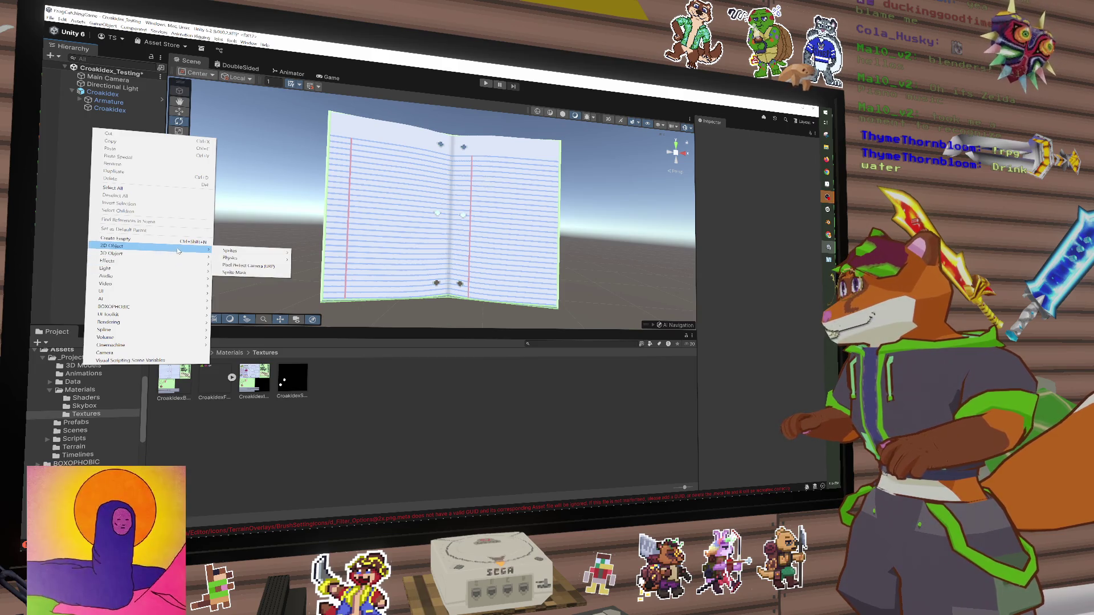
mouse_move(147, 272)
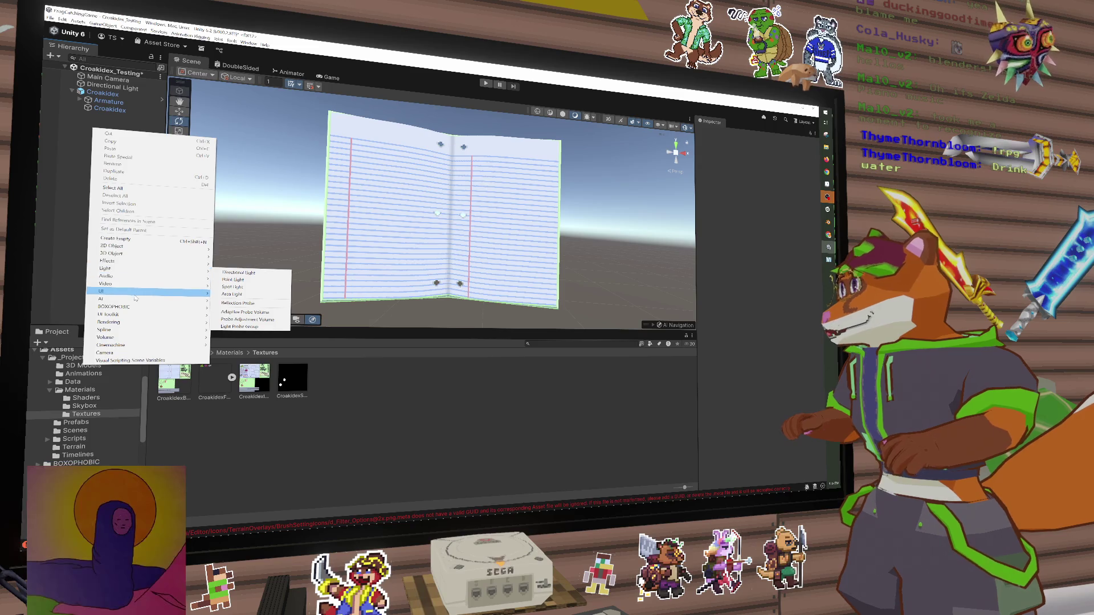
mouse_move(143, 291)
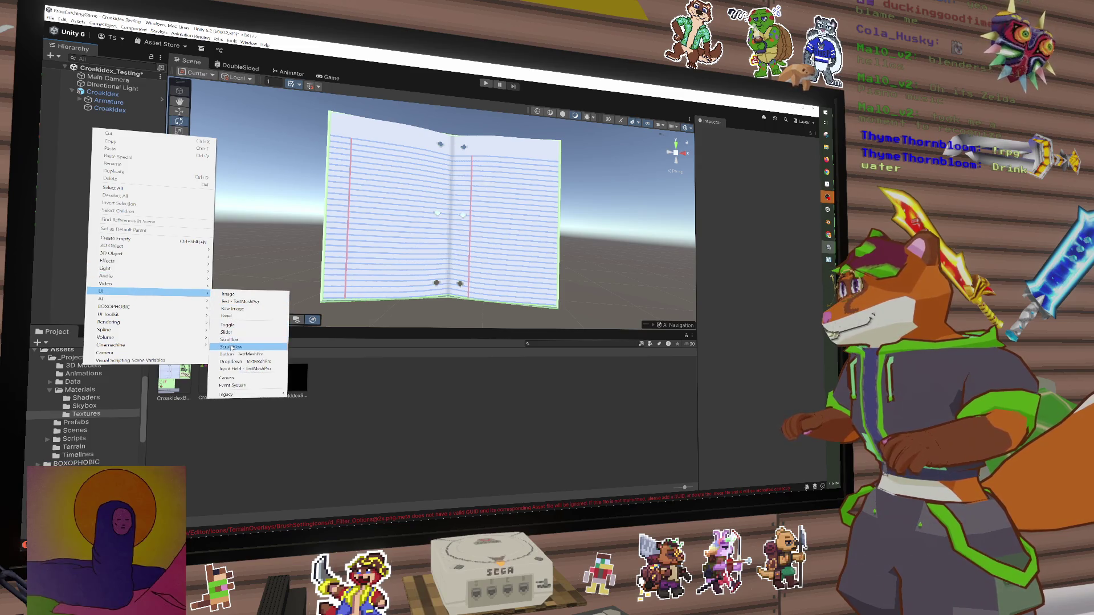
left_click(226, 378)
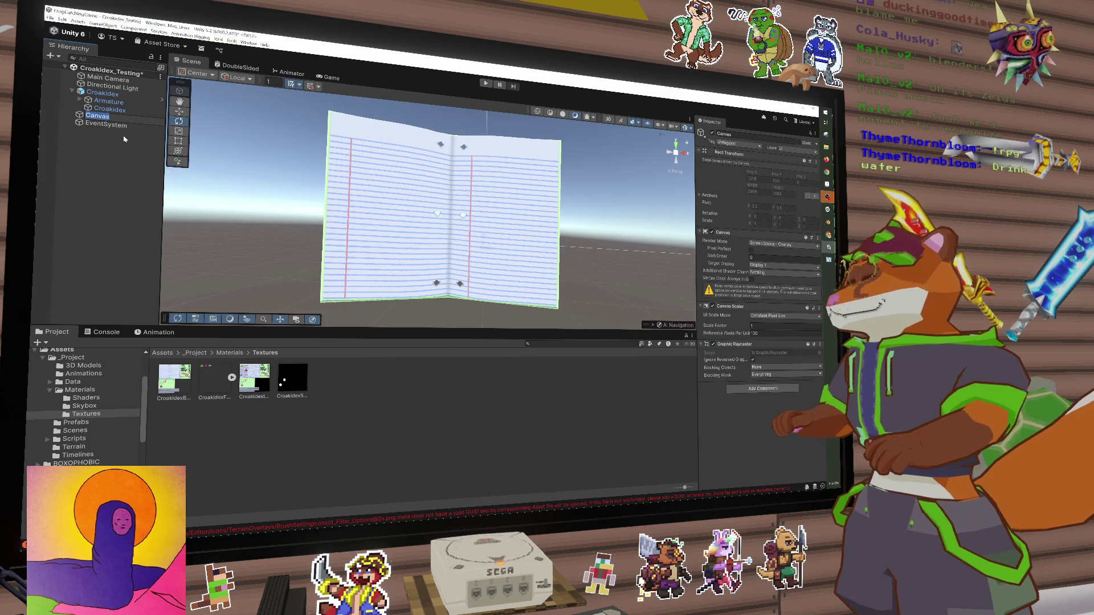
key("Return")
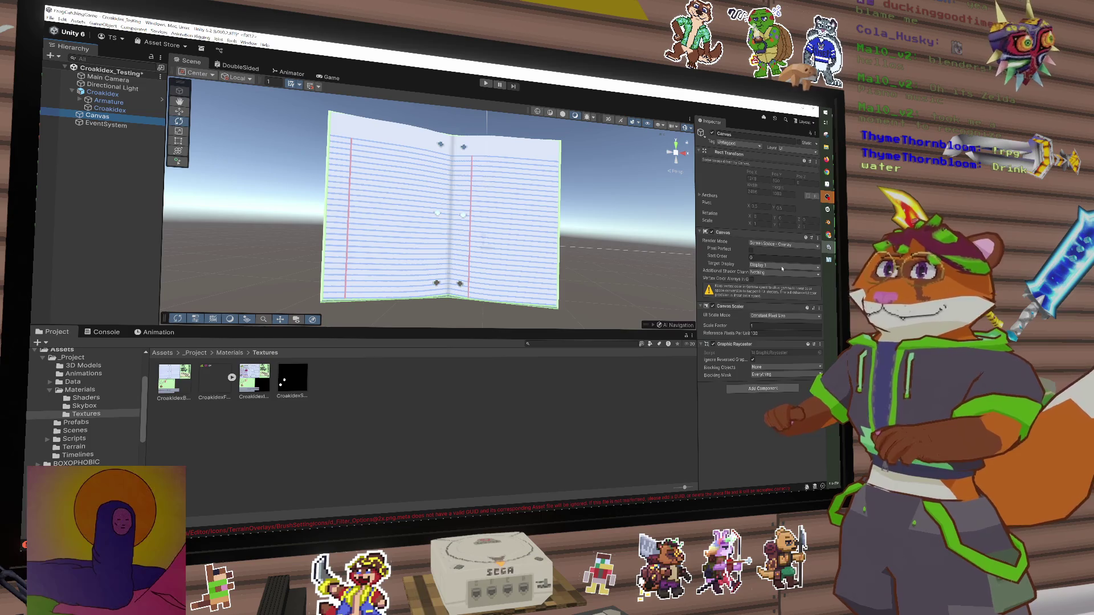
Keep Screen Space - Overlay and set UI Scale Mode to Scale With Screen Size, reference width 1920
left_click(783, 247)
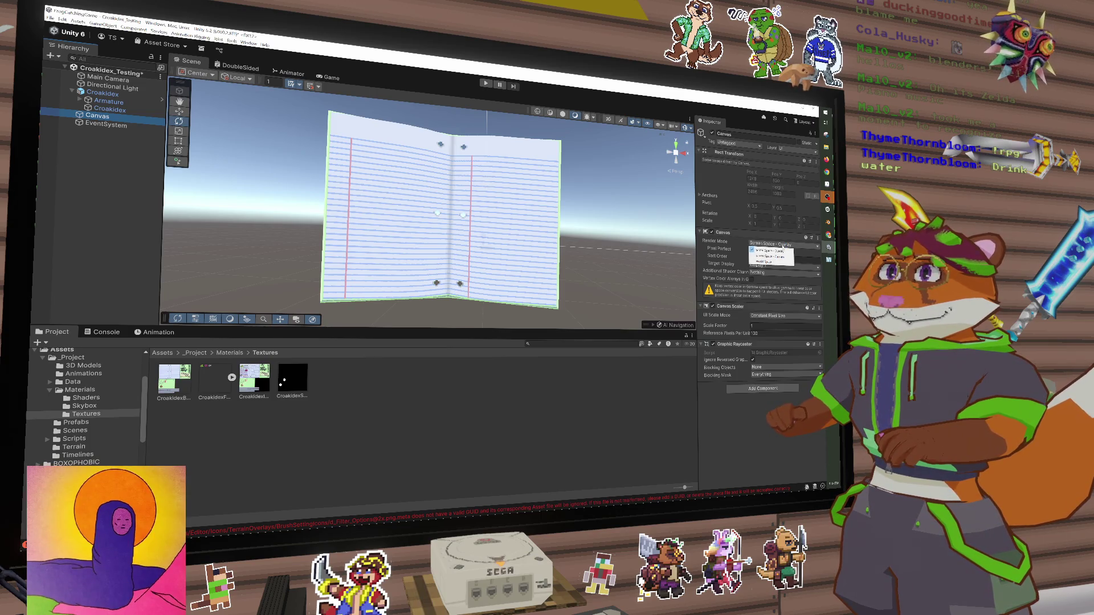
left_click(753, 251)
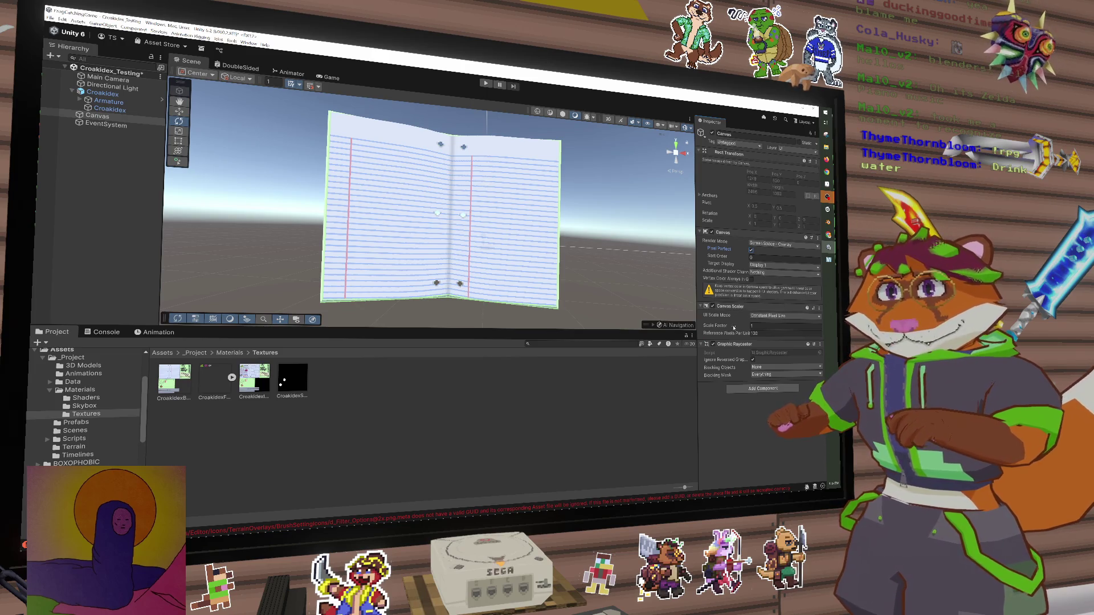
left_click(772, 317)
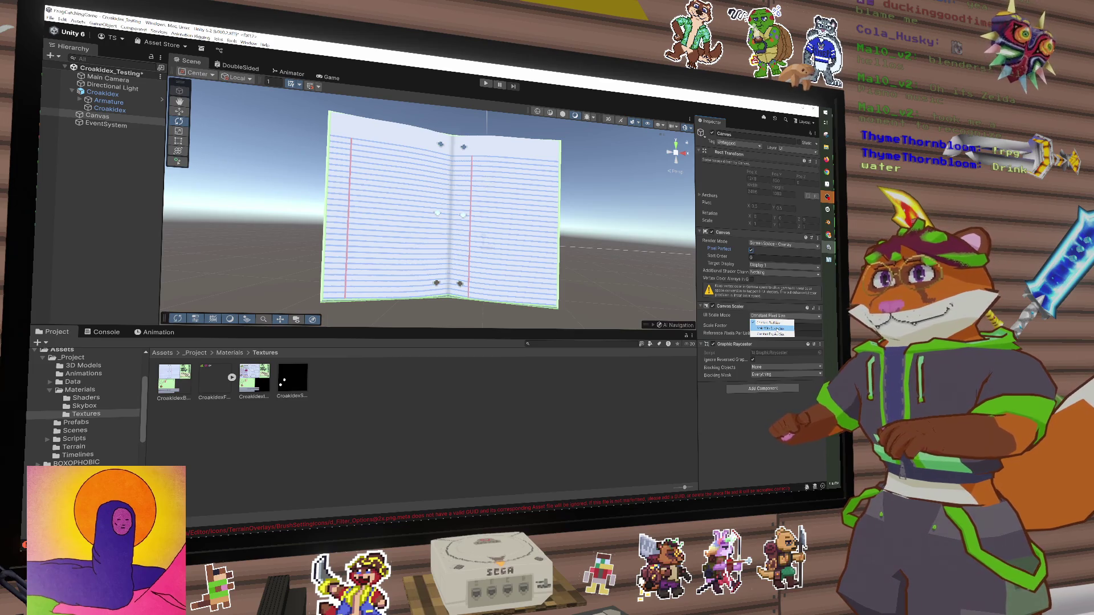
left_click(775, 328)
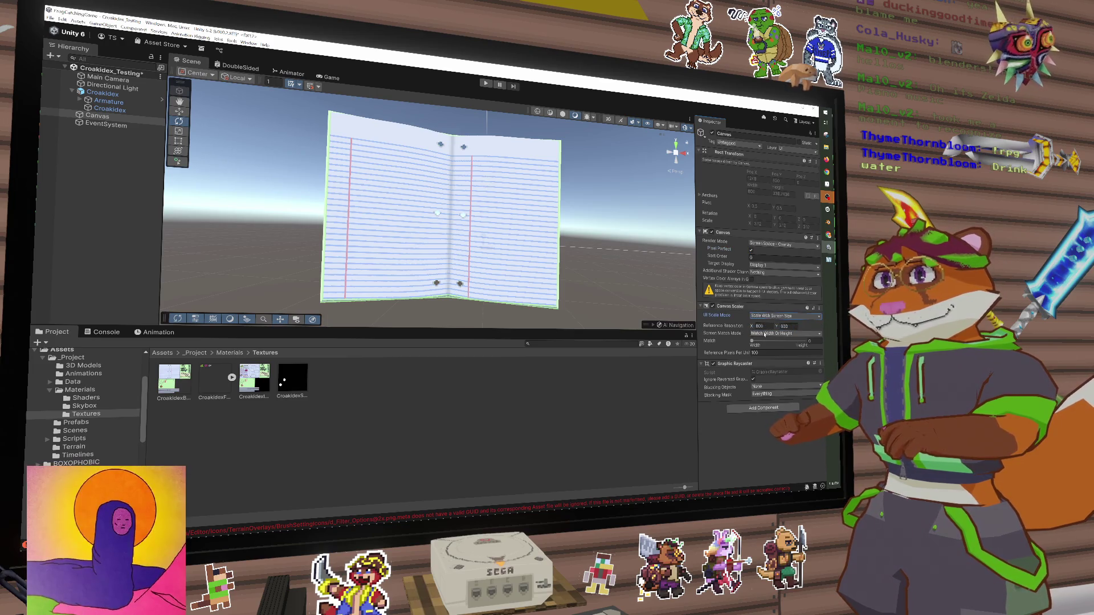
double_click(760, 326)
type("1920")
key("Tab")
type("10")
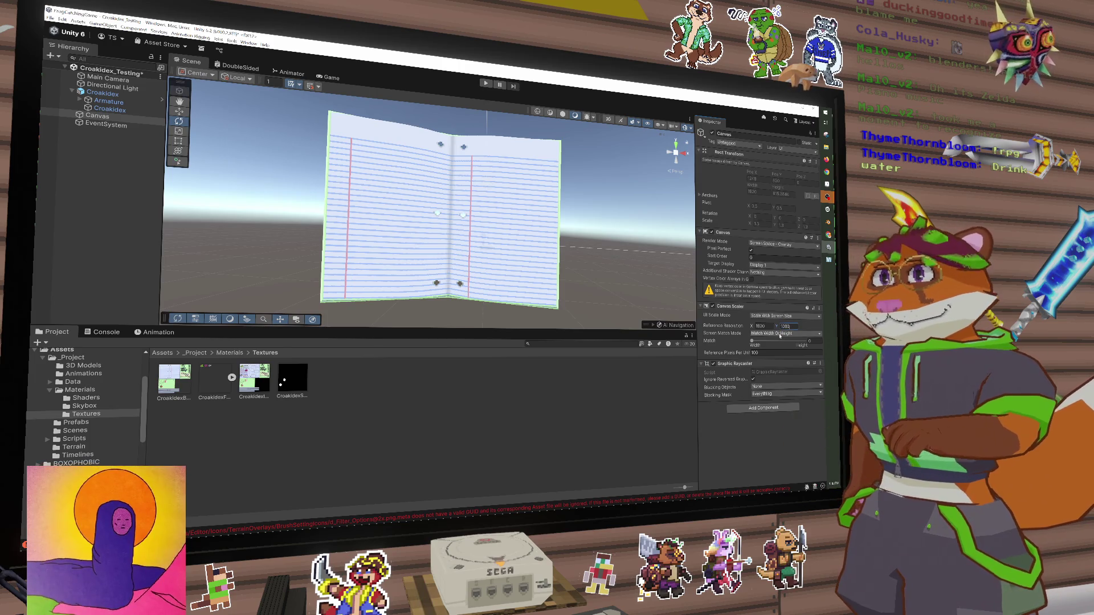
Keep Screen Match Mode at Match Width Or Height and revisit the Canvas render mode options
left_click(780, 335)
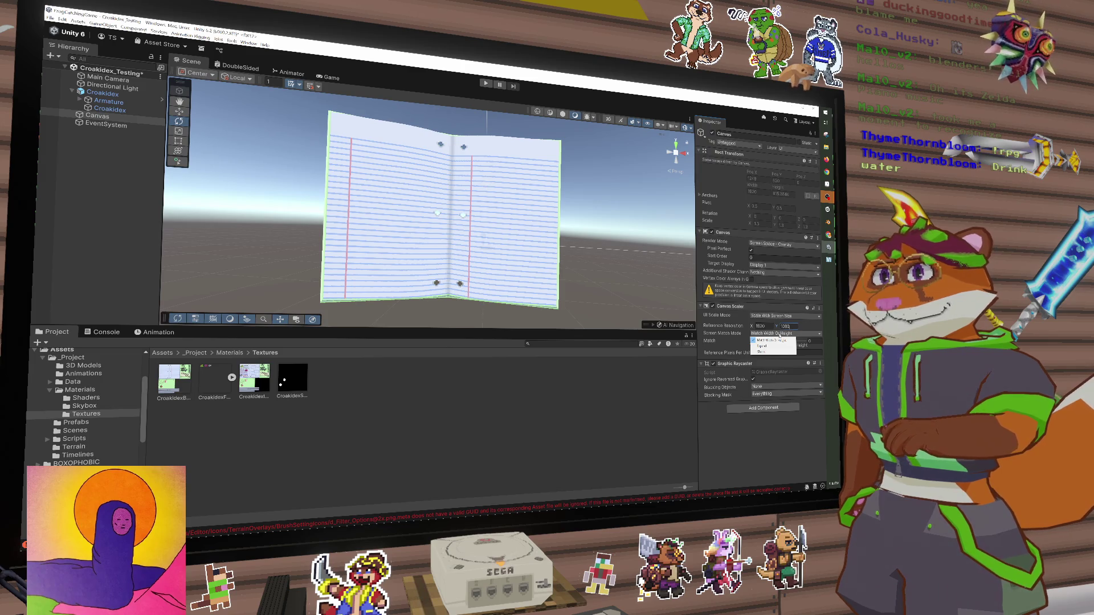
left_click(812, 344)
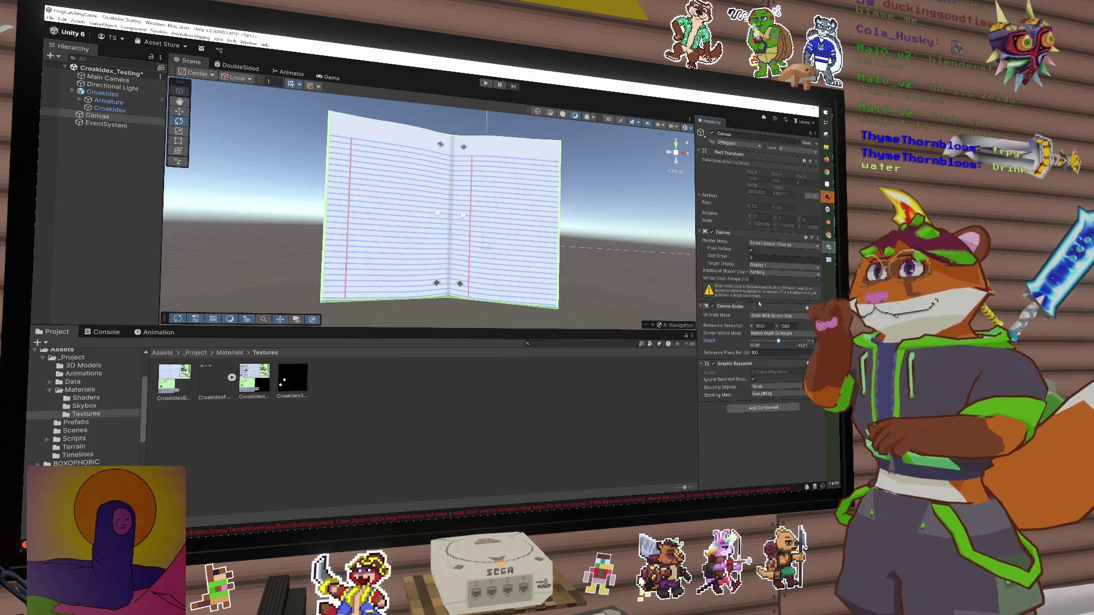
left_click(788, 245)
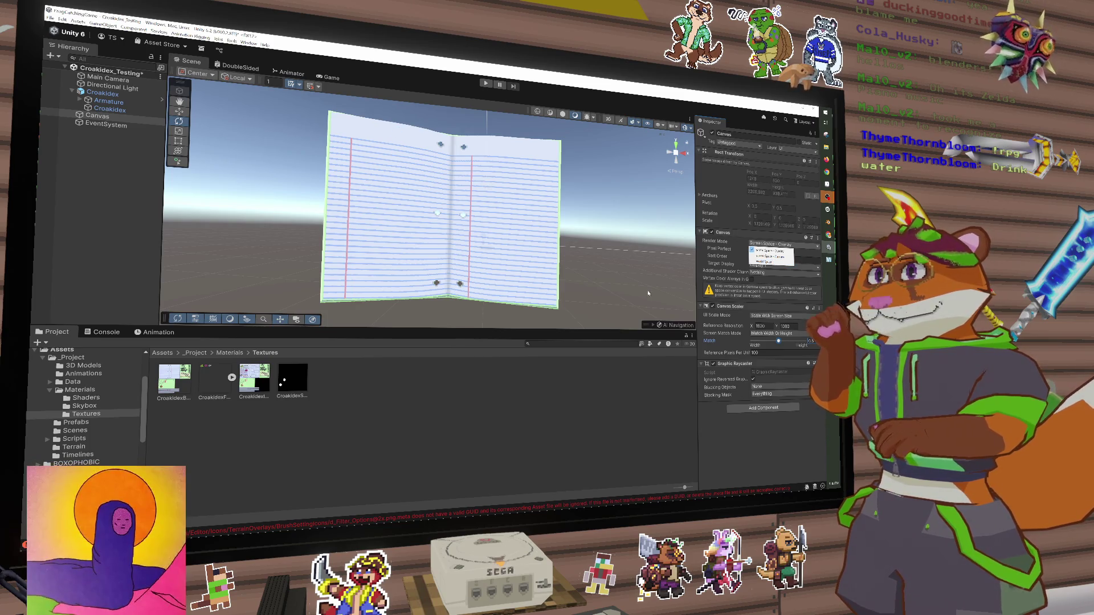
left_click(805, 445)
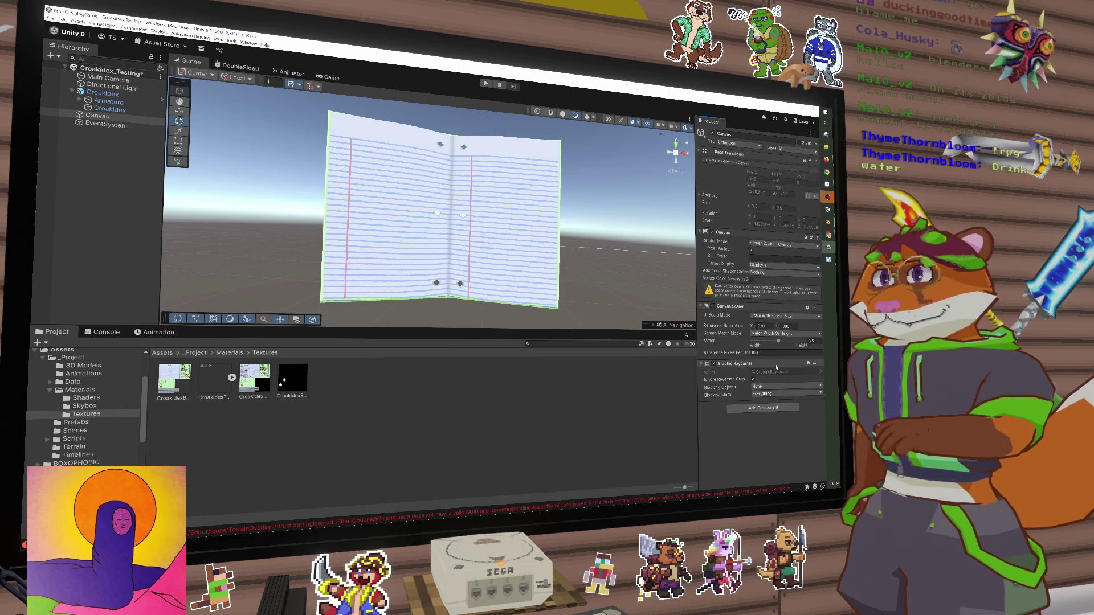
left_click(782, 245)
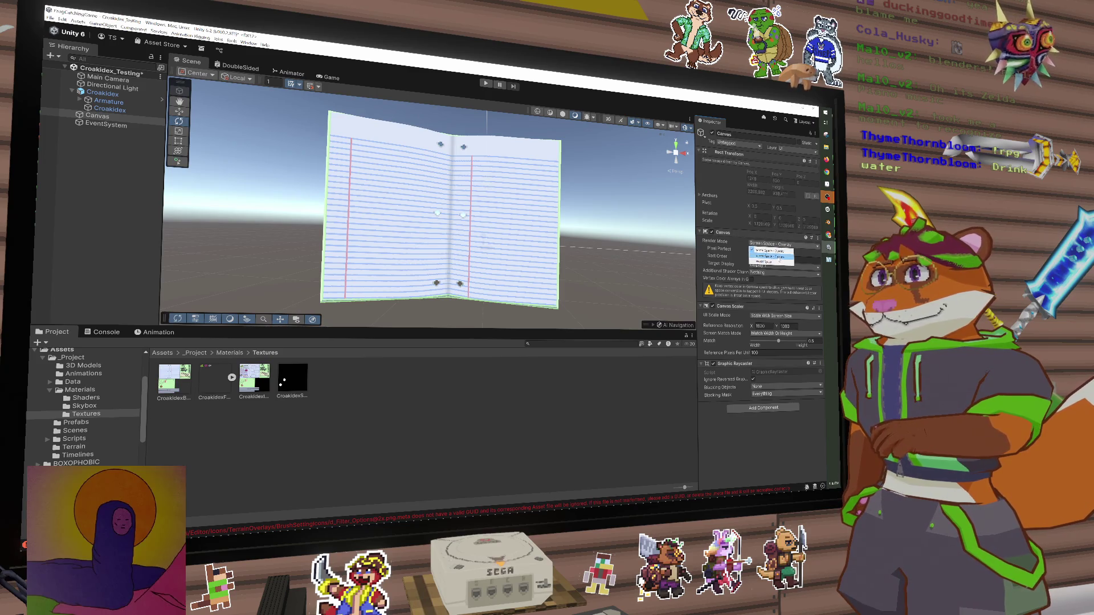
Set Render Mode to Screen Space - Camera, try Main Camera, then reset Render Camera to None
left_click(775, 256)
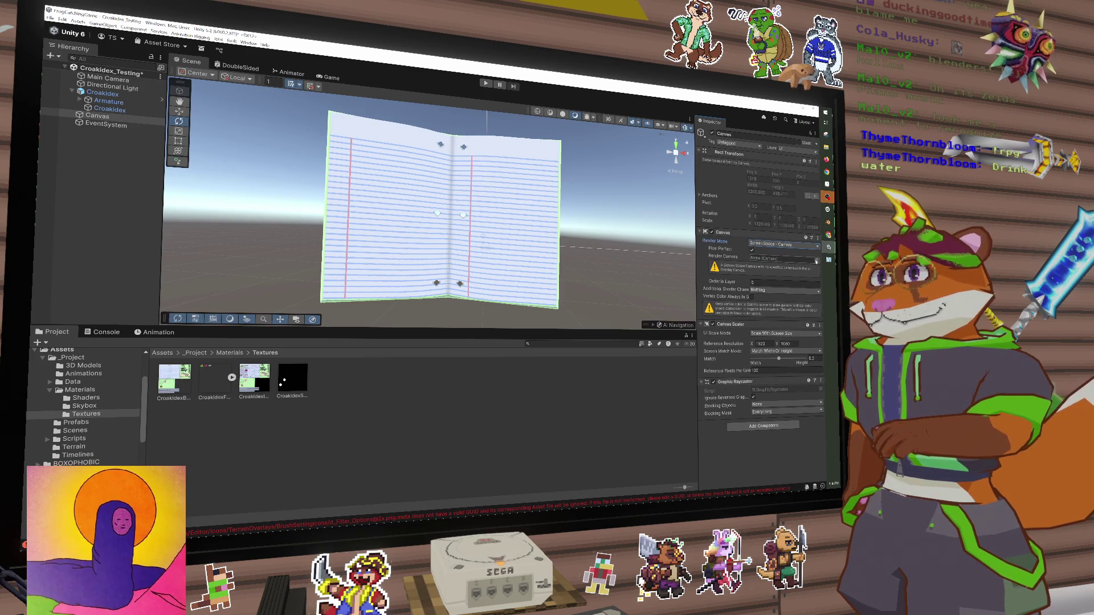
left_click(817, 259)
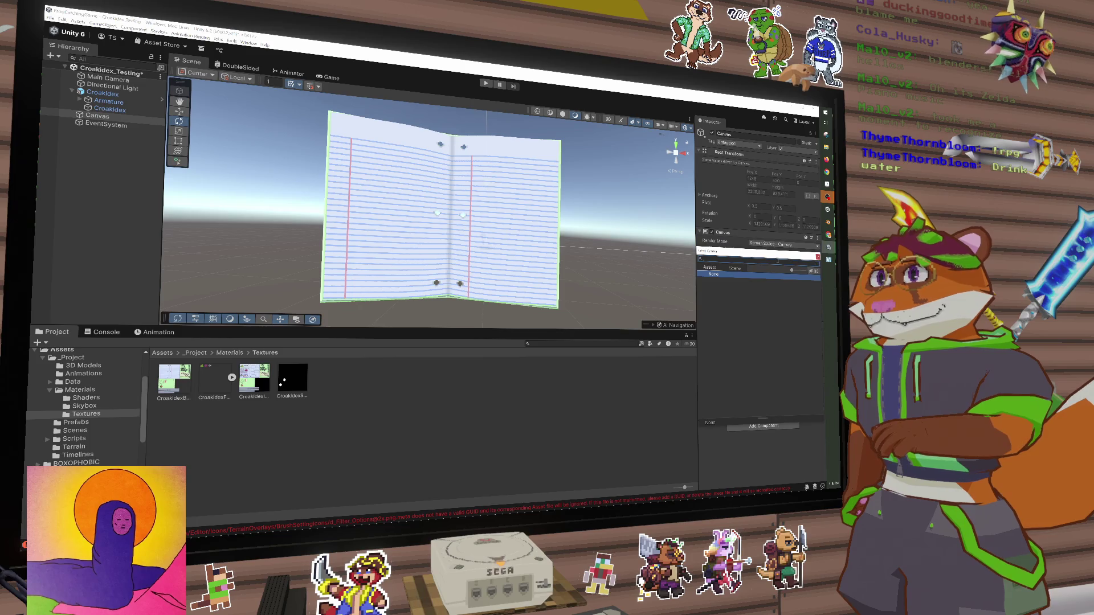
left_click(736, 268)
double_click(727, 282)
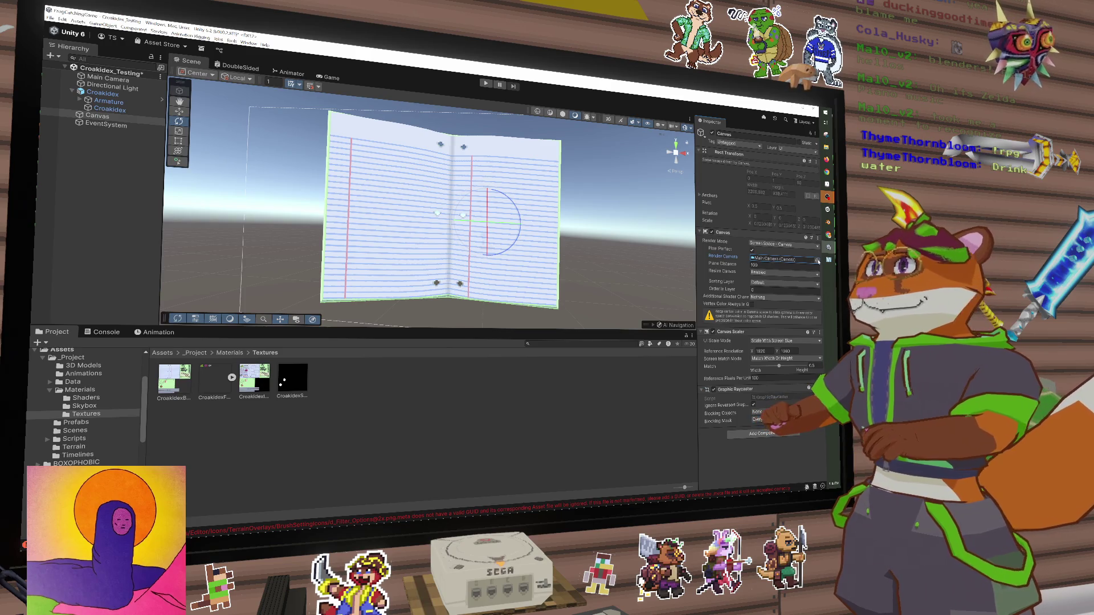
left_click(819, 261)
left_click(719, 274)
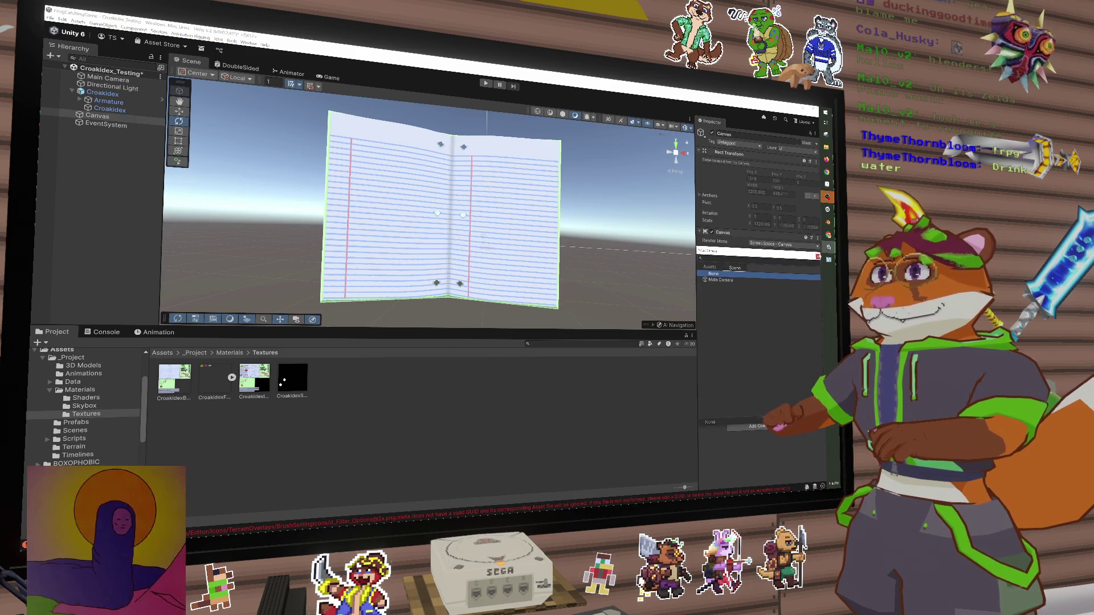
double_click(716, 274)
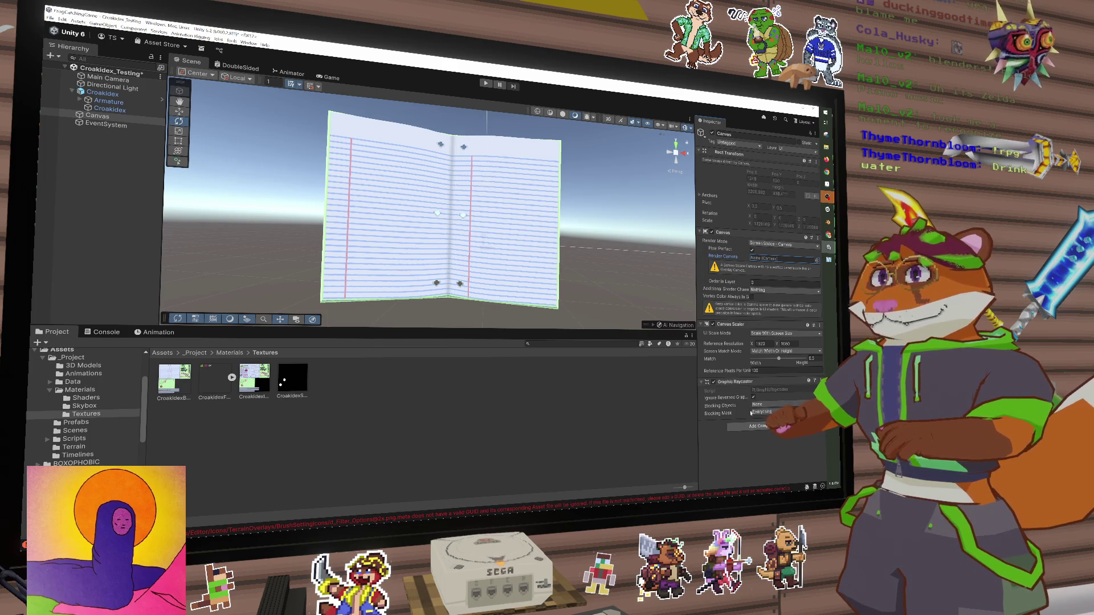
Select the Croakidex_Testing scene and bring up the Hierarchy's create menu
left_click(106, 73)
right_click(106, 73)
right_click(79, 182)
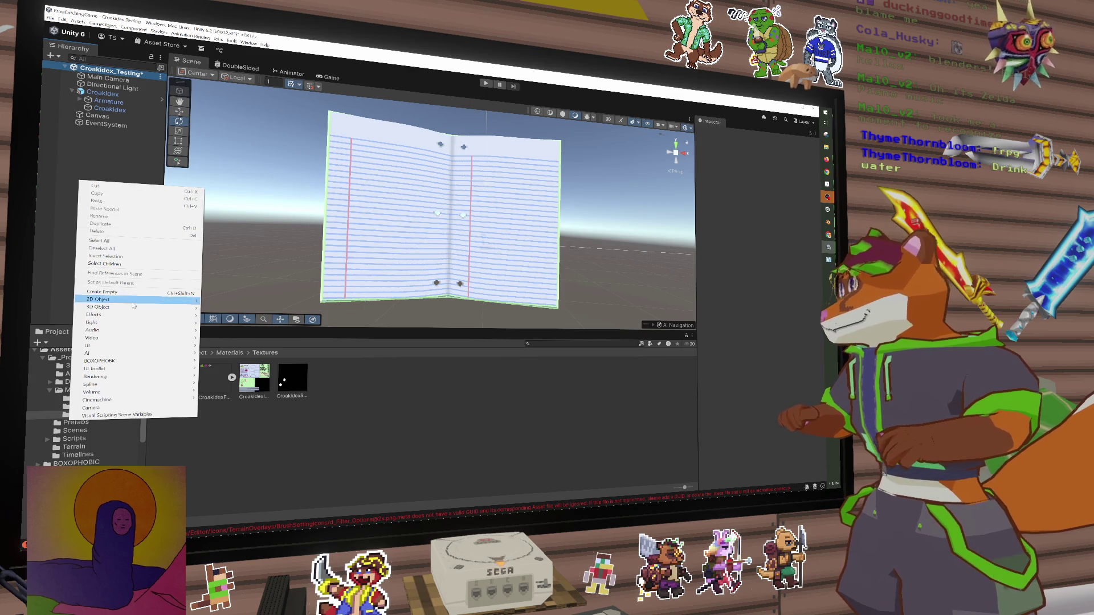
Create a new Camera in the Hierarchy and name it Croakidex Camera
left_click(111, 408)
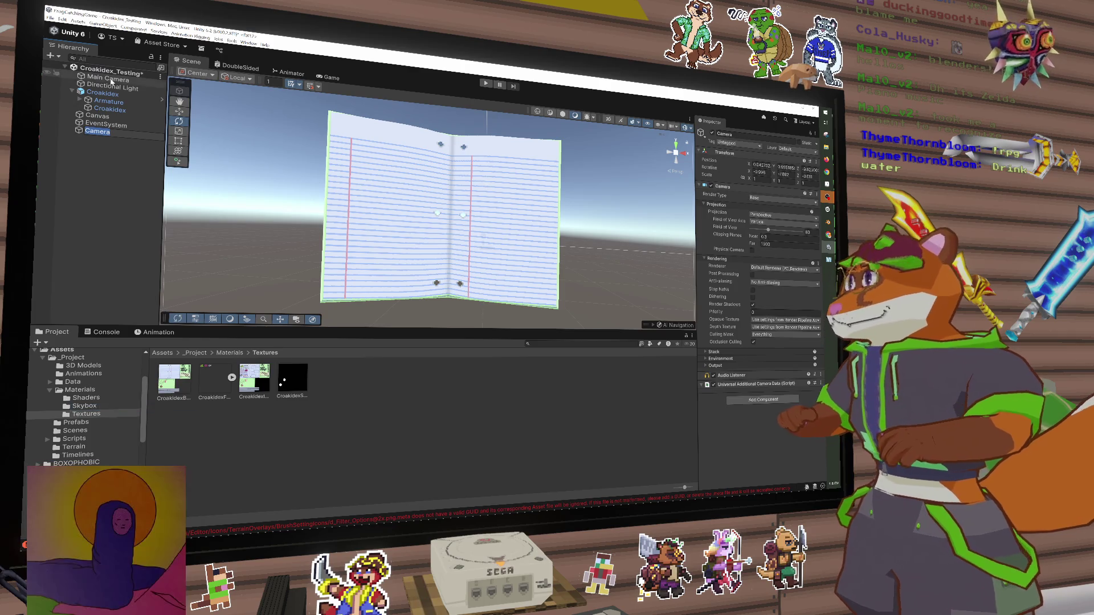
key("BackSpace")
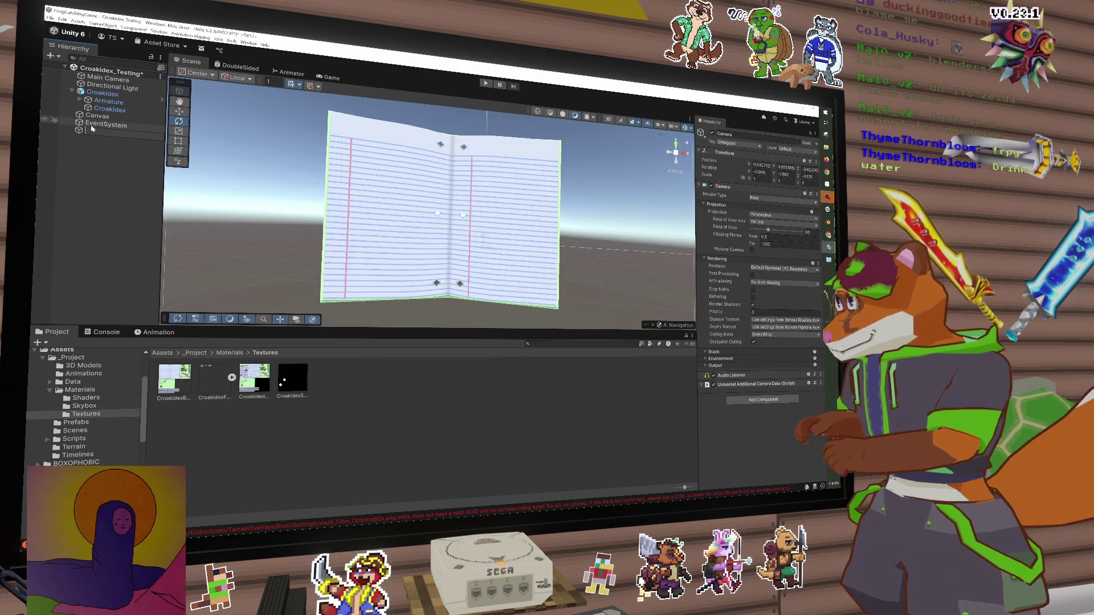
type("G")
type("roakidexCamera")
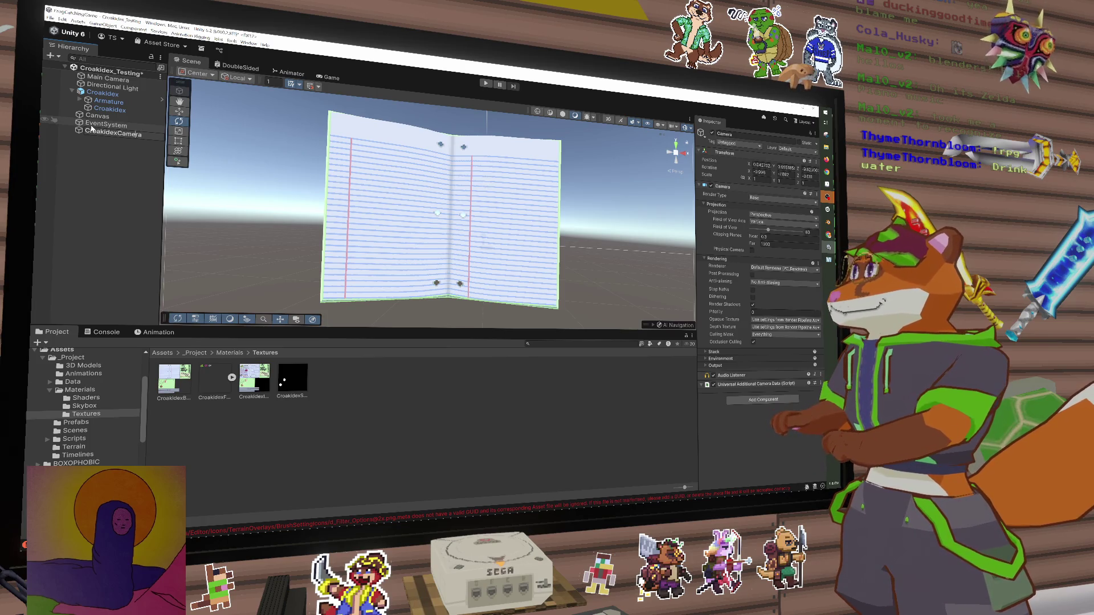
key("Return")
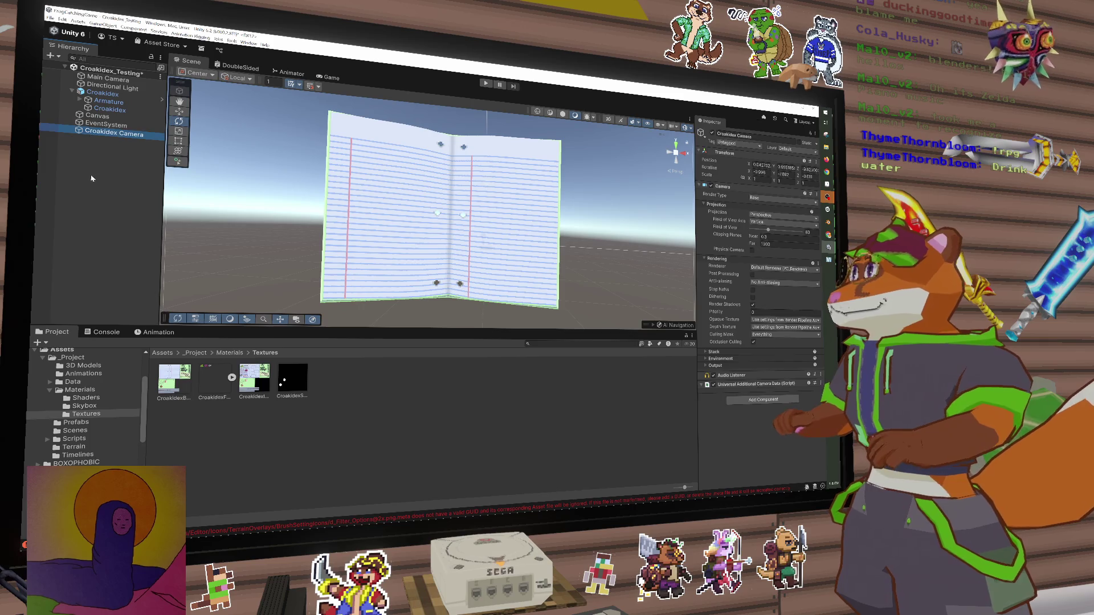
left_click(97, 116)
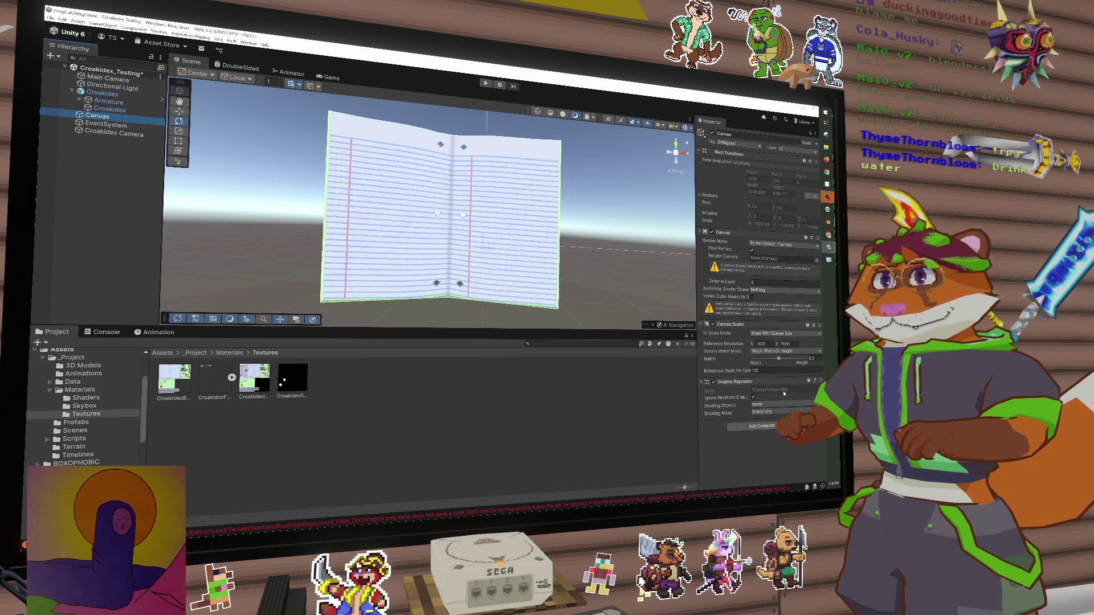
Assign Croakidex Camera from the scene list as the Canvas's Render Camera
left_click(817, 260)
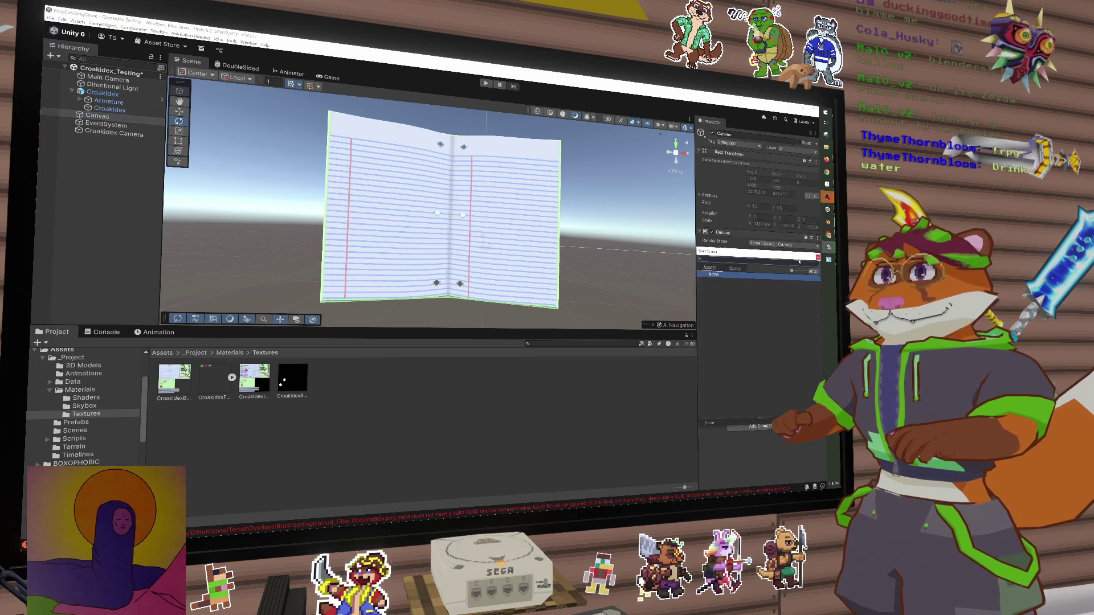
left_click(735, 270)
left_click(735, 284)
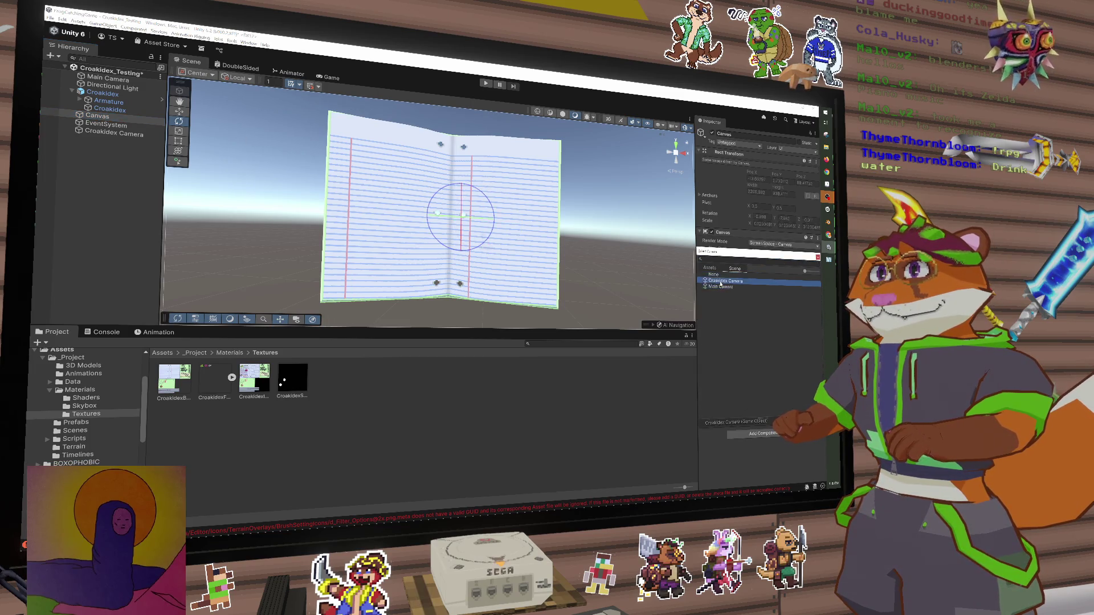
left_click(735, 312)
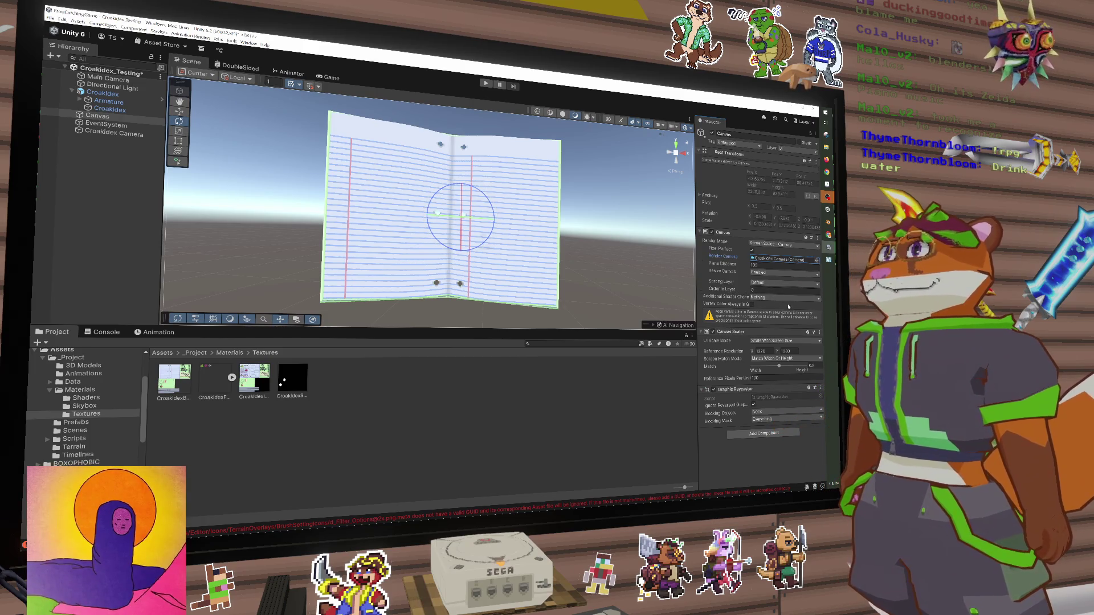
mouse_move(621, 247)
left_mouse_down()
mouse_move(538, 259)
mouse_move(573, 244)
mouse_move(628, 250)
mouse_move(584, 234)
left_mouse_up()
scroll(596, 244, "down", 3)
scroll(587, 225, "down", 2)
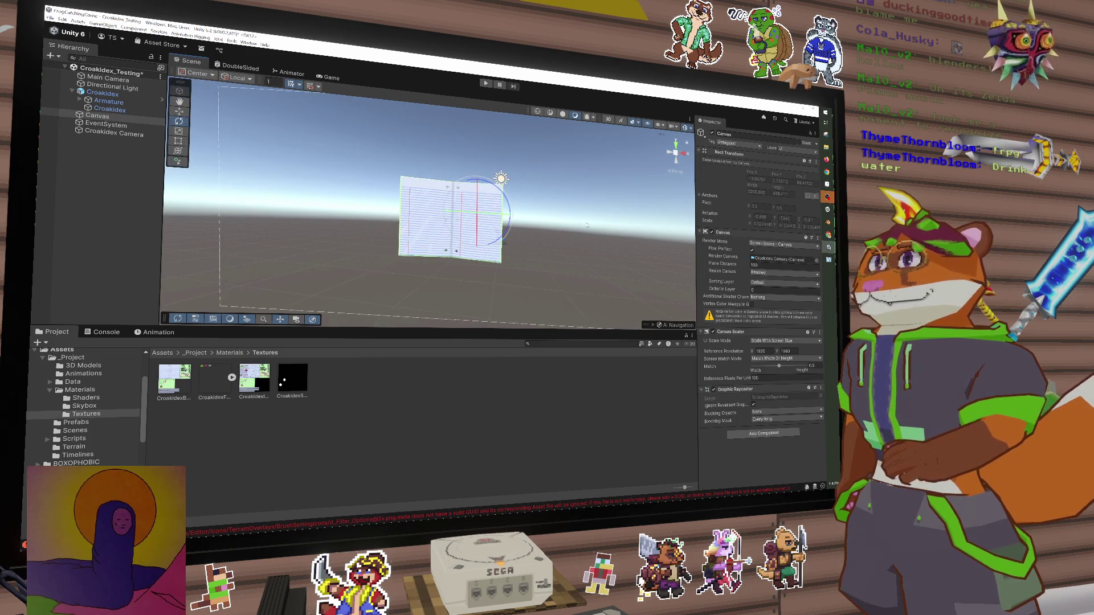
right_click(105, 116)
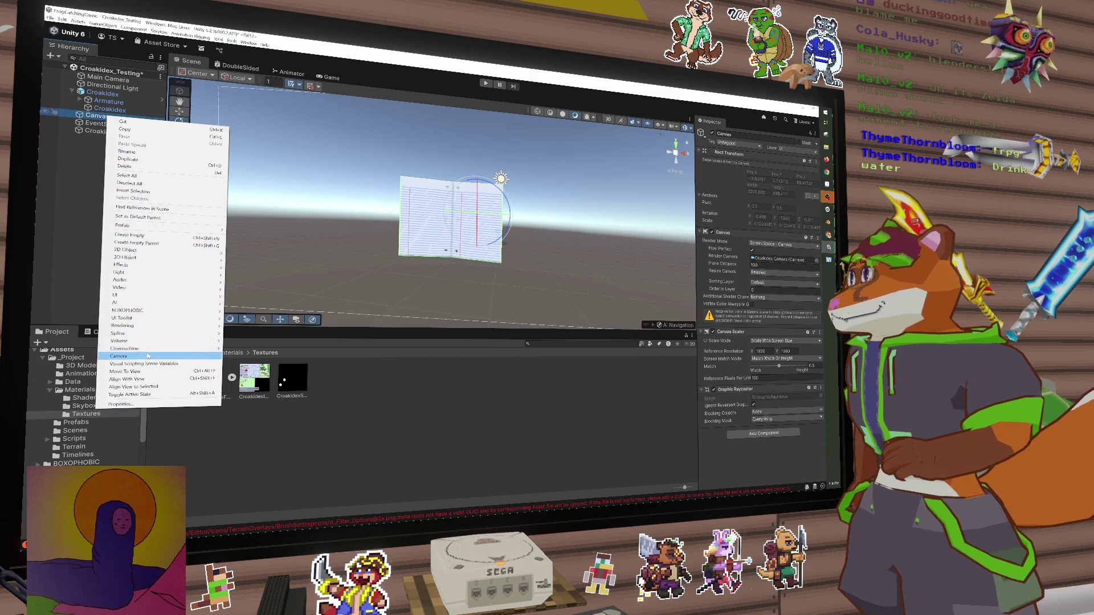
Add a UI Image under the Canvas and name it Test
mouse_move(150, 295)
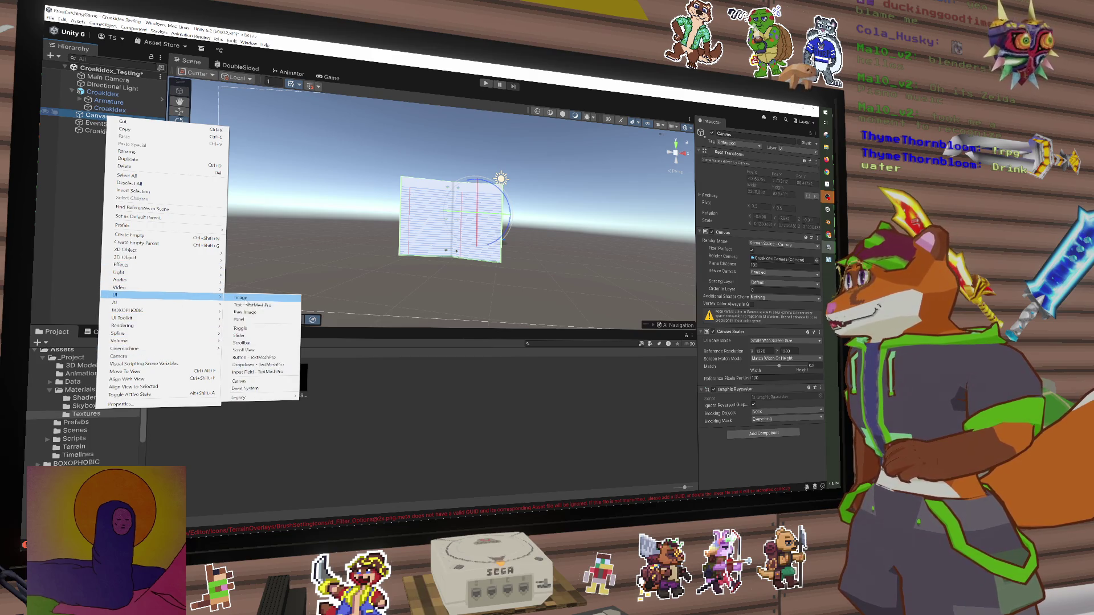
left_click(246, 301)
type("Tse")
key("BackSpace")
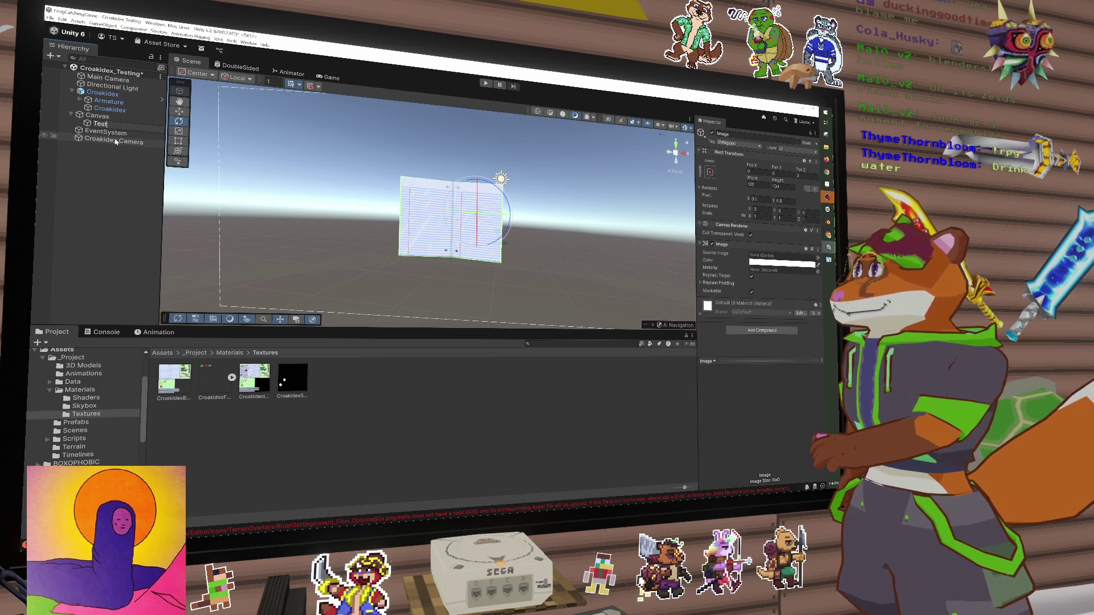
key("Return")
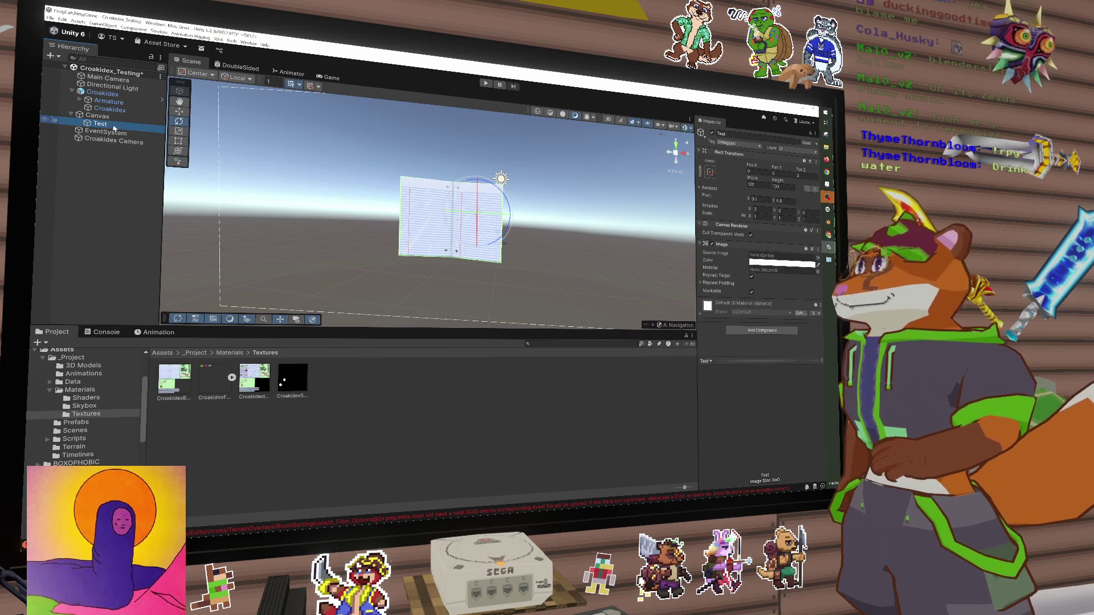
Set the Test image's Source Image to the green frog sprite CroakidexFrogsSpriteSheet_0
double_click(101, 124)
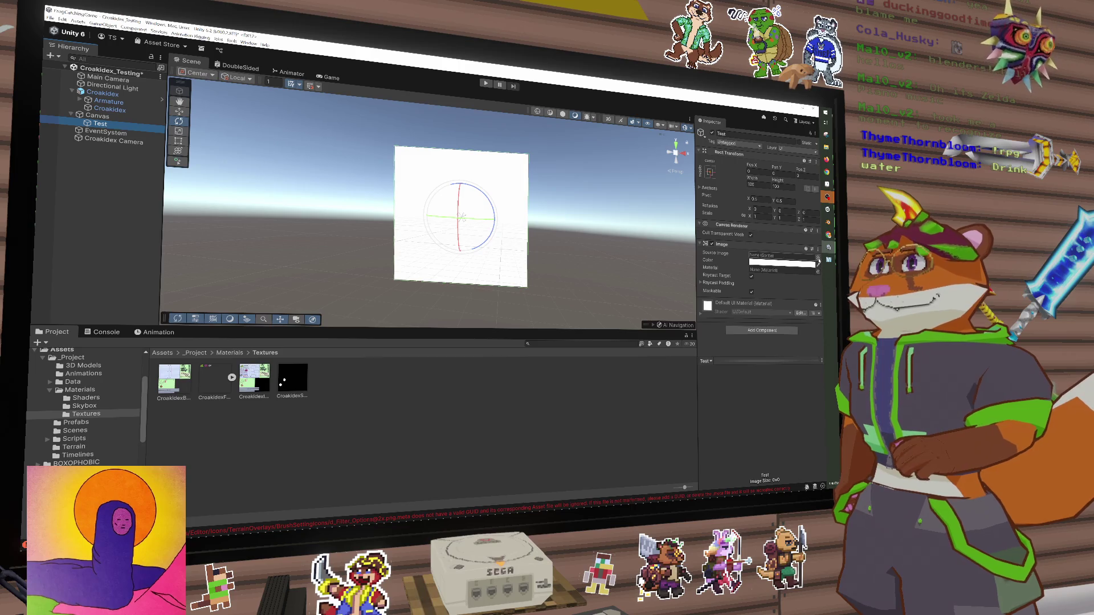
left_click(818, 256)
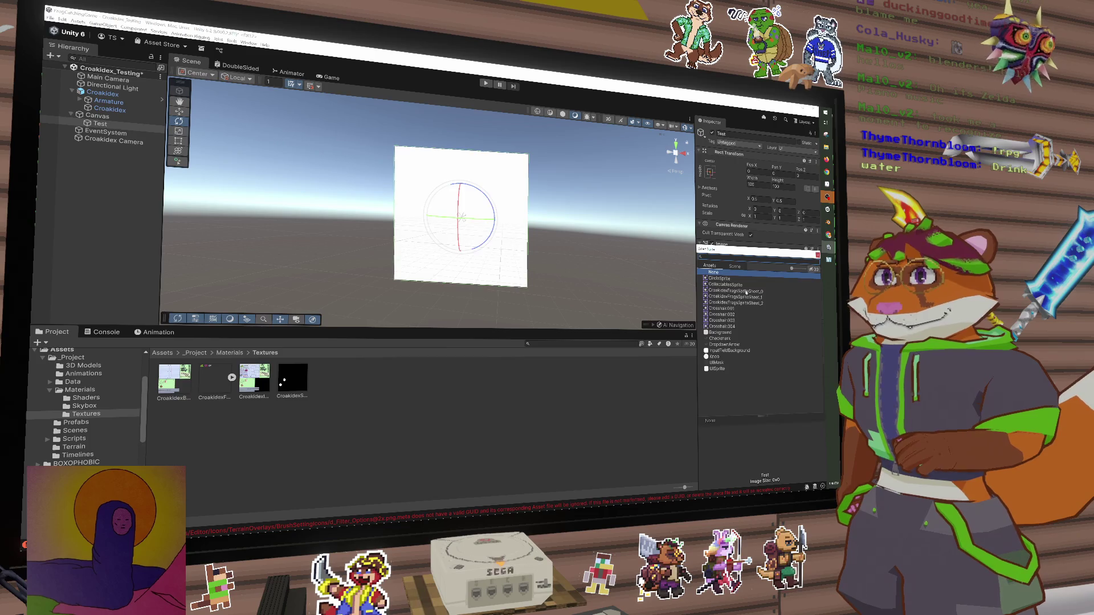
double_click(746, 291)
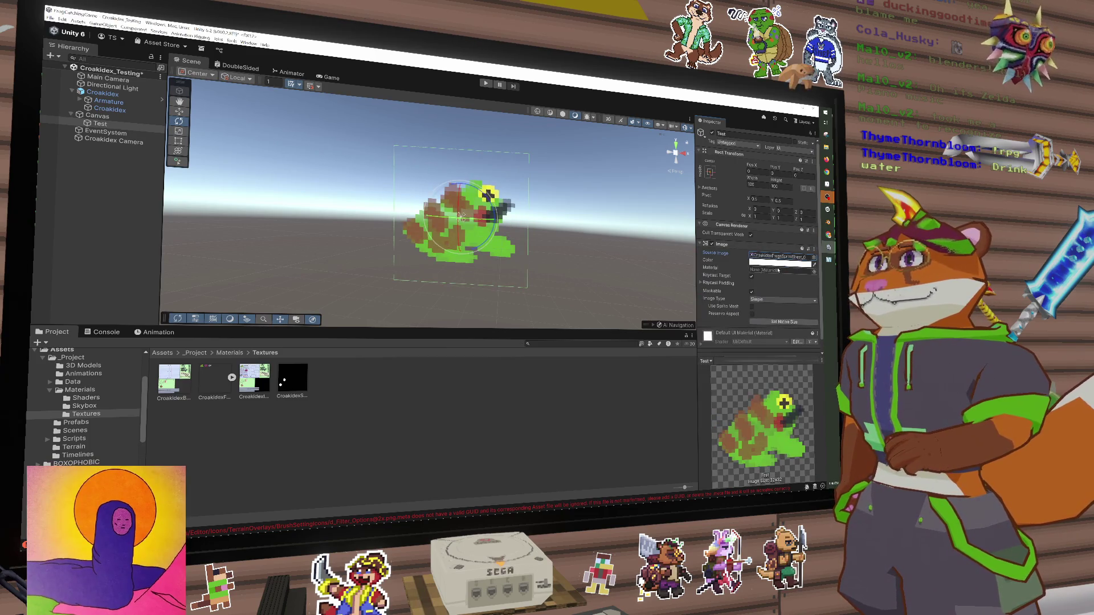
Duplicate the Test frog image twice and move the copies into a row to the right
mouse_move(501, 245)
left_mouse_down()
mouse_move(536, 251)
mouse_move(443, 240)
left_mouse_up()
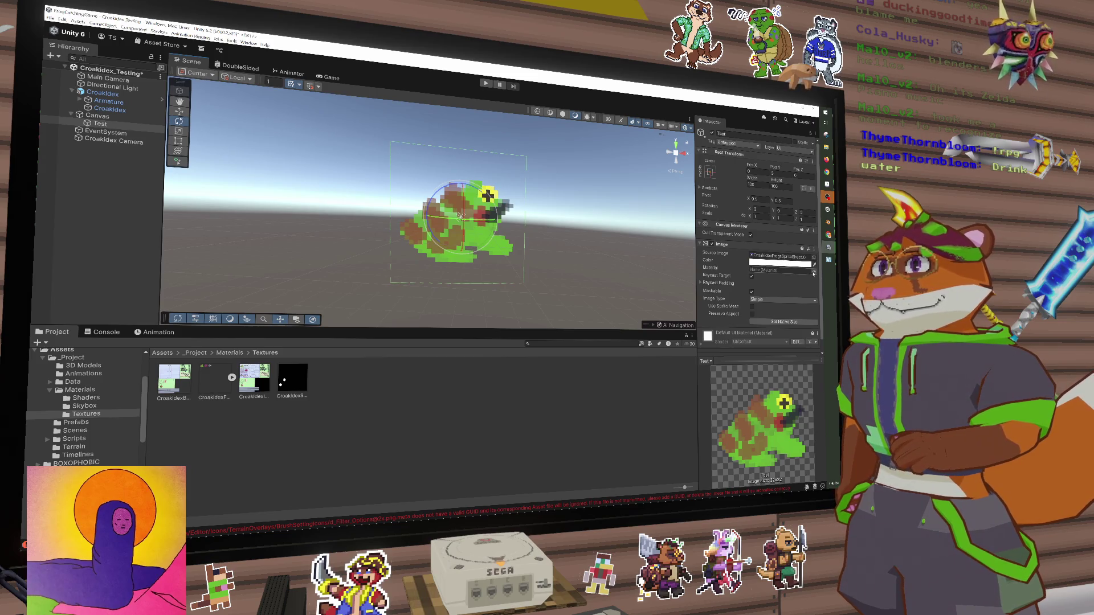
key("ctrl+d")
key("ctrl+d")
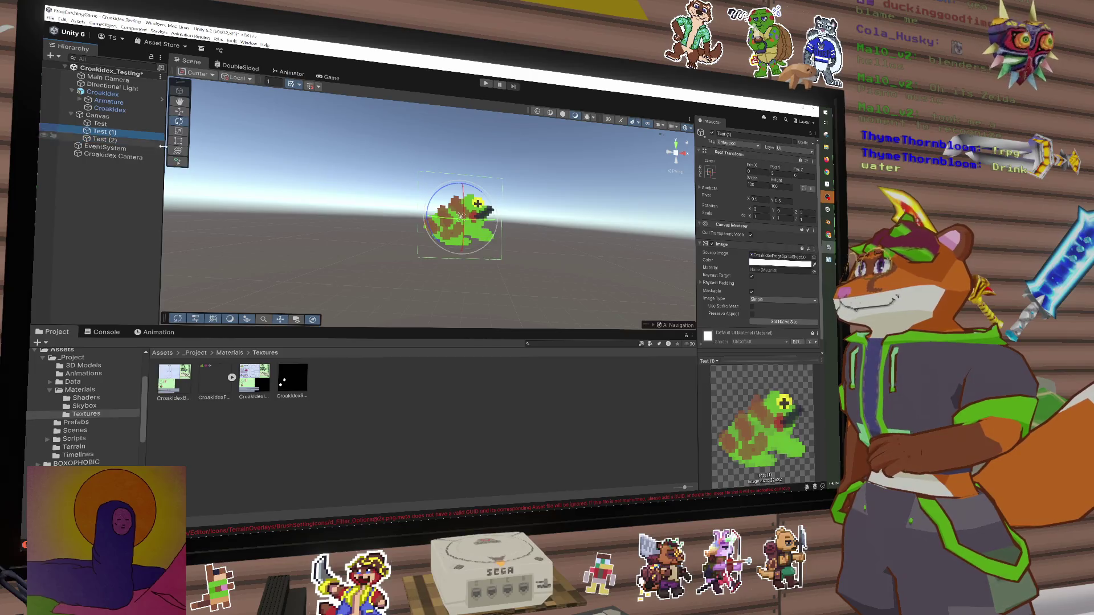
key("w")
left_click_drag(489, 219, 570, 223)
left_click(458, 223)
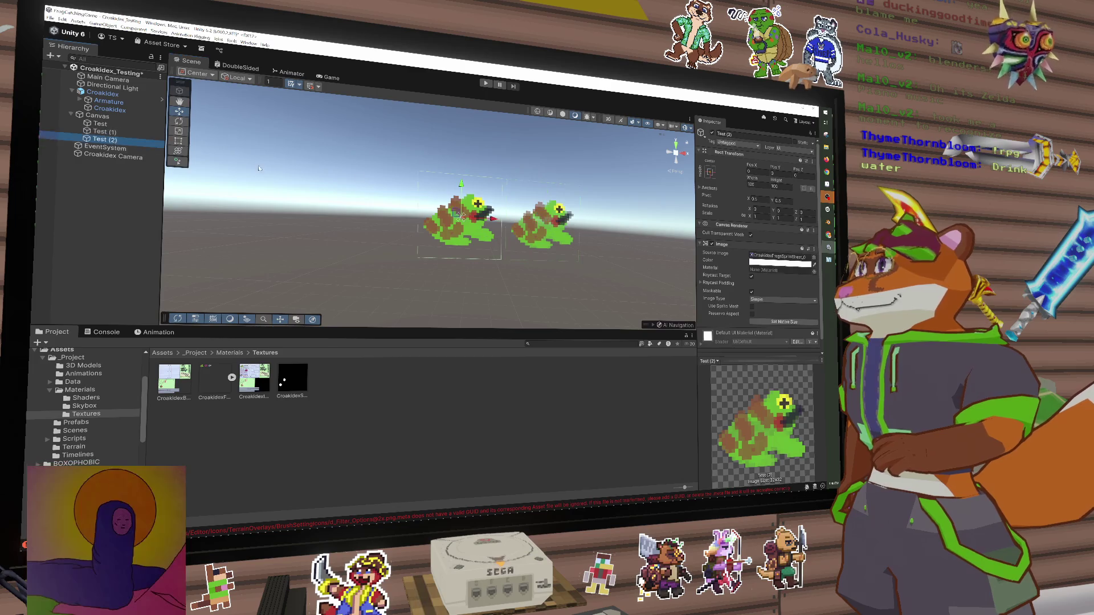
left_click(502, 226)
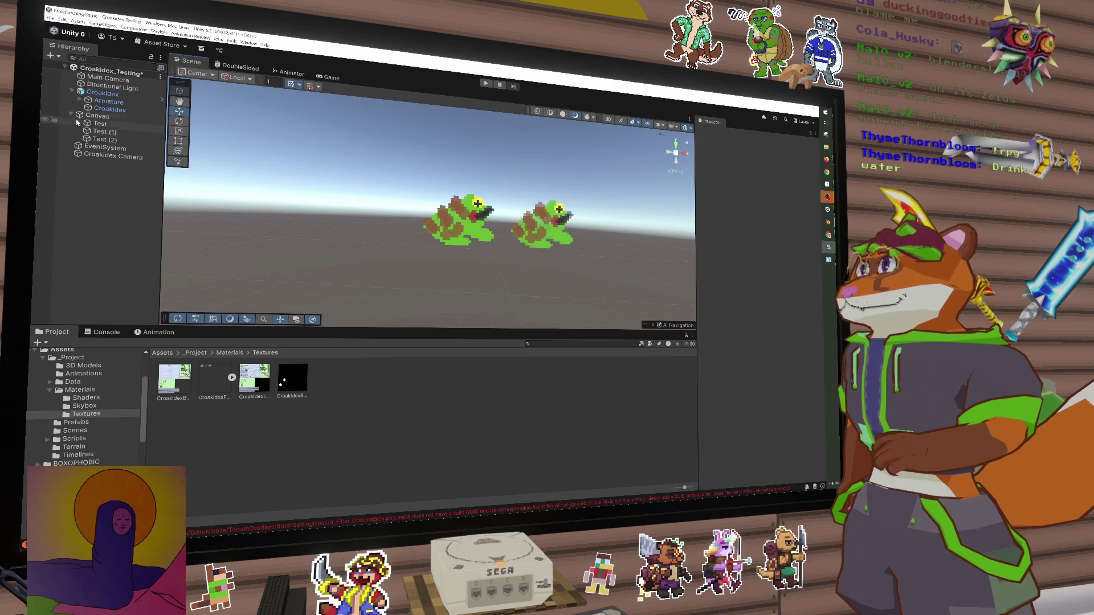
left_click(115, 139)
left_click_drag(446, 222, 600, 227)
Give Test (1) the red creature sprite and Test (2) the blue creature sprite
left_click(608, 234)
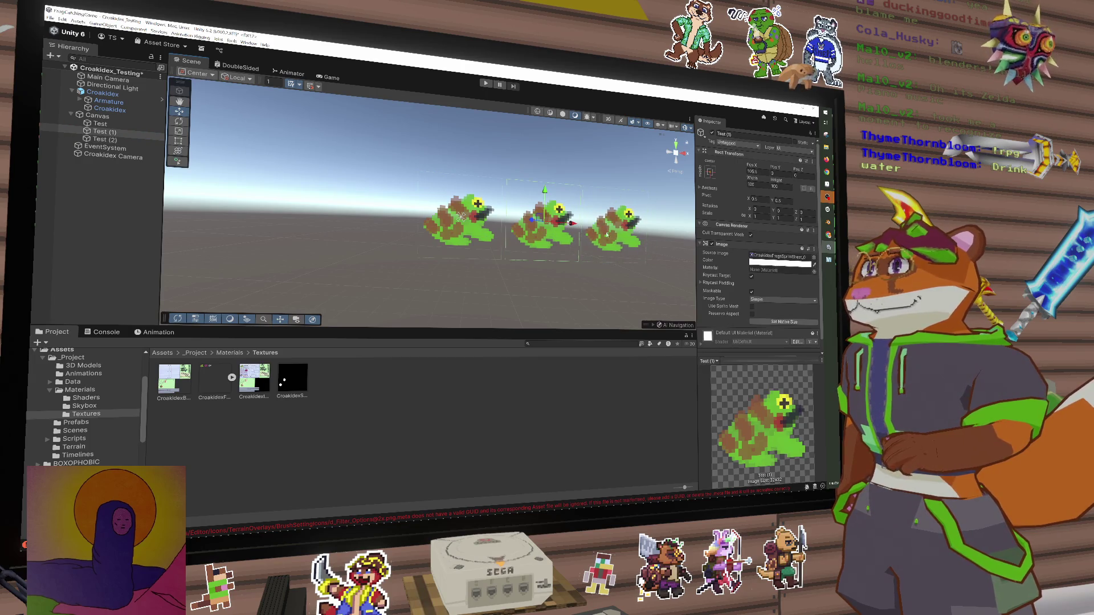
left_click(811, 257)
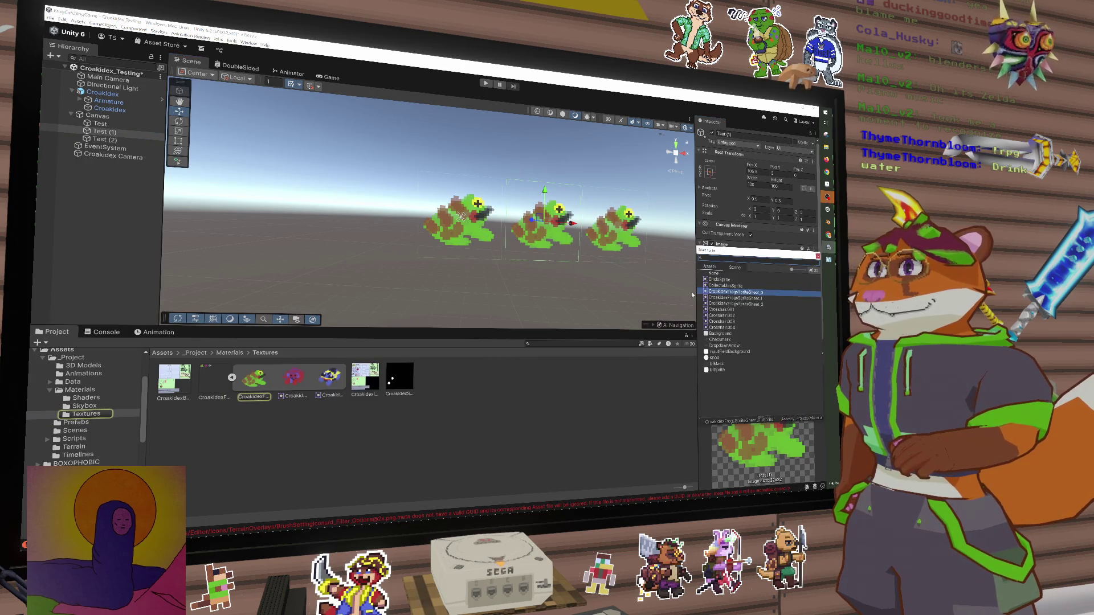
left_click(739, 299)
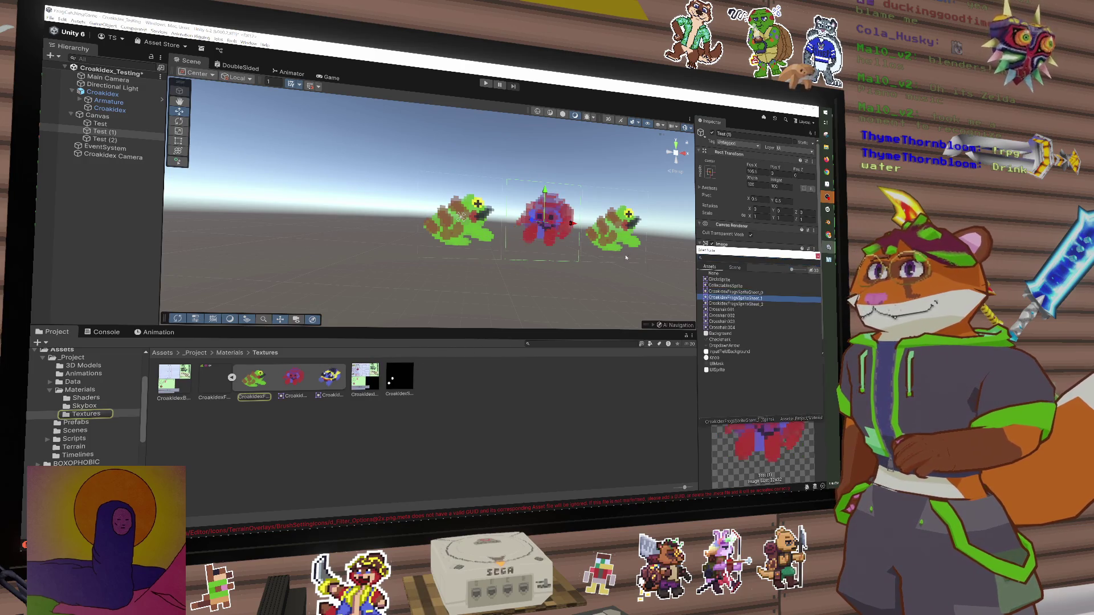
left_click(621, 228)
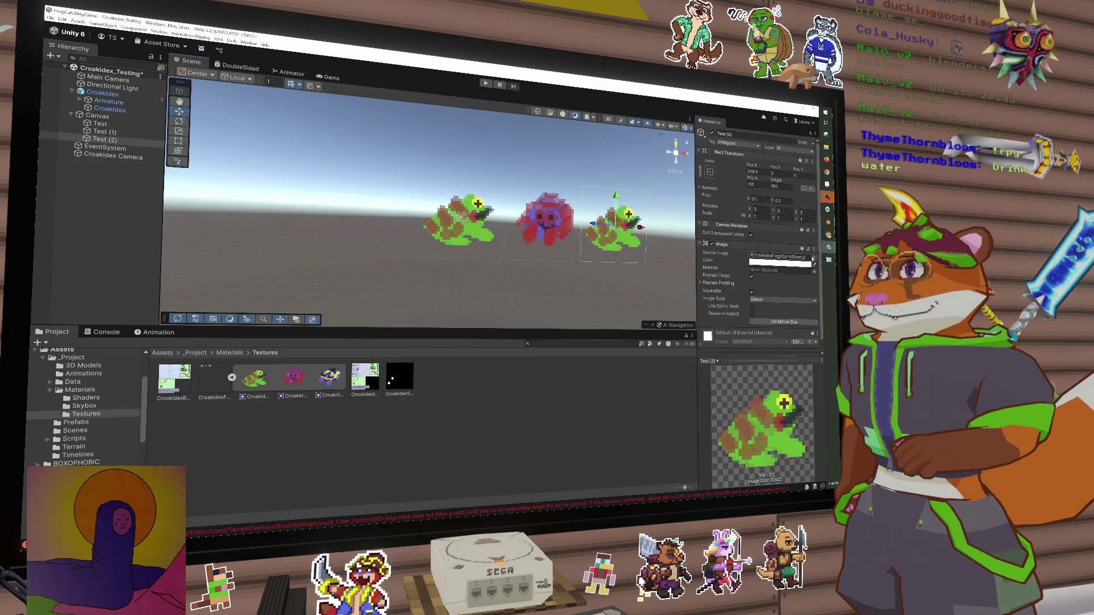
left_click(815, 257)
left_click(757, 302)
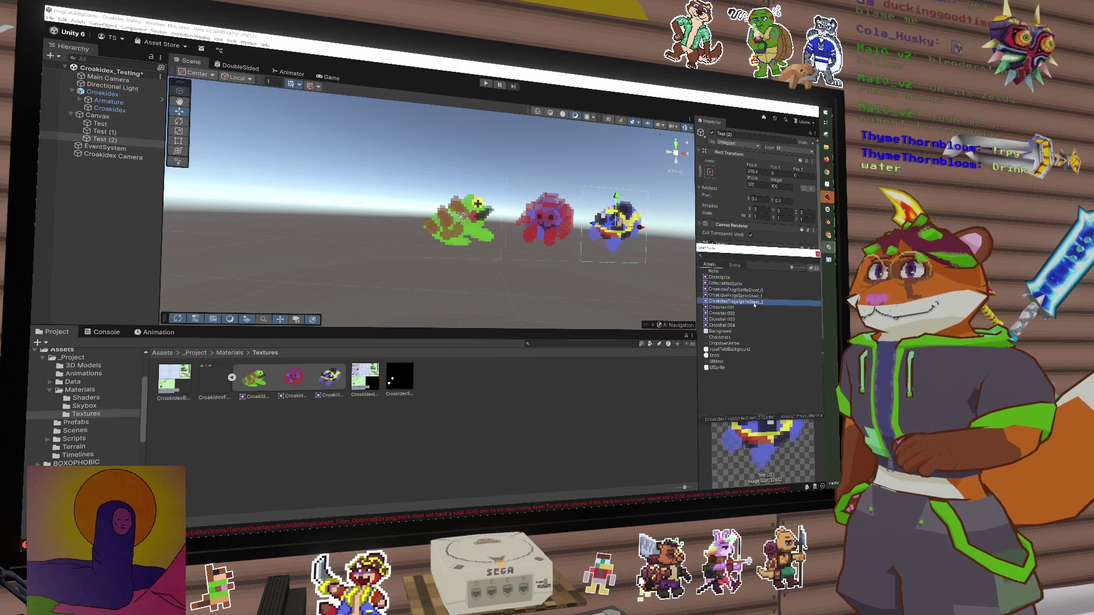
left_click(597, 275)
left_click_drag(611, 265, 547, 267)
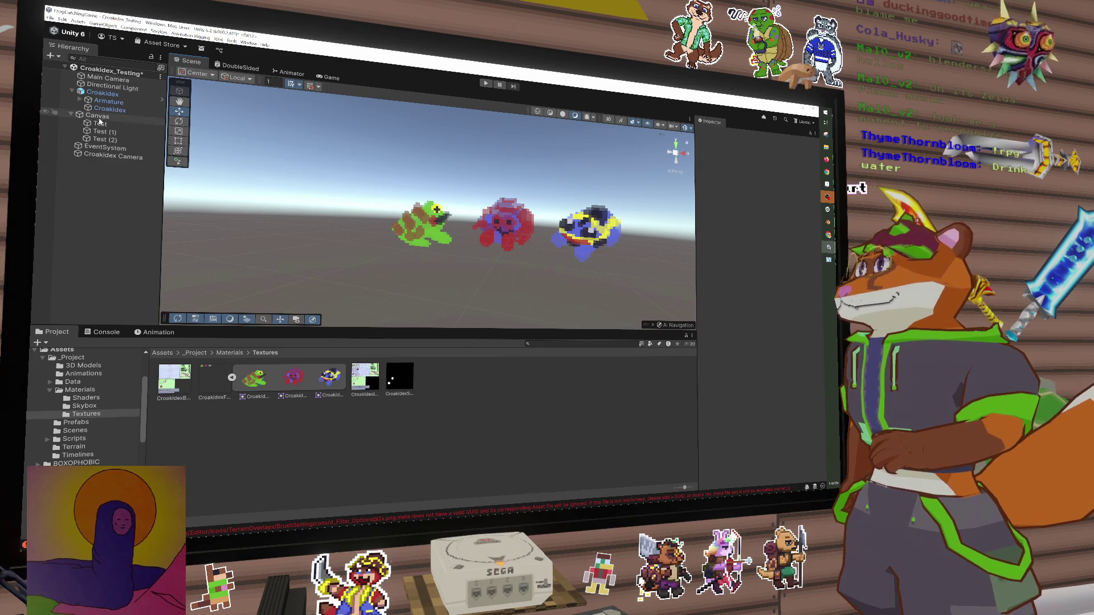
left_click(110, 155)
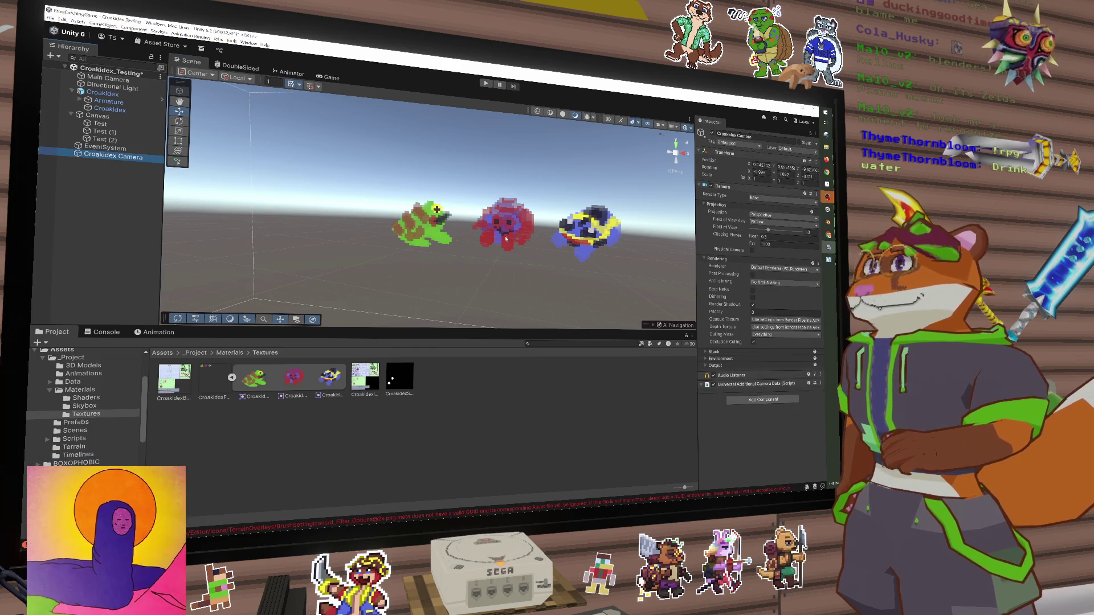
Keep the Croakidex Camera's Render Type as Base and its default Renderer
scroll(499, 239, "down", 5)
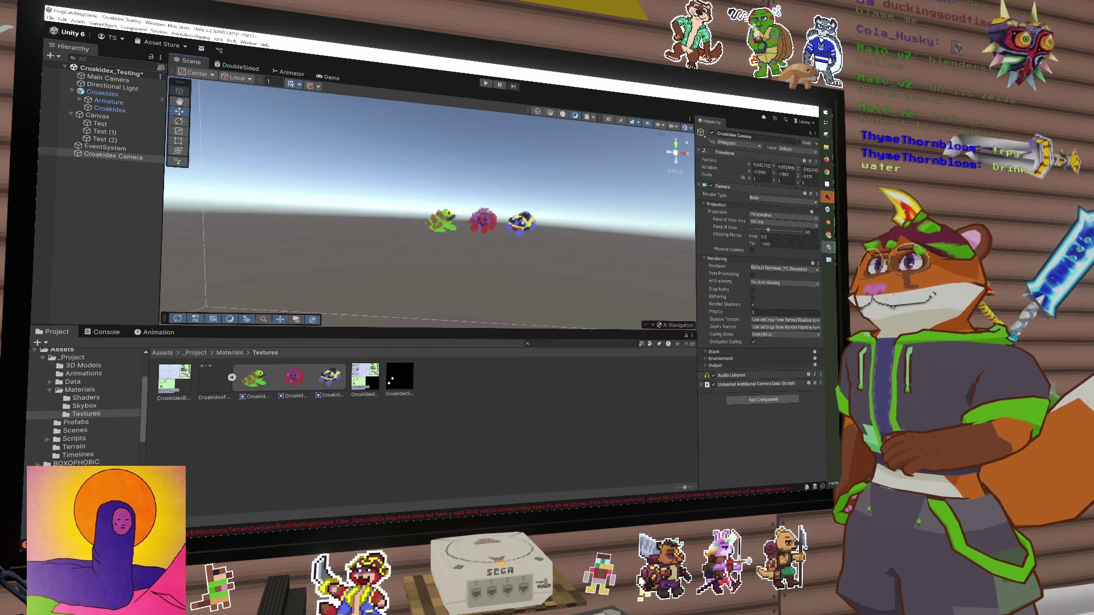
left_click(766, 200)
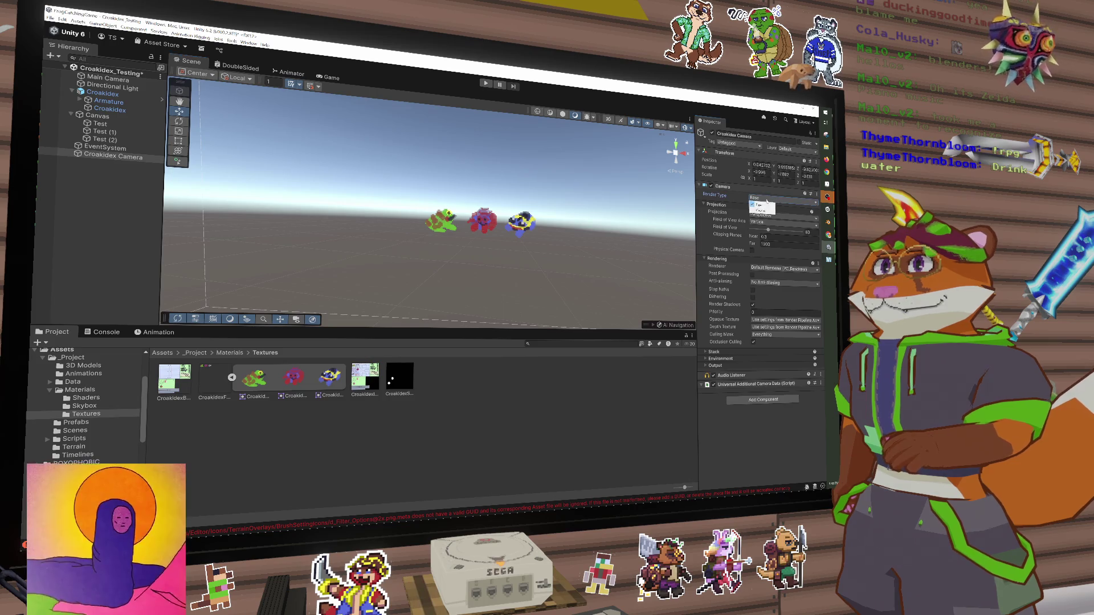
left_click(759, 205)
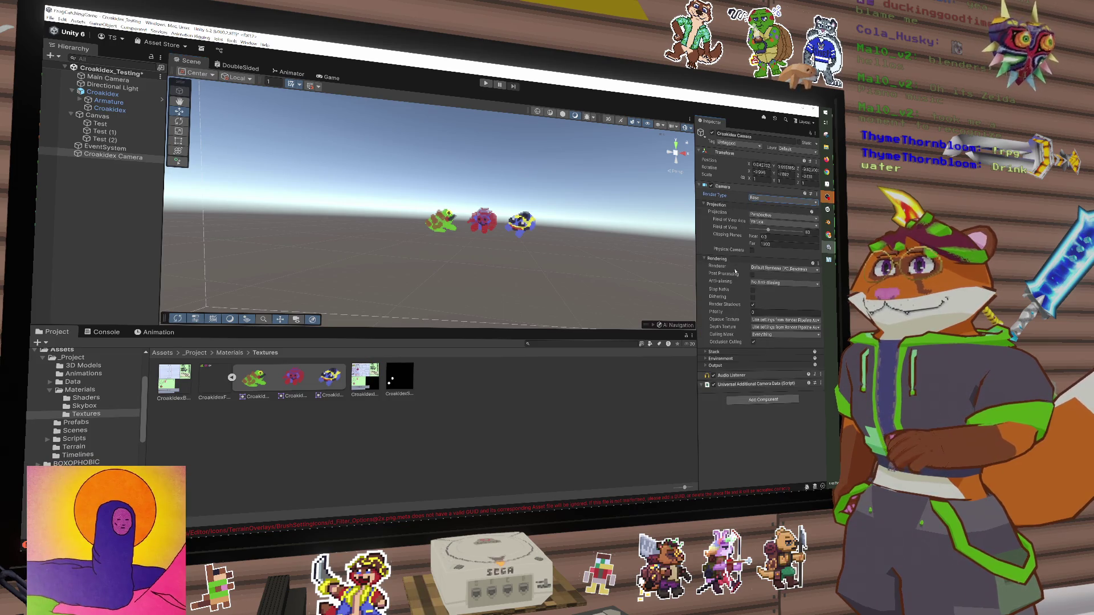
left_click(789, 269)
left_click(740, 269)
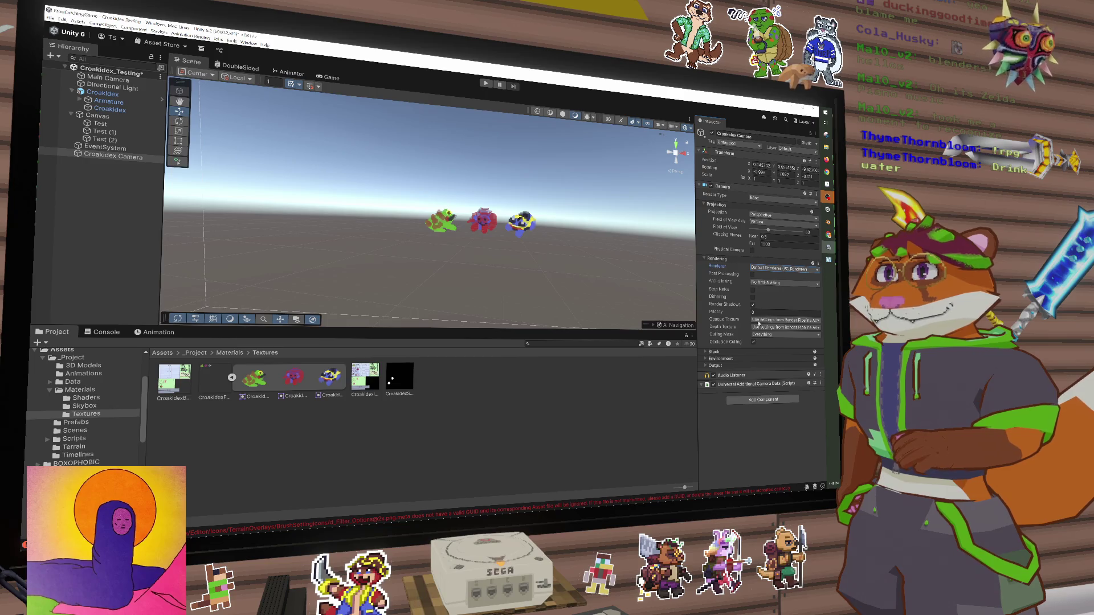
Expand the camera's Output section and view the Output Texture picker without choosing anything
left_click(714, 367)
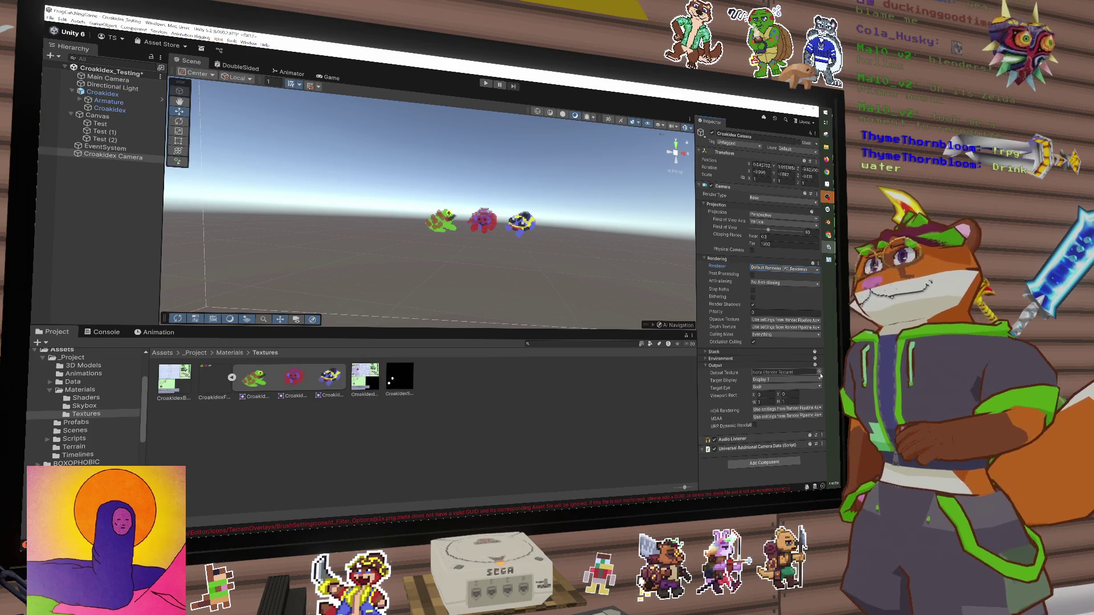
left_click(820, 373)
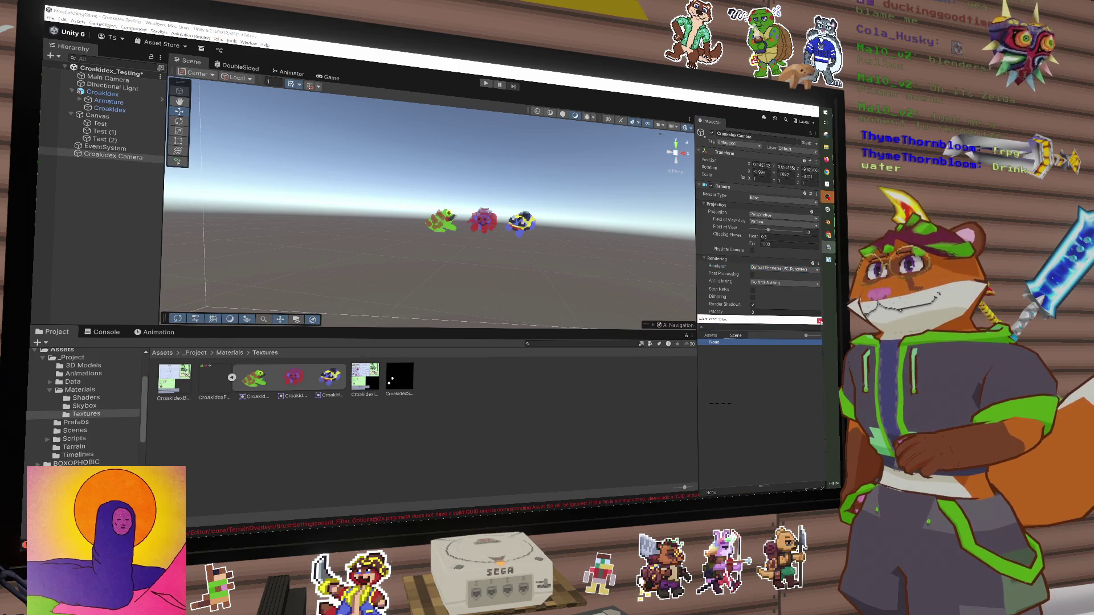
key("Escape")
Create a Render Texture named Croakidex Page 1 in the Textures folder
right_click(84, 181)
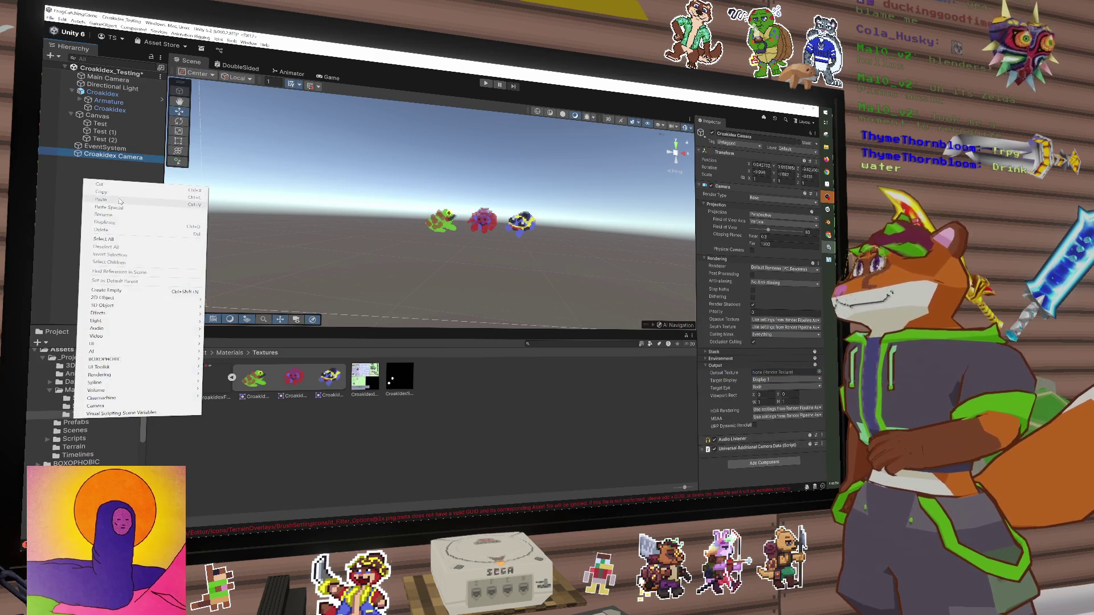
left_click(98, 389)
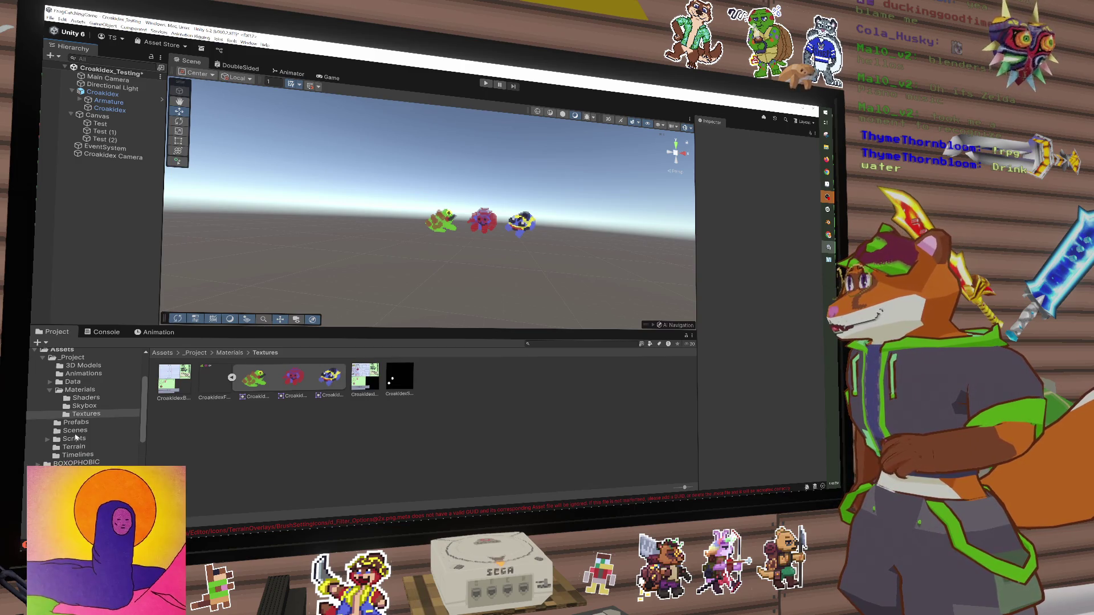
right_click(233, 430)
key("Escape")
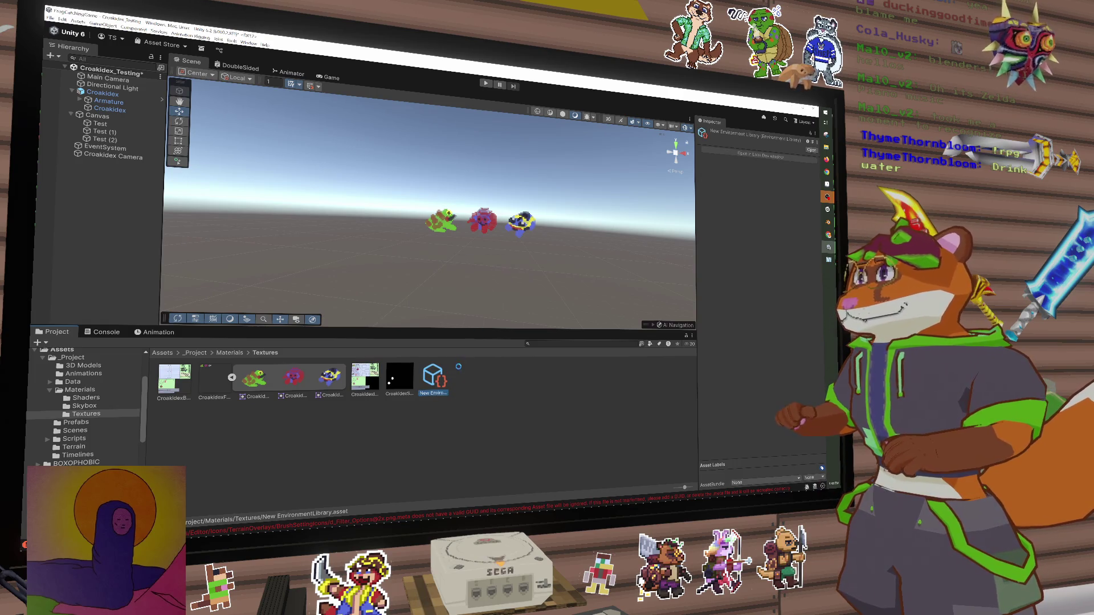
right_click(450, 381)
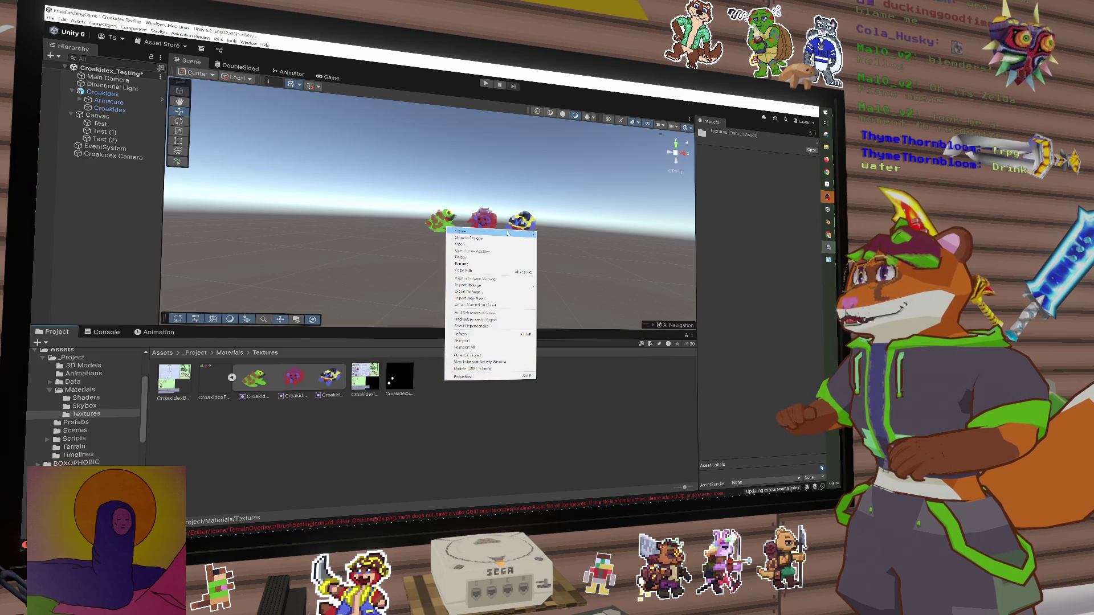
mouse_move(508, 233)
mouse_move(566, 289)
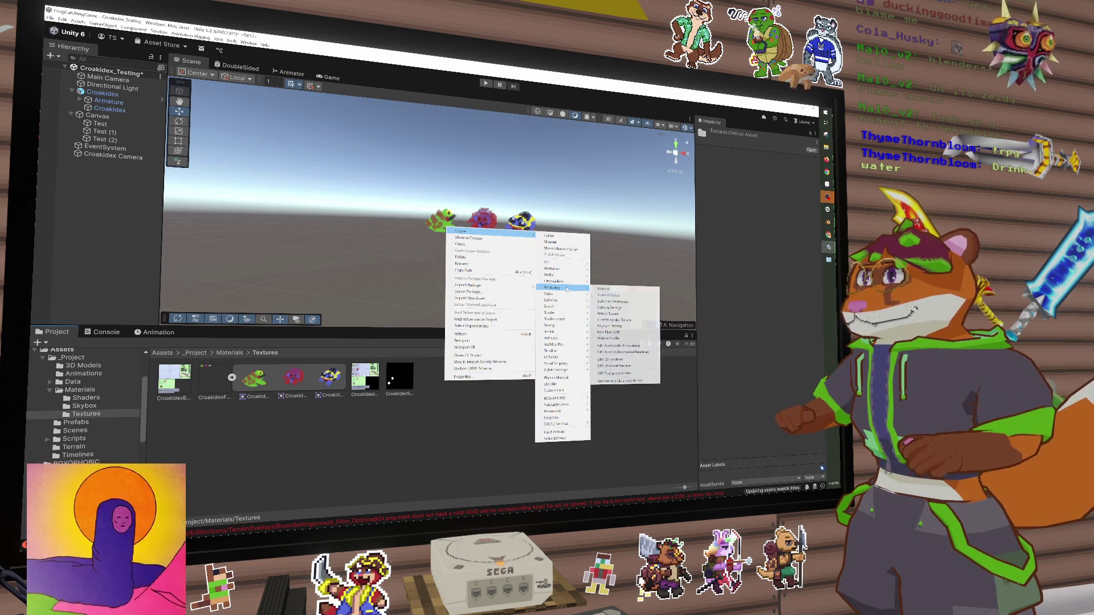
left_click(609, 314)
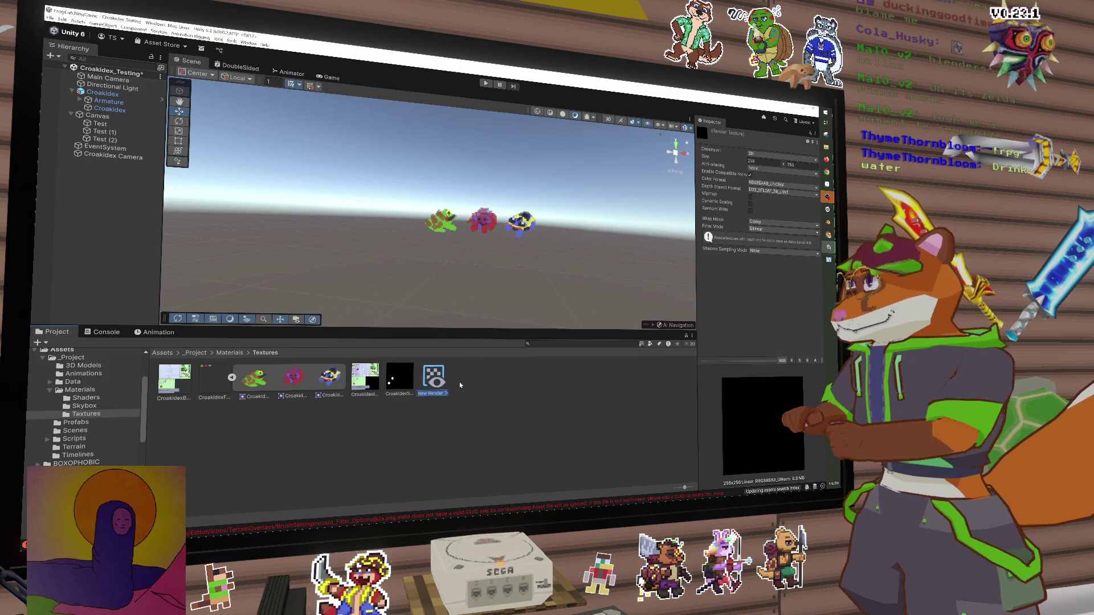
type("Cro")
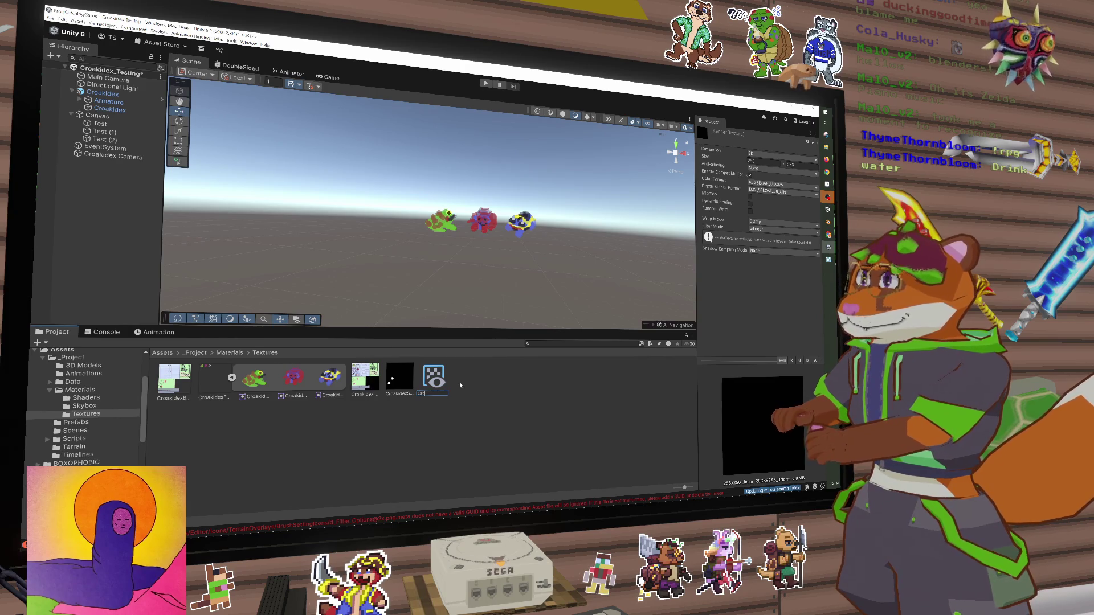
type("akid")
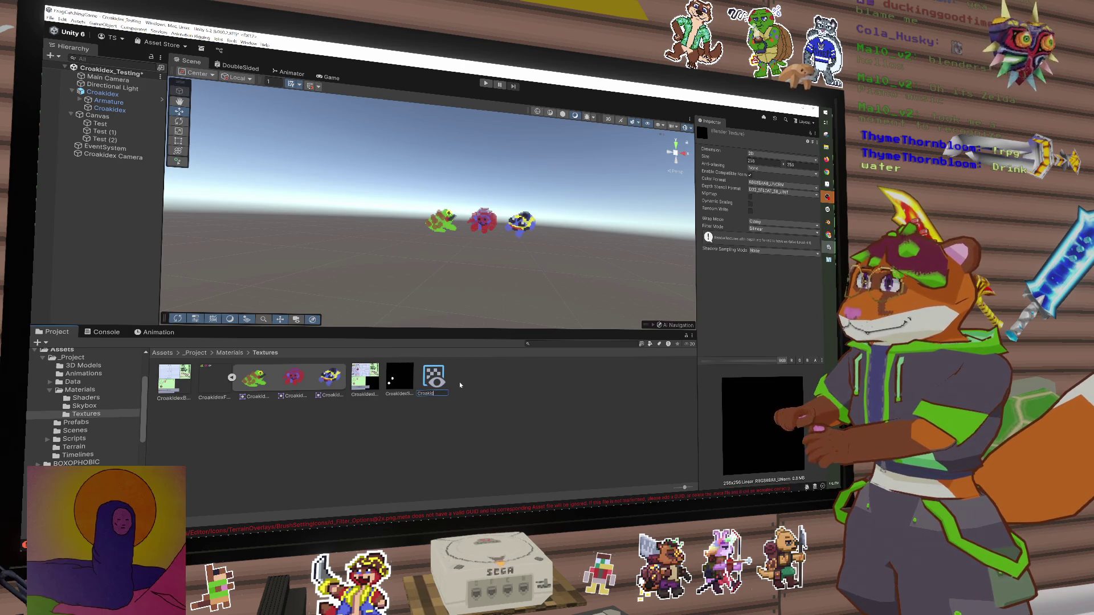
type("ex Rendere")
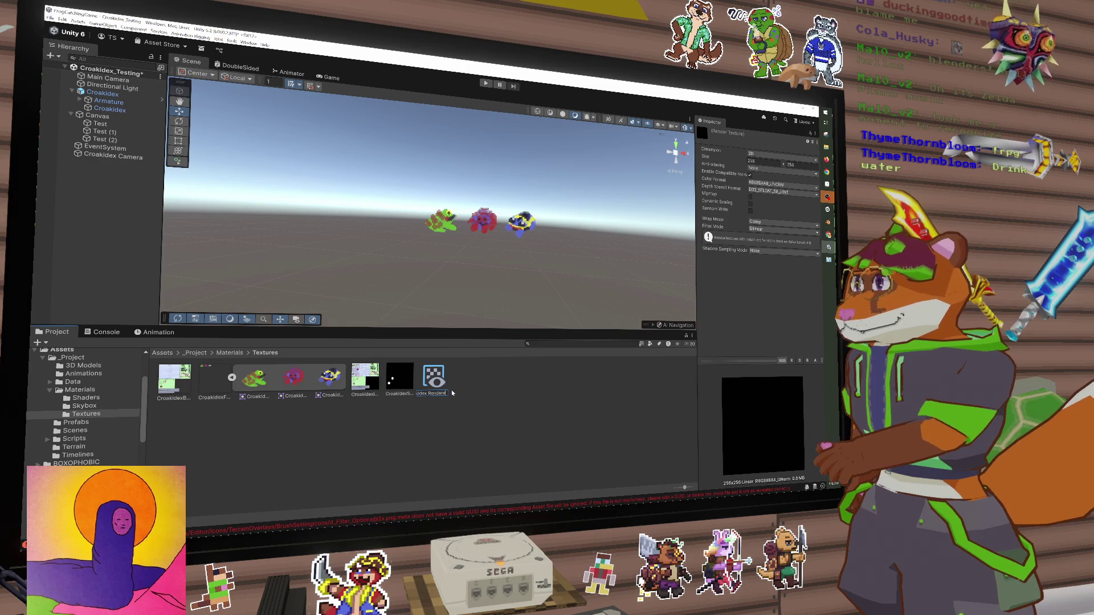
type("Page1")
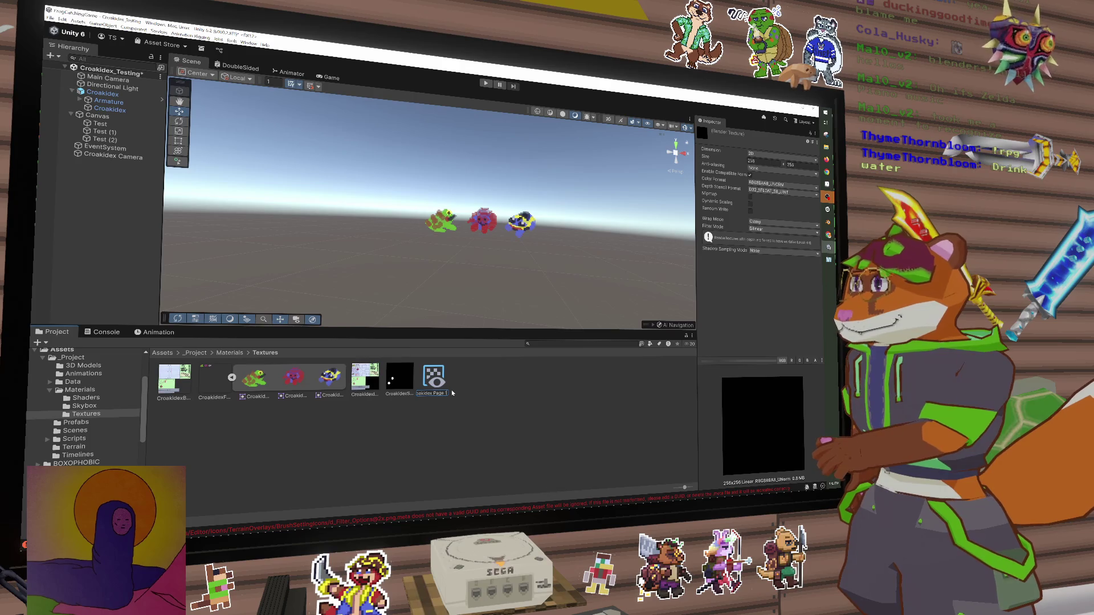
key("Return")
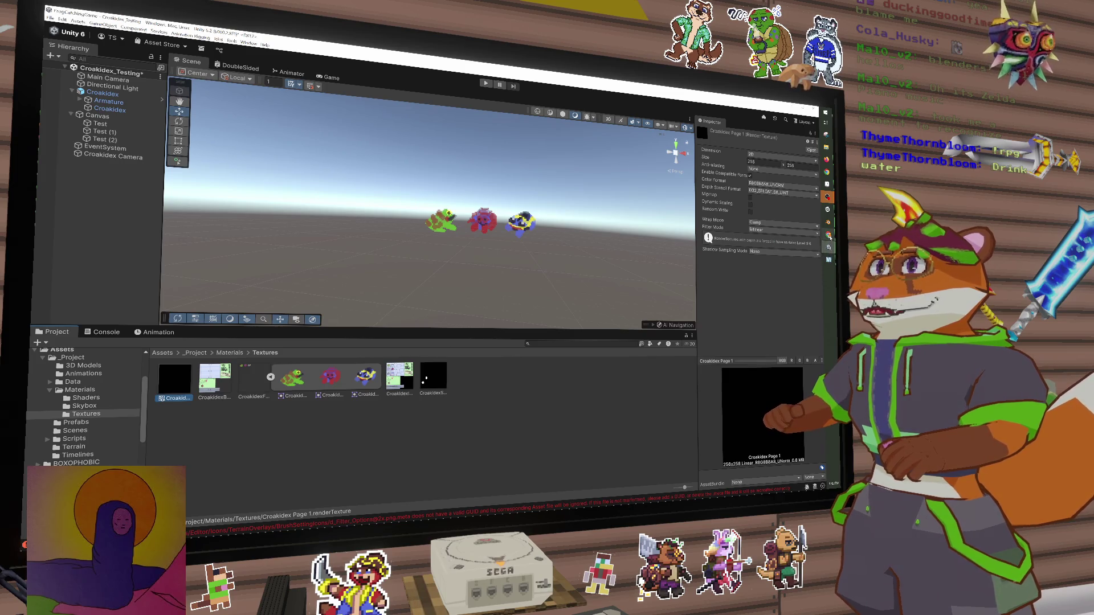
Switch through the open windows to the Aseprite sprite sheet
key("alt+Tab")
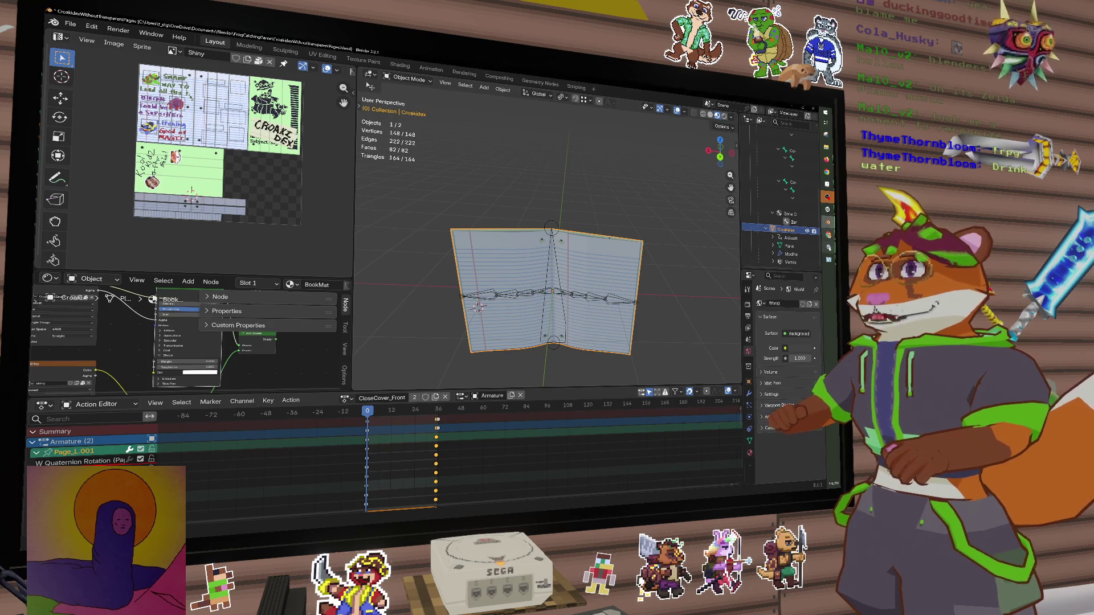
key("alt+Tab")
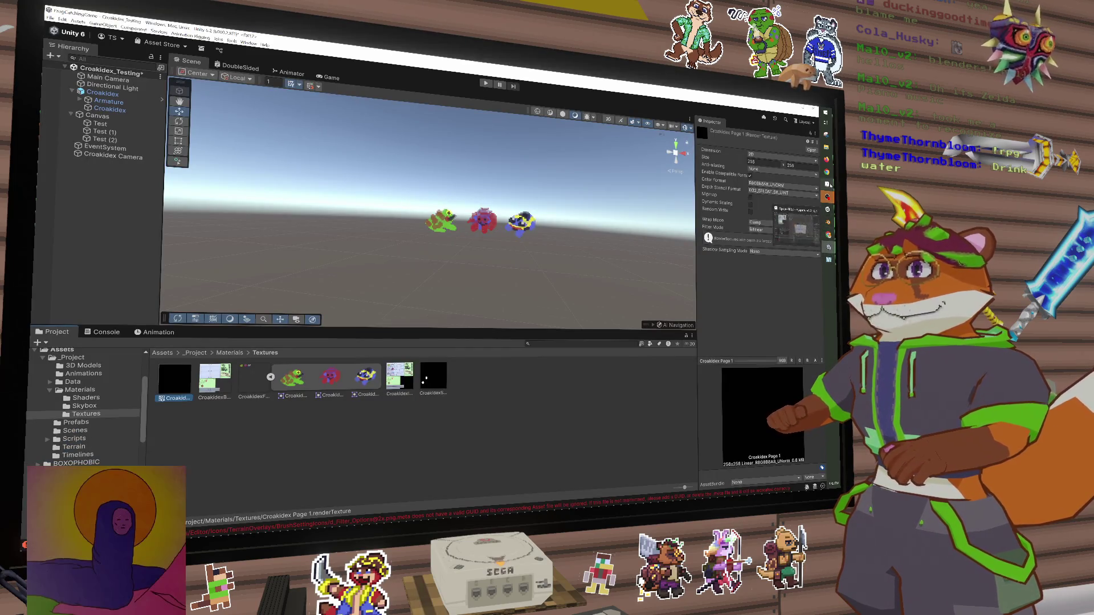
key("alt+Tab")
scroll(462, 212, "up", 2)
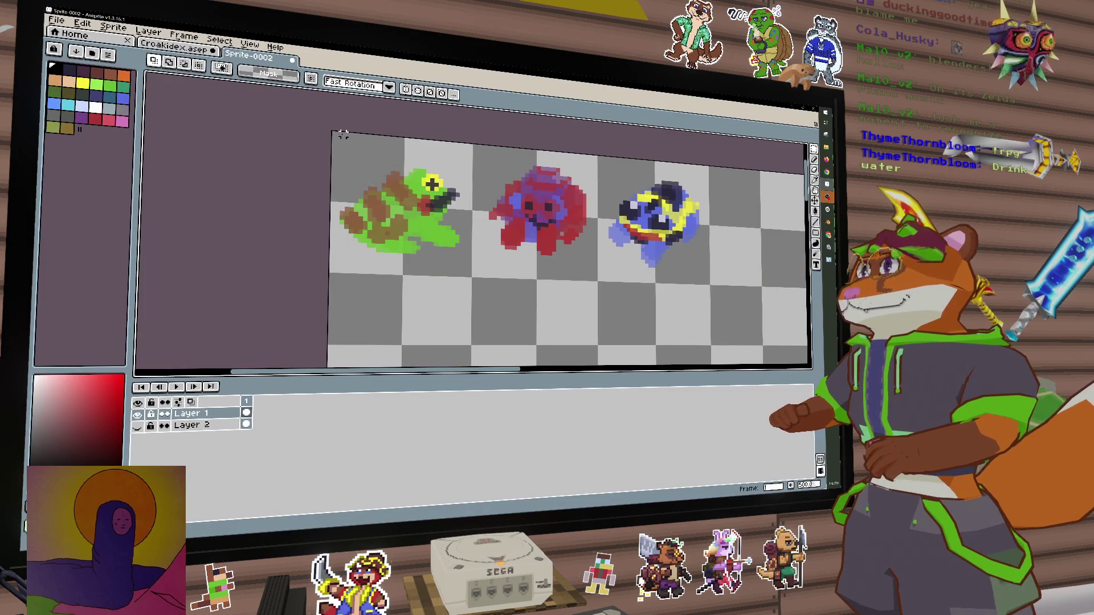
Marquee-select the green frog sprite in Aseprite, deselect it, and return to Unity
left_click_drag(334, 134, 472, 280)
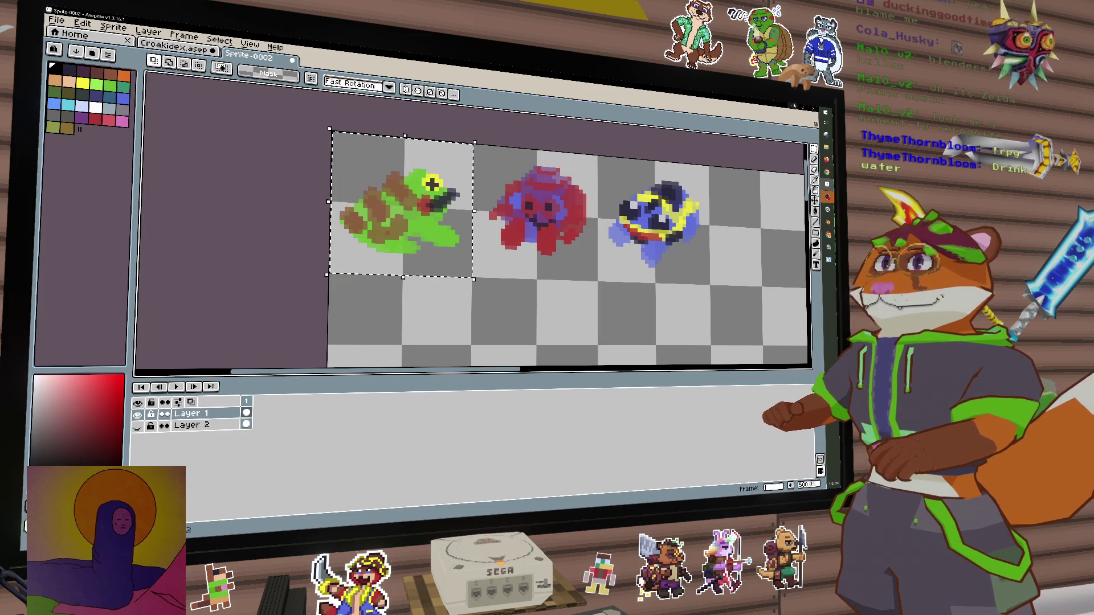
key("ctrl+d")
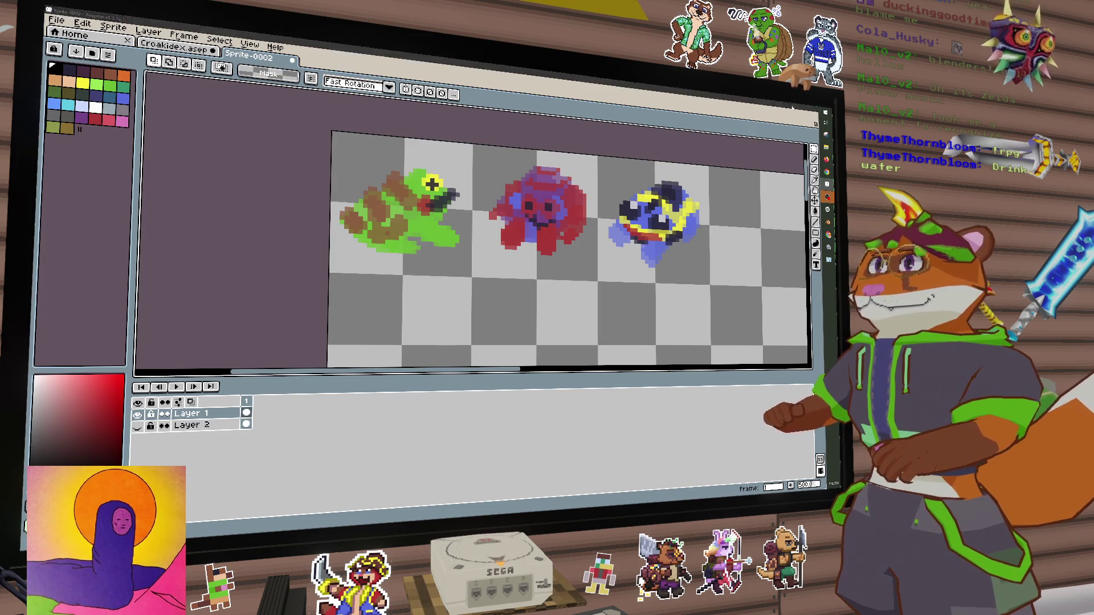
left_click(793, 107)
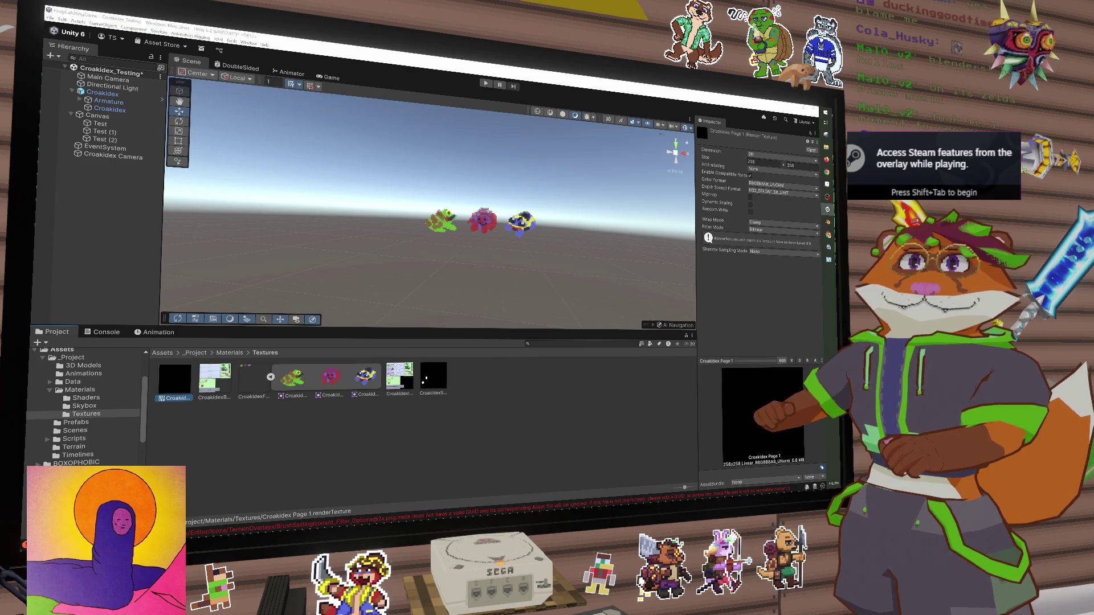
key("alt+Tab")
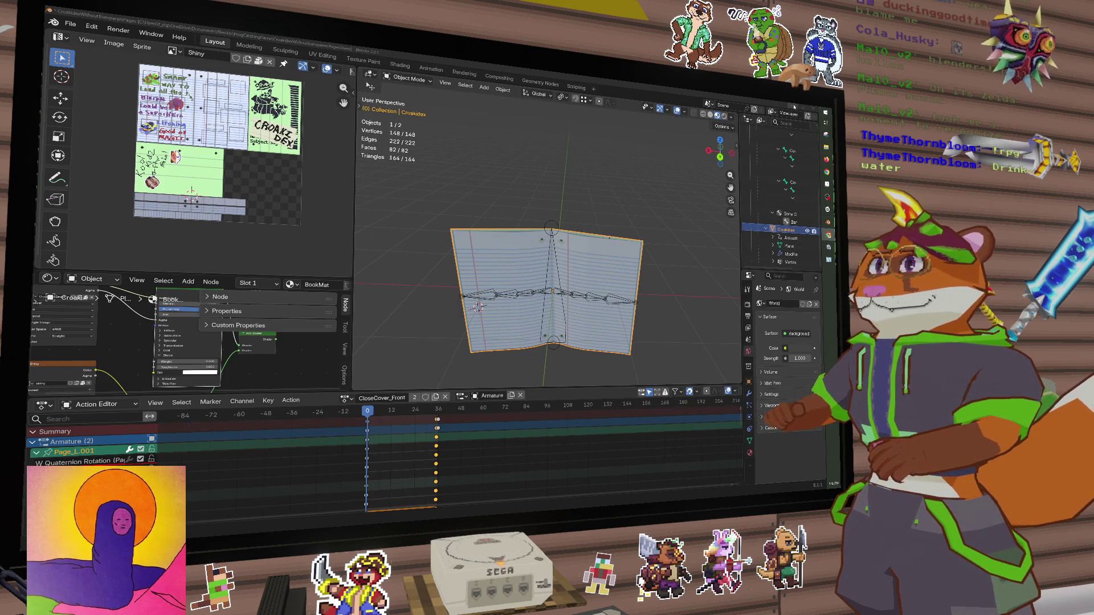
key("alt+Tab")
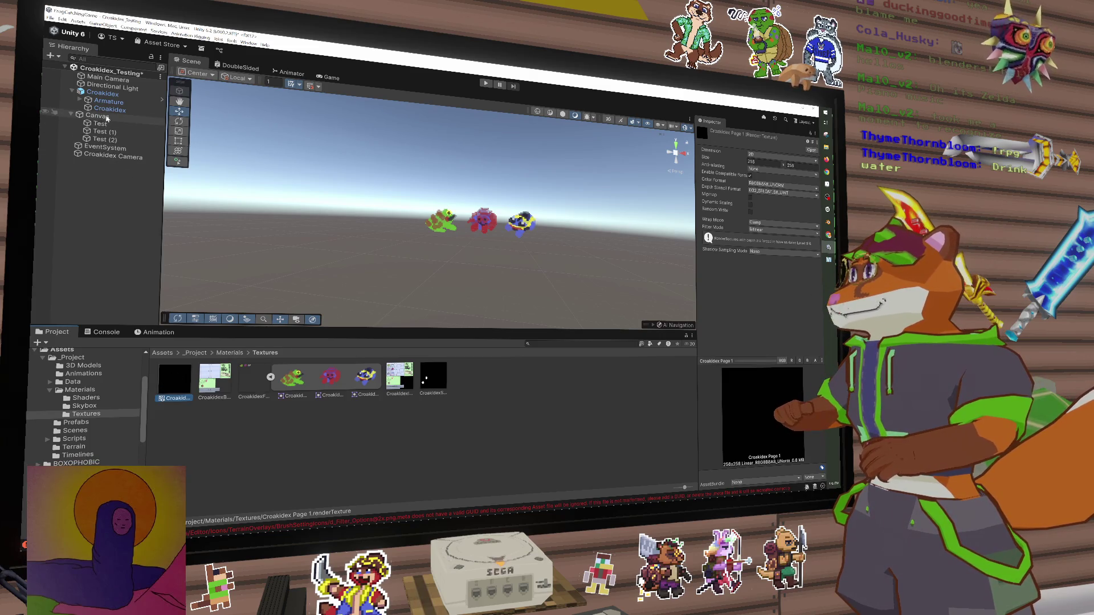
left_click(113, 155)
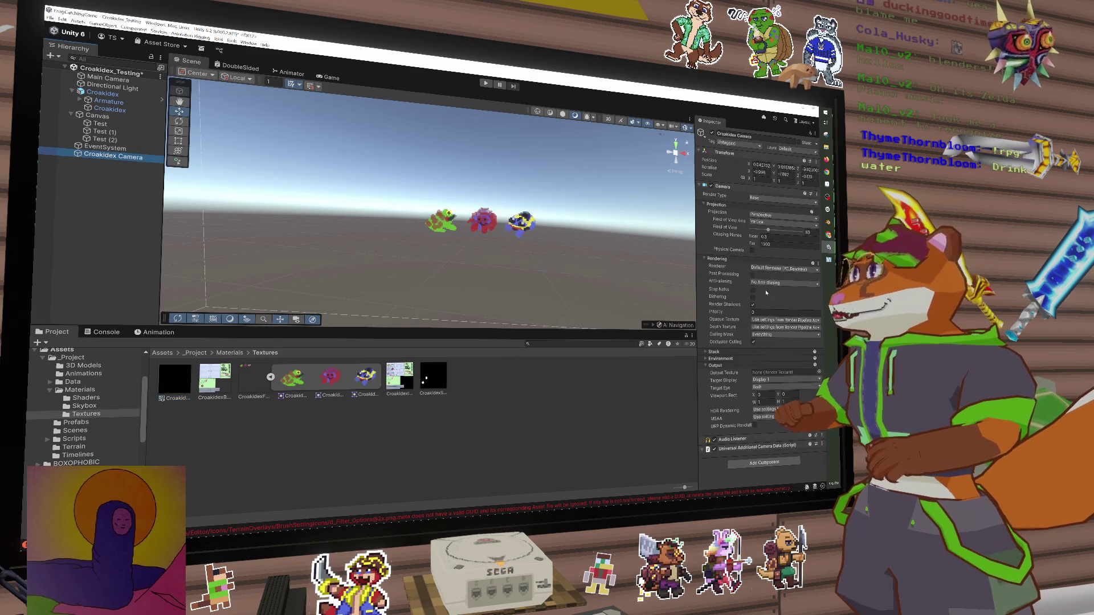
Set the Croakidex Camera's Output Texture to Croakidex Page 1 and Projection to Orthographic
left_click(813, 371)
left_click(723, 349)
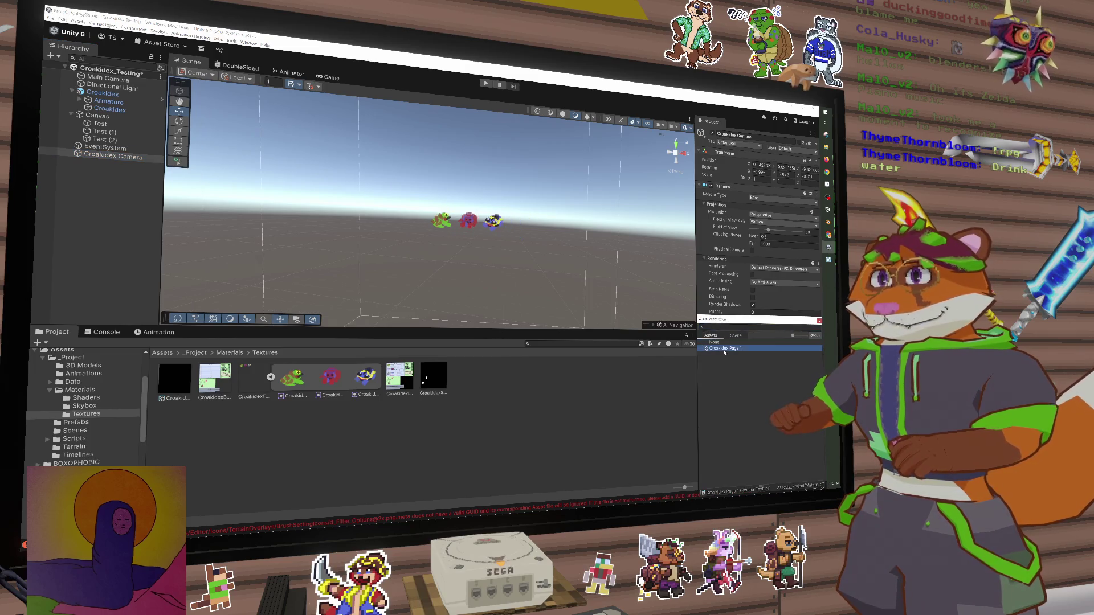
double_click(725, 349)
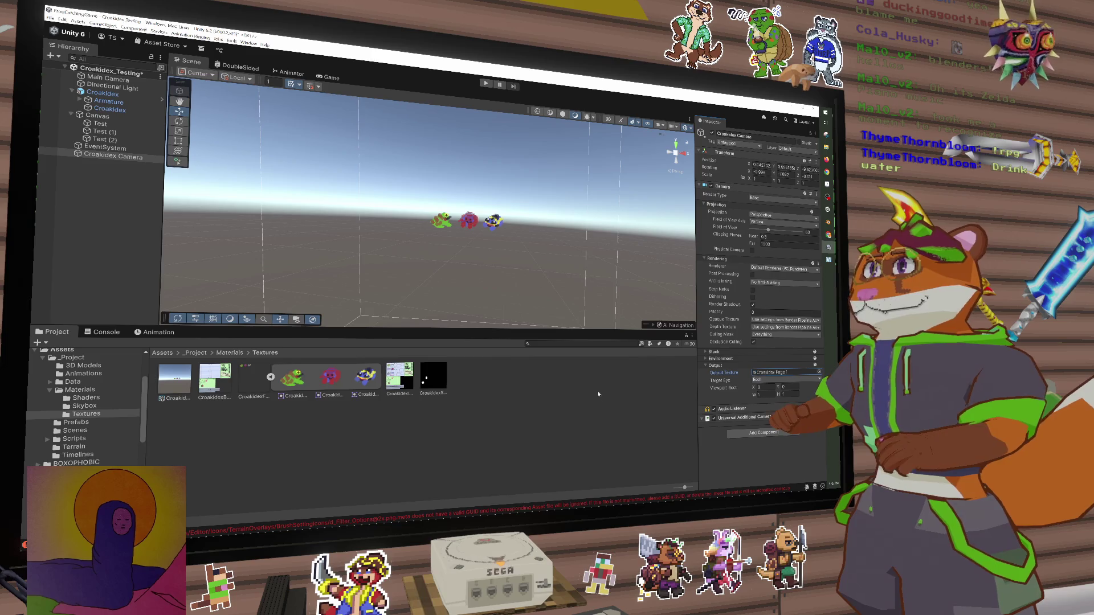
scroll(493, 245, "down", 3)
mouse_move(492, 245)
left_mouse_down()
mouse_move(510, 264)
mouse_move(448, 261)
mouse_move(616, 278)
mouse_move(438, 288)
left_mouse_up()
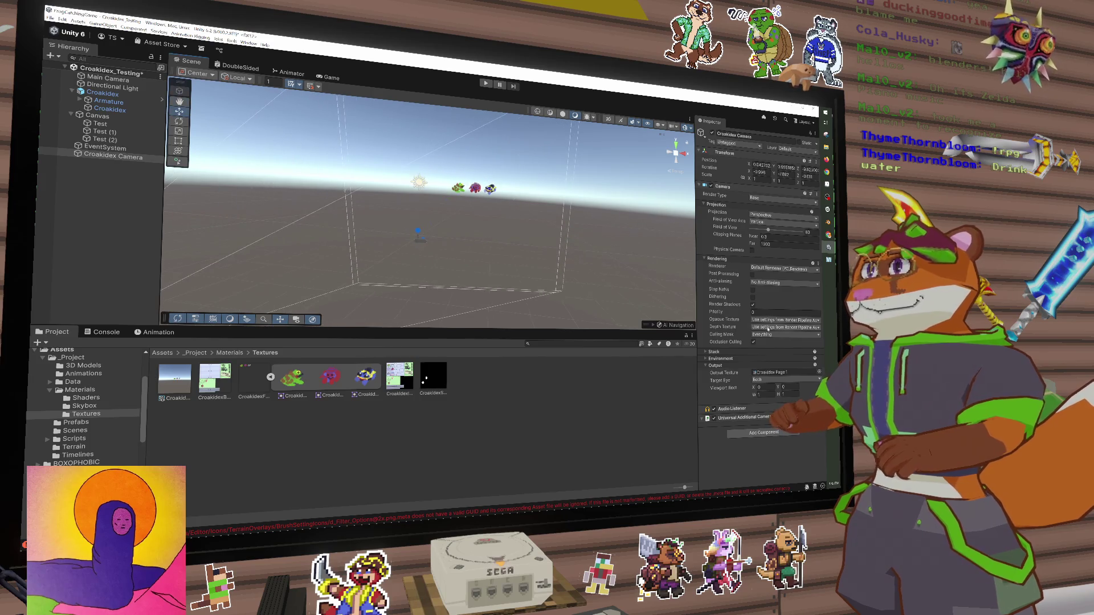
left_click(783, 215)
left_click(766, 230)
mouse_move(493, 306)
left_mouse_down()
mouse_move(475, 269)
mouse_move(489, 206)
mouse_move(480, 220)
mouse_move(461, 196)
left_mouse_up()
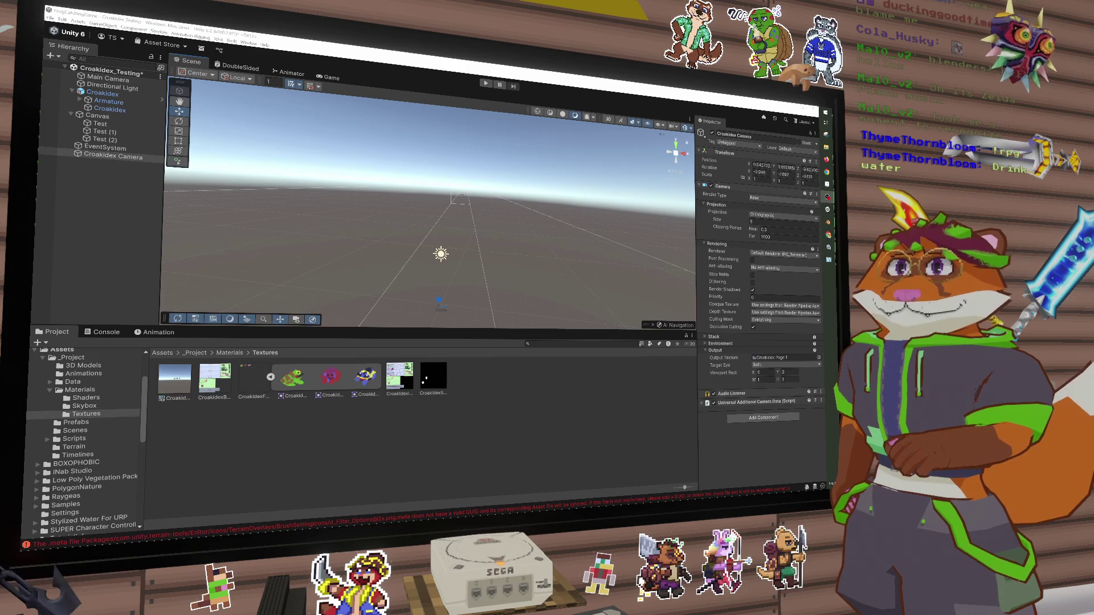
left_click(515, 374)
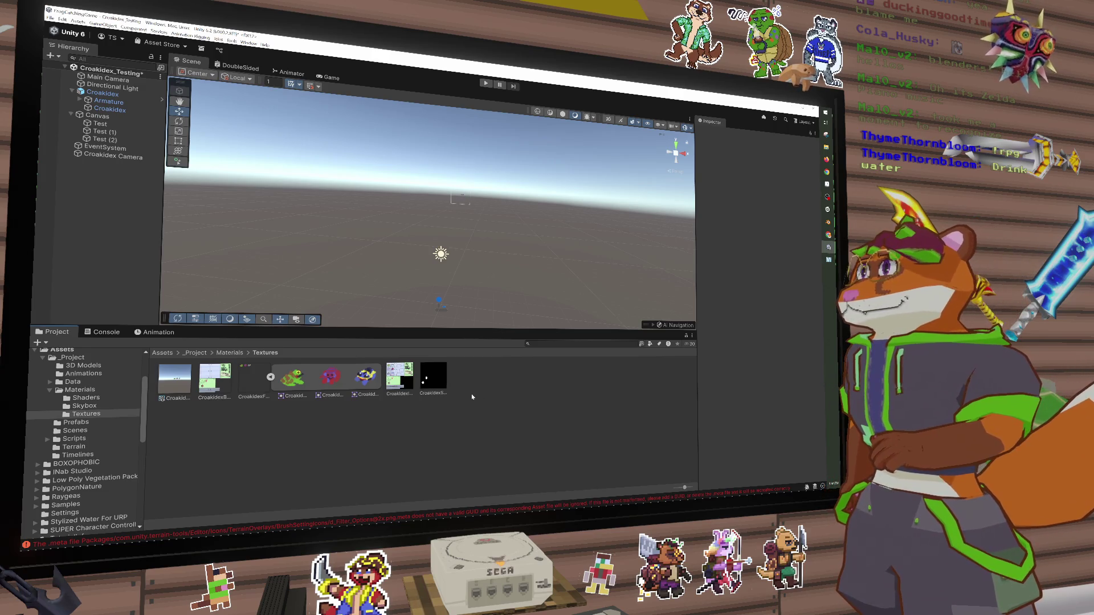
mouse_move(497, 254)
left_mouse_down()
mouse_move(692, 270)
mouse_move(659, 269)
left_mouse_up()
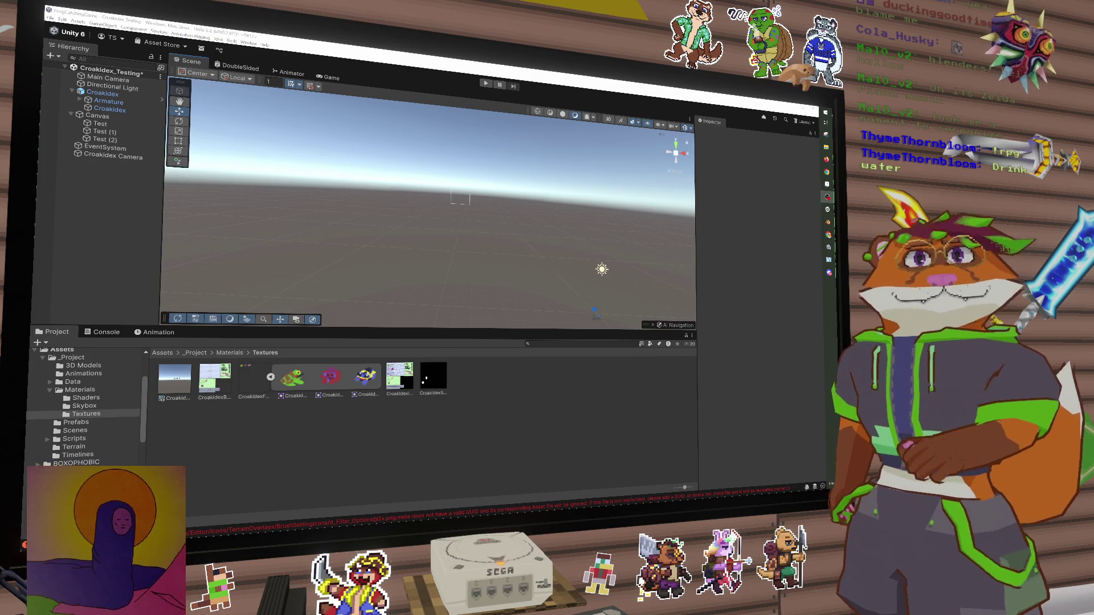
left_click(463, 211)
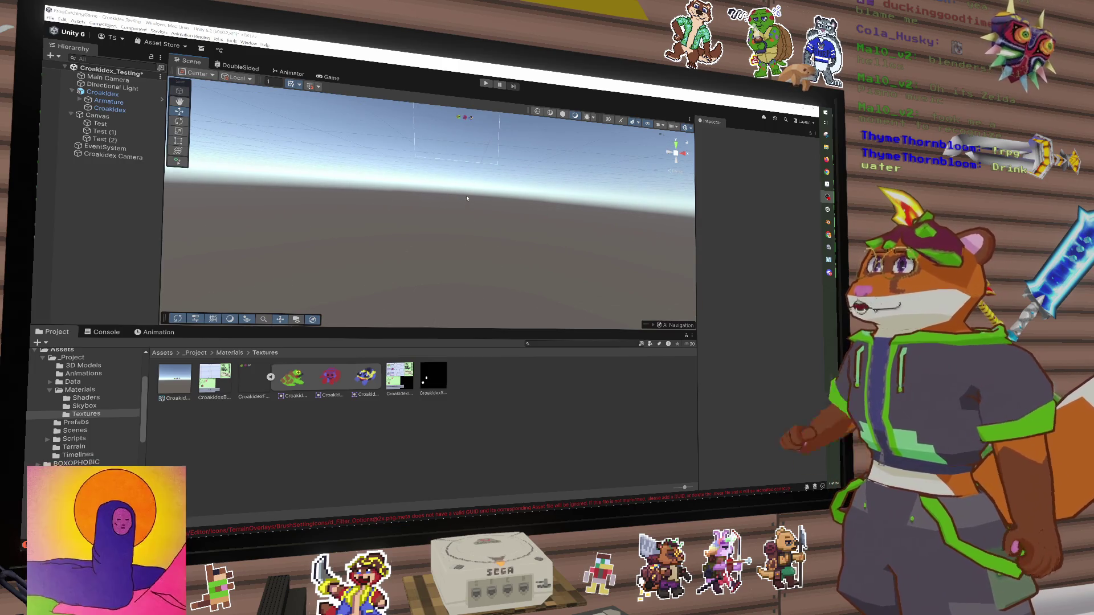
mouse_move(458, 114)
left_mouse_down()
mouse_move(457, 244)
mouse_move(472, 228)
mouse_move(500, 269)
mouse_move(477, 225)
mouse_move(486, 248)
mouse_move(267, 206)
left_mouse_up()
scroll(479, 247, "up", 3)
scroll(487, 249, "down", 5)
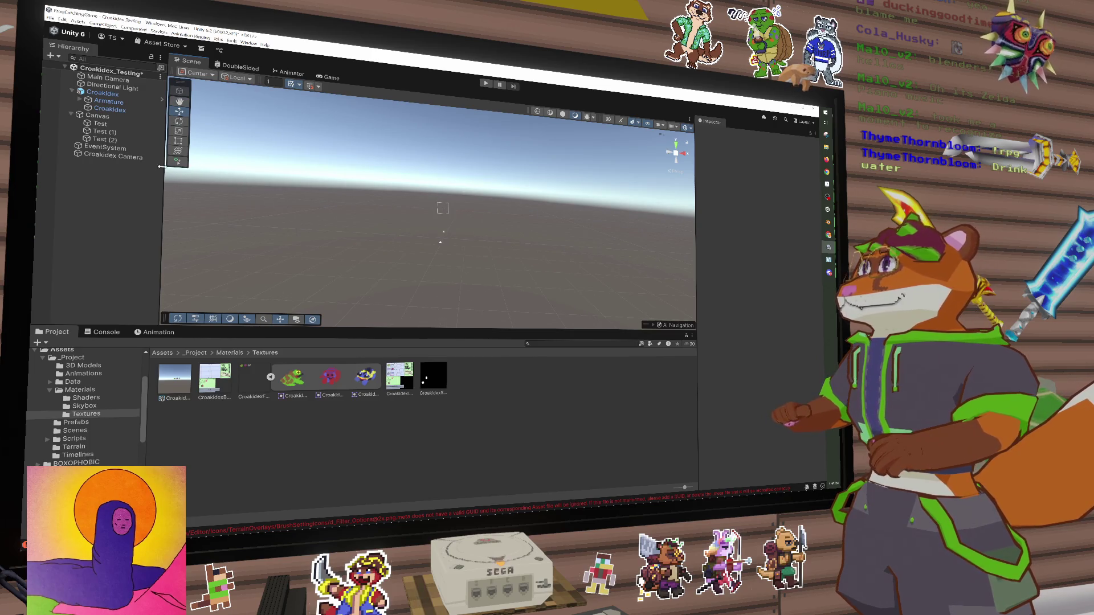
left_click(114, 157)
mouse_move(518, 282)
left_mouse_down()
mouse_move(486, 240)
mouse_move(464, 254)
left_mouse_up()
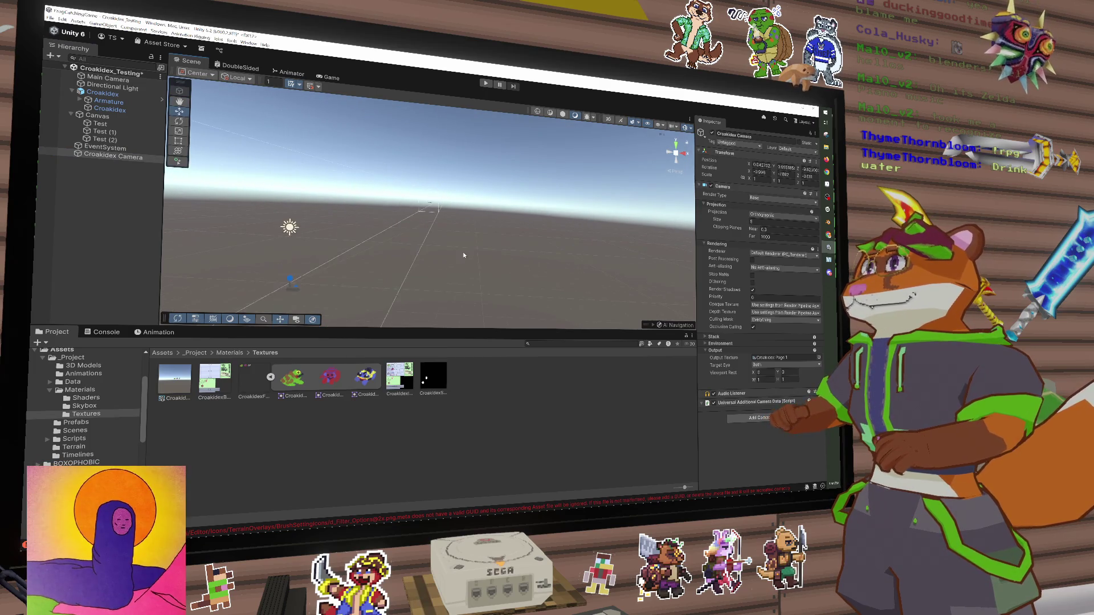
key("f")
mouse_move(473, 250)
left_mouse_down()
mouse_move(415, 239)
mouse_move(325, 251)
mouse_move(445, 251)
mouse_move(568, 278)
mouse_move(469, 247)
mouse_move(460, 255)
left_mouse_up()
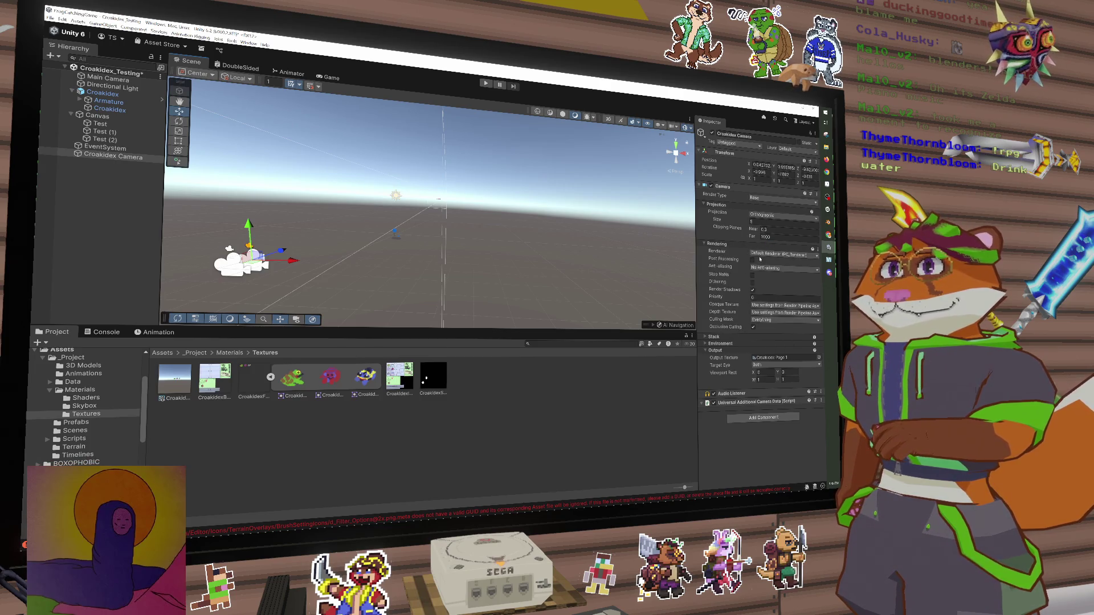
left_click(761, 320)
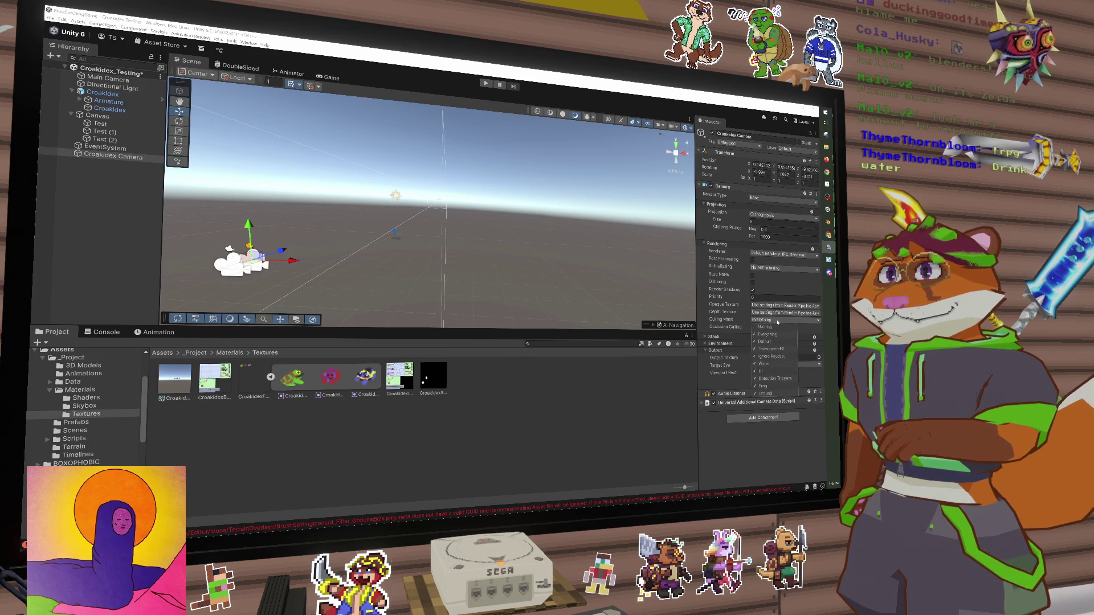
Set the Croakidex Camera's culling mask to Nothing, then tick only the UI layer
left_click(758, 365)
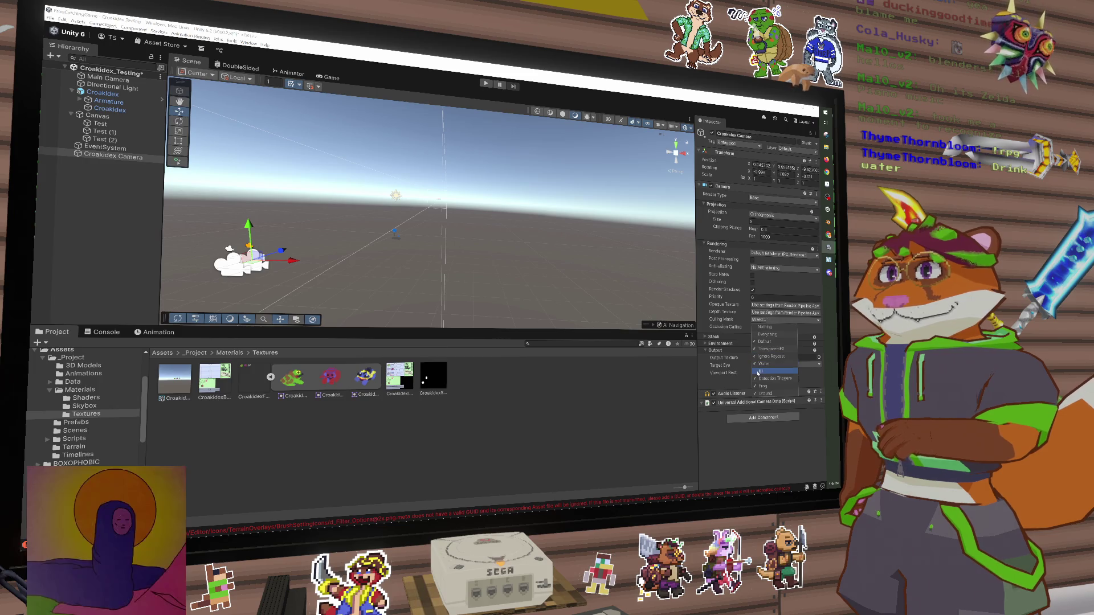
left_click(756, 327)
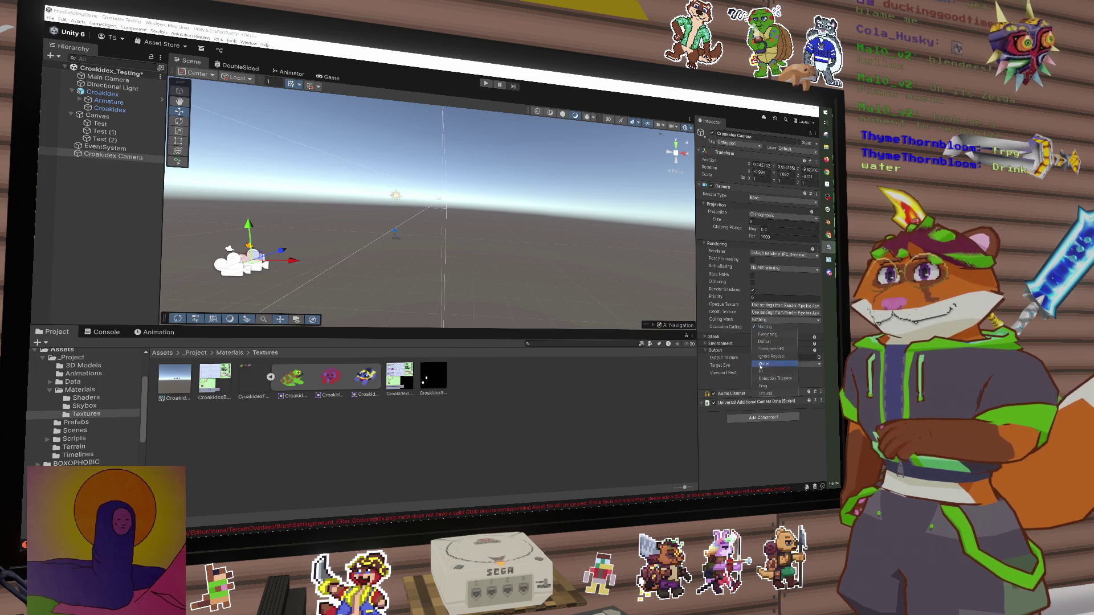
left_click(756, 371)
left_click(778, 323)
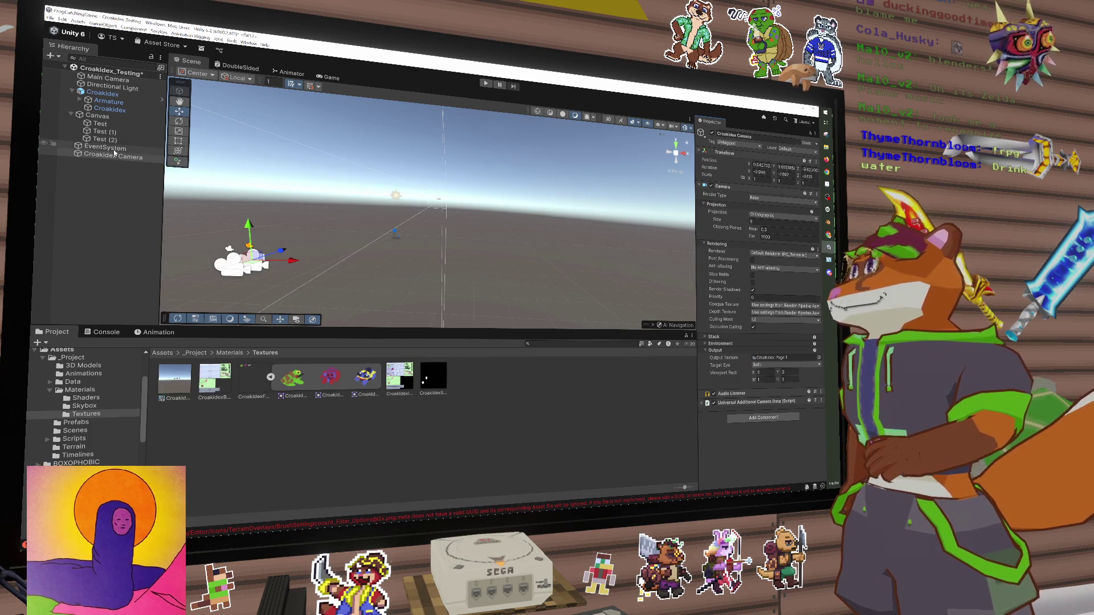
Inspect the Test, Test (1) and Test (2) sprite images and the Canvas
left_click(102, 116)
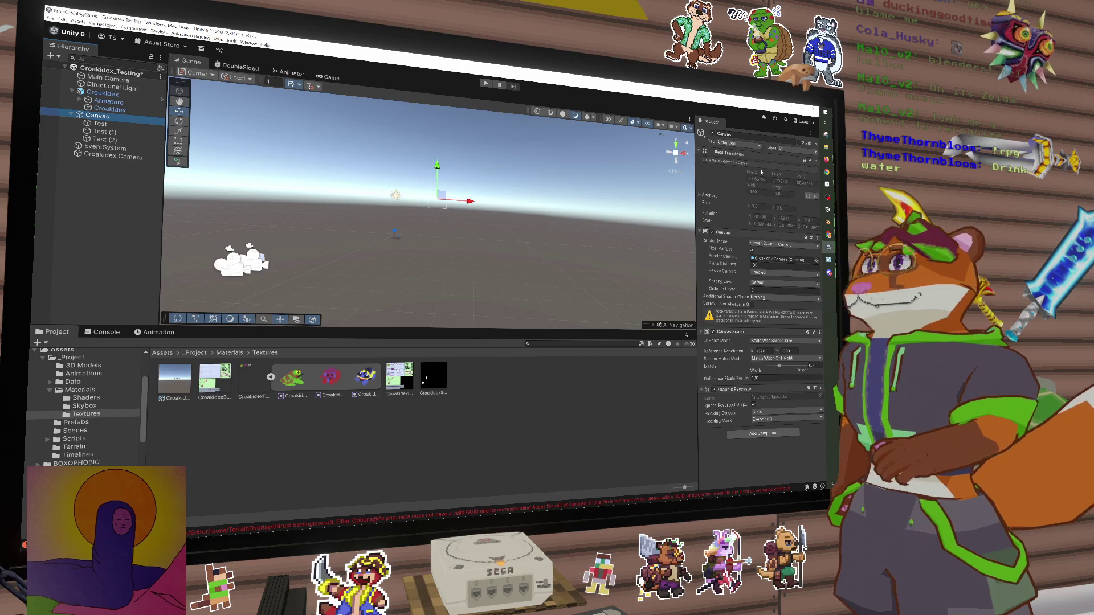
left_click(114, 123)
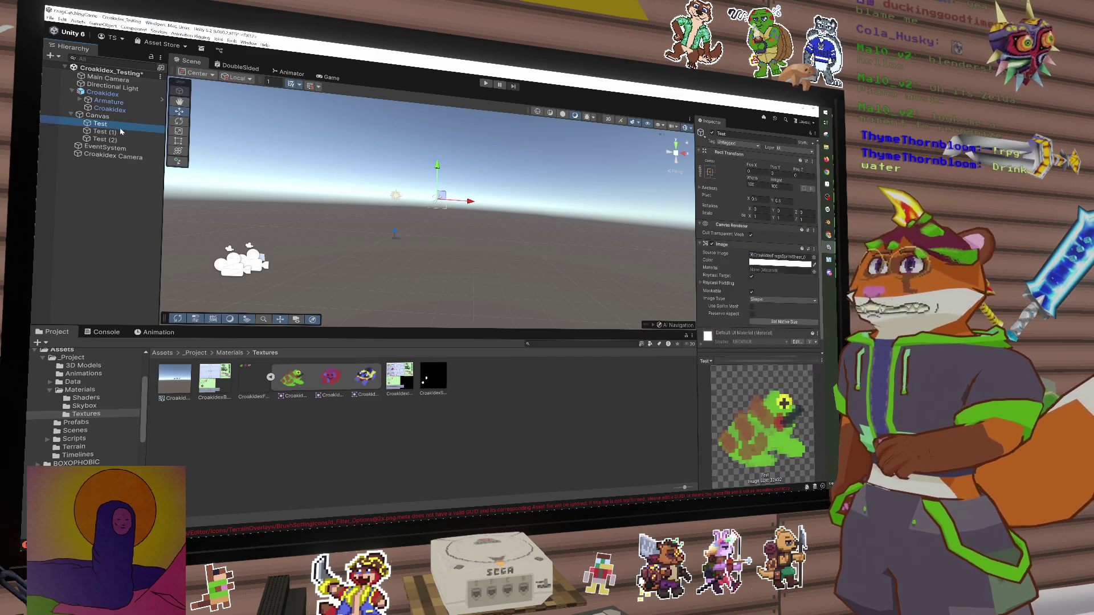
left_click(119, 132)
left_click(115, 138)
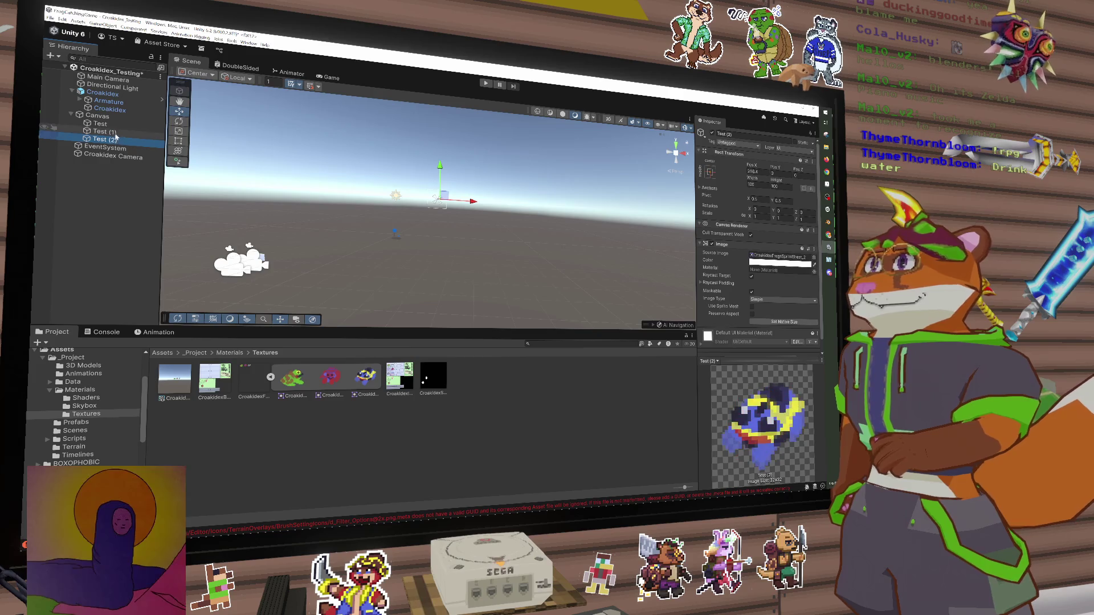
left_click(114, 123)
left_click(111, 116)
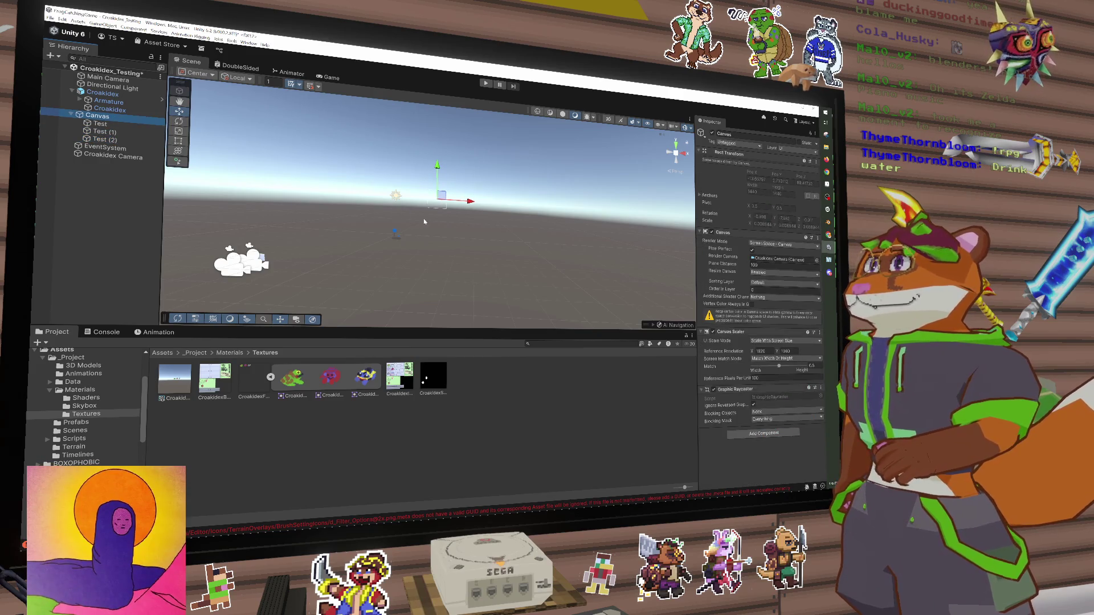
Select the Croakidex Camera and check what the Game view renders, then return to the Scene view
left_click(114, 156)
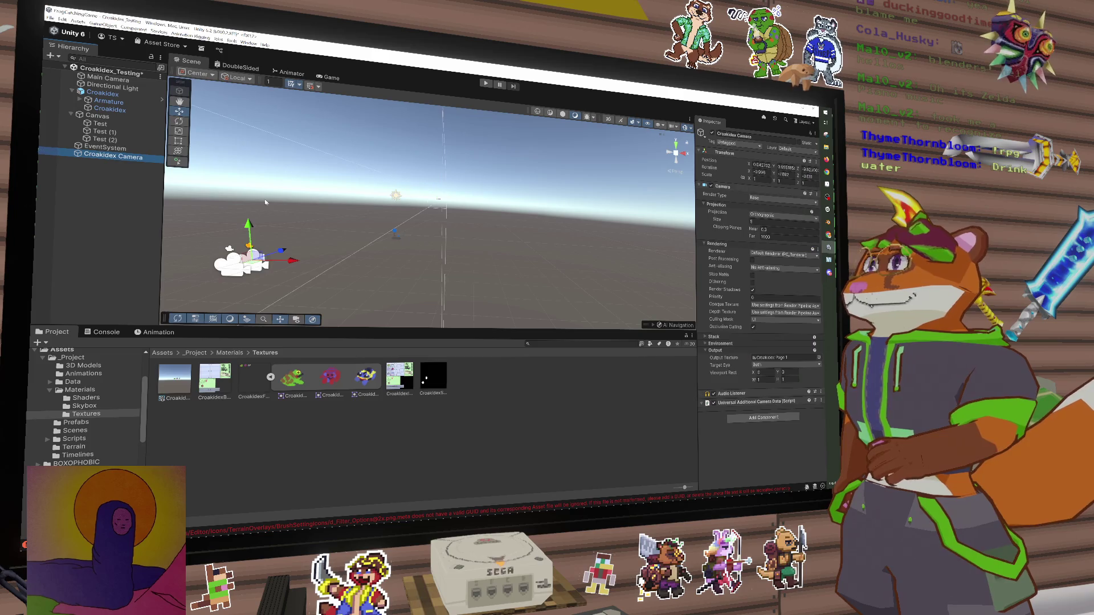
left_click(330, 77)
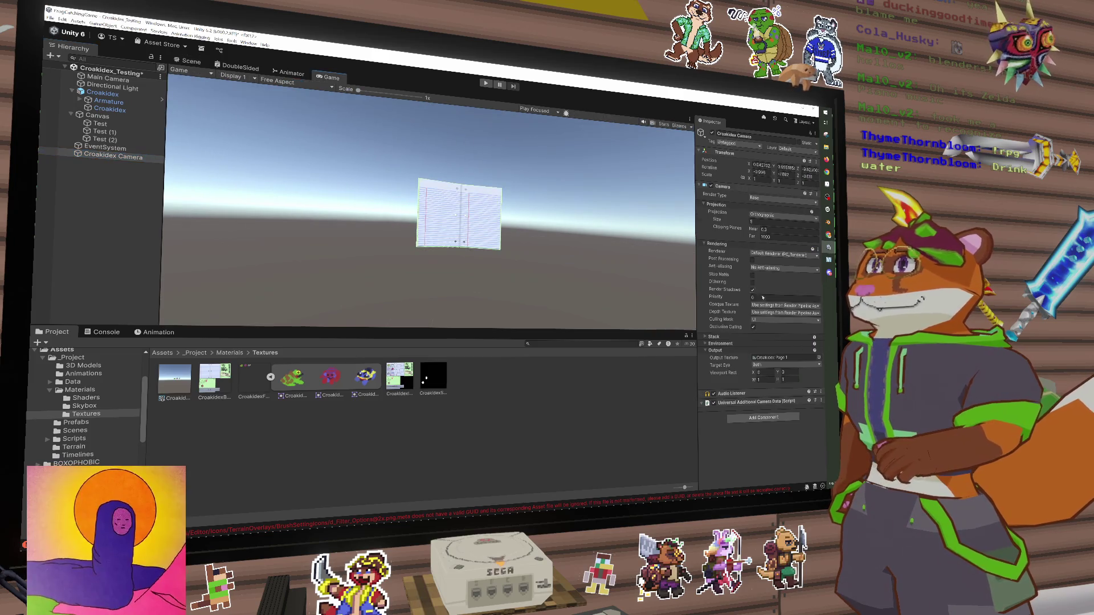
left_click(188, 61)
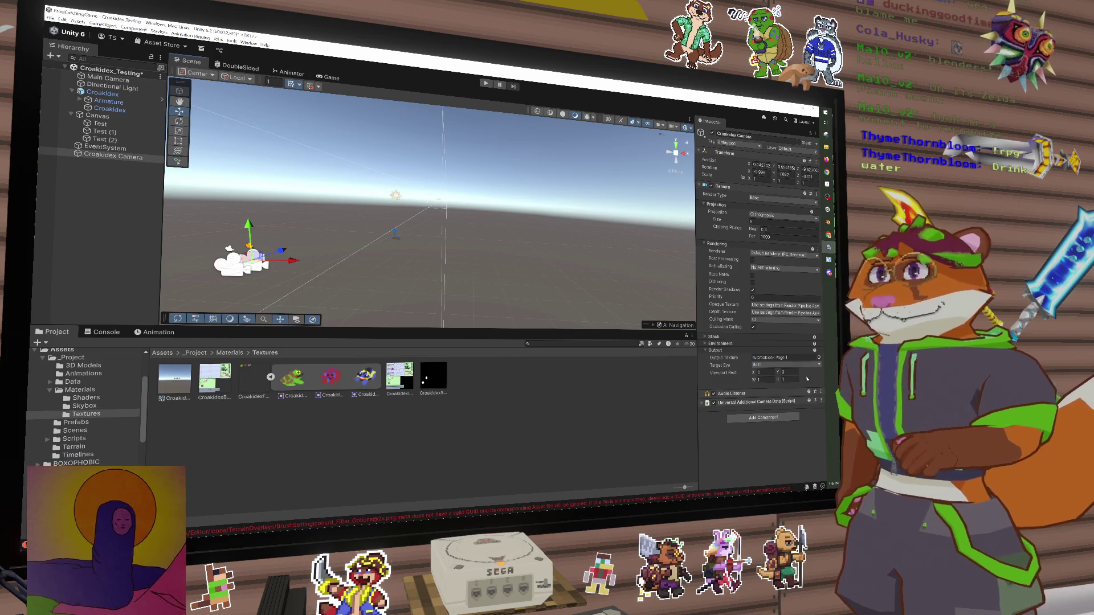
Set the camera's Environment Background Type to Uninitialized, then orbit the scene and nudge the camera
left_click(722, 345)
left_click(761, 352)
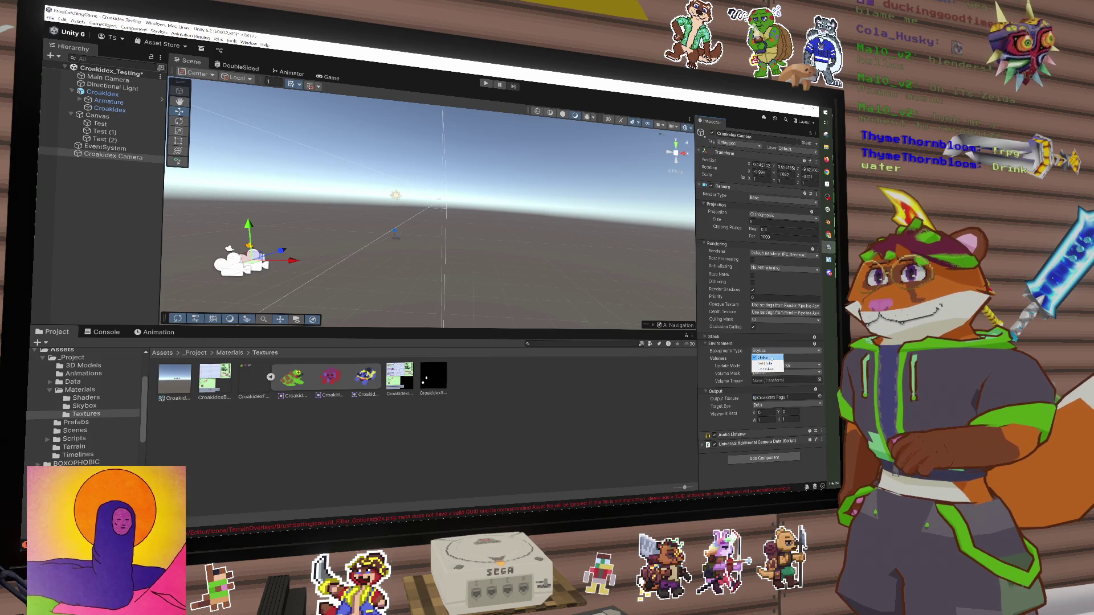
left_click(772, 370)
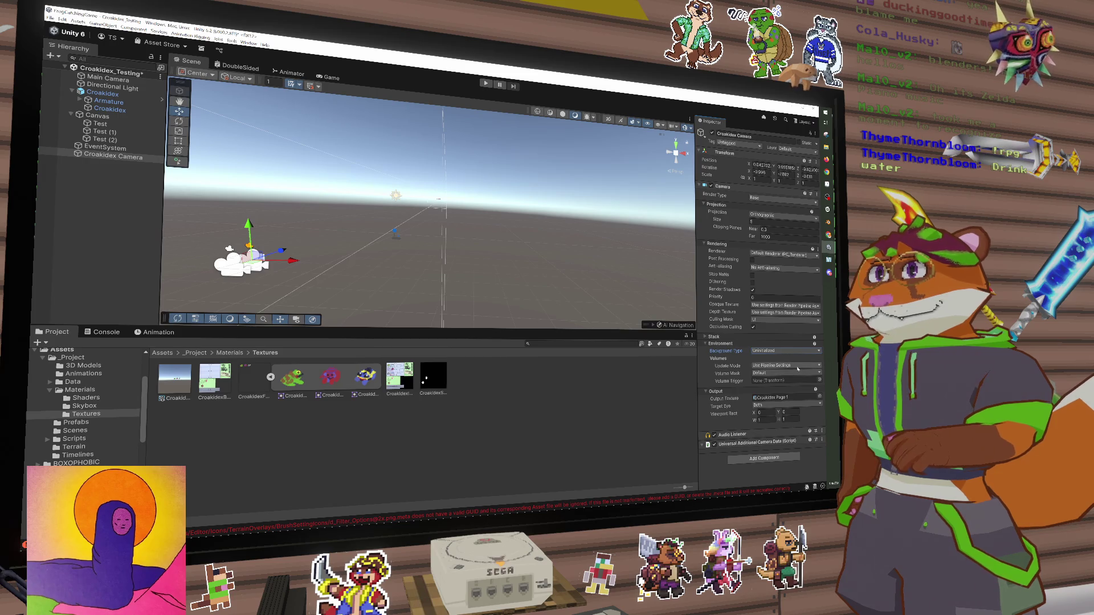
left_click_drag(454, 243, 428, 255)
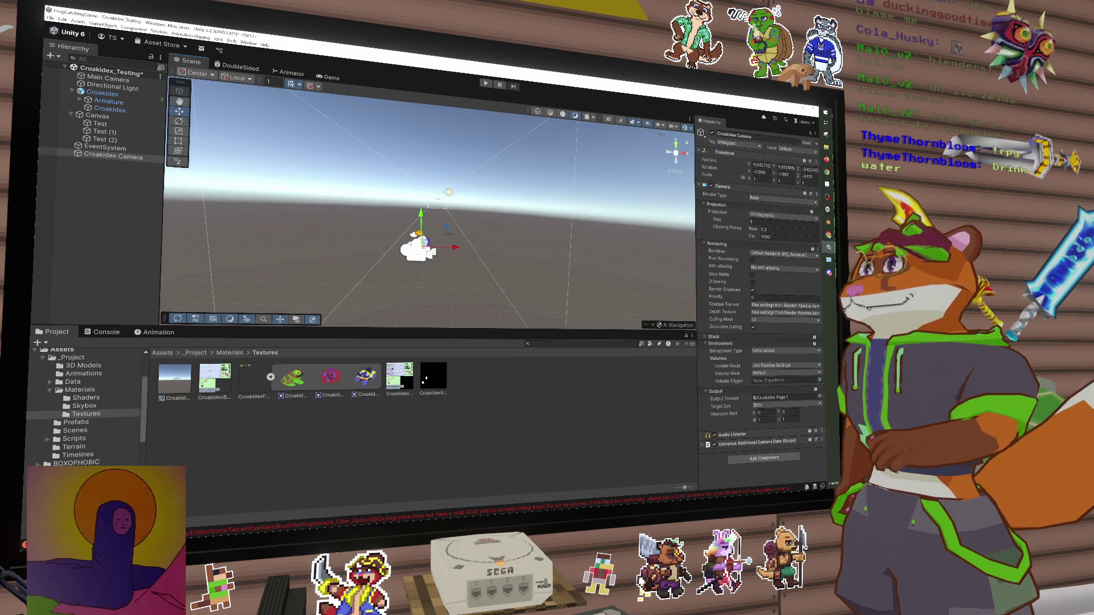
mouse_move(450, 247)
left_mouse_down()
mouse_move(564, 247)
mouse_move(312, 223)
mouse_move(502, 242)
mouse_move(473, 194)
mouse_move(367, 239)
mouse_move(362, 154)
mouse_move(420, 255)
mouse_move(470, 256)
left_mouse_up()
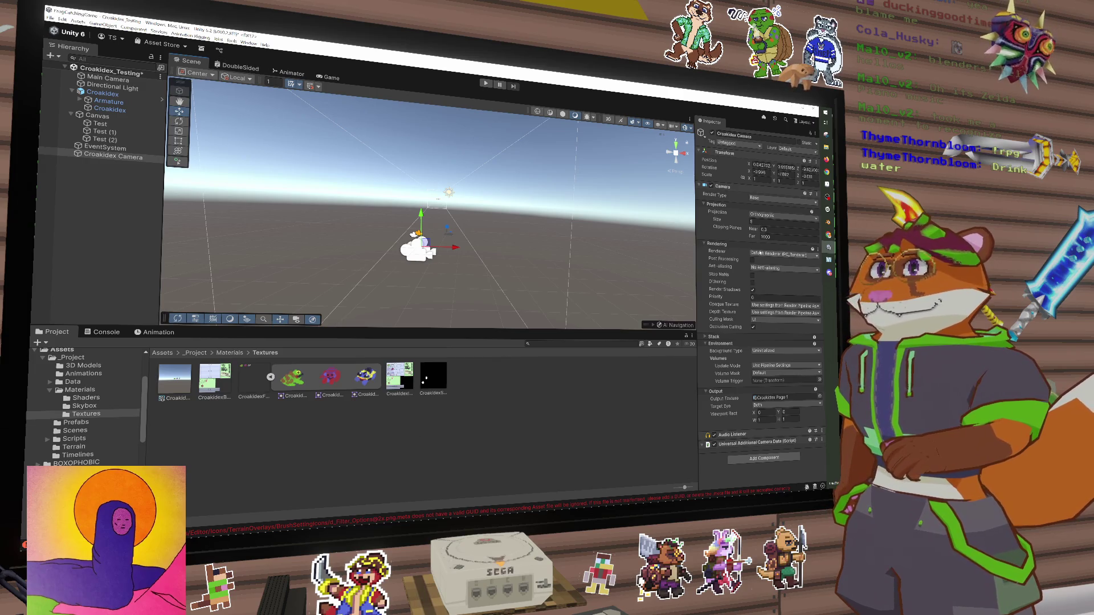
Change the Croakidex Camera's Far clipping plane to 10
left_click(774, 238)
type("100")
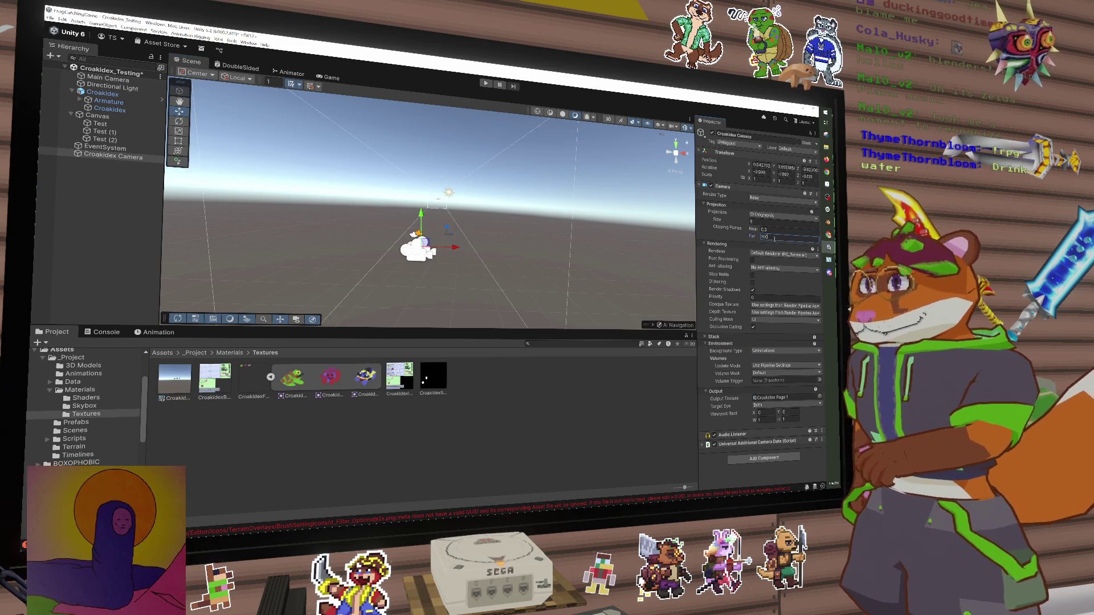
key("BackSpace")
key("BackSpace")
type("11")
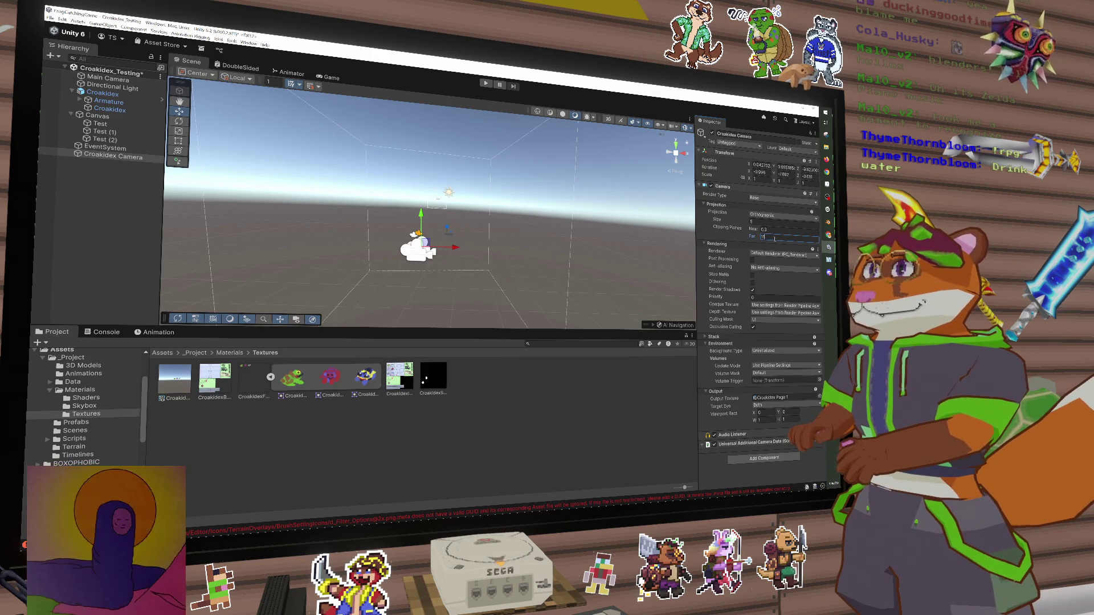
key("BackSpace")
type("0")
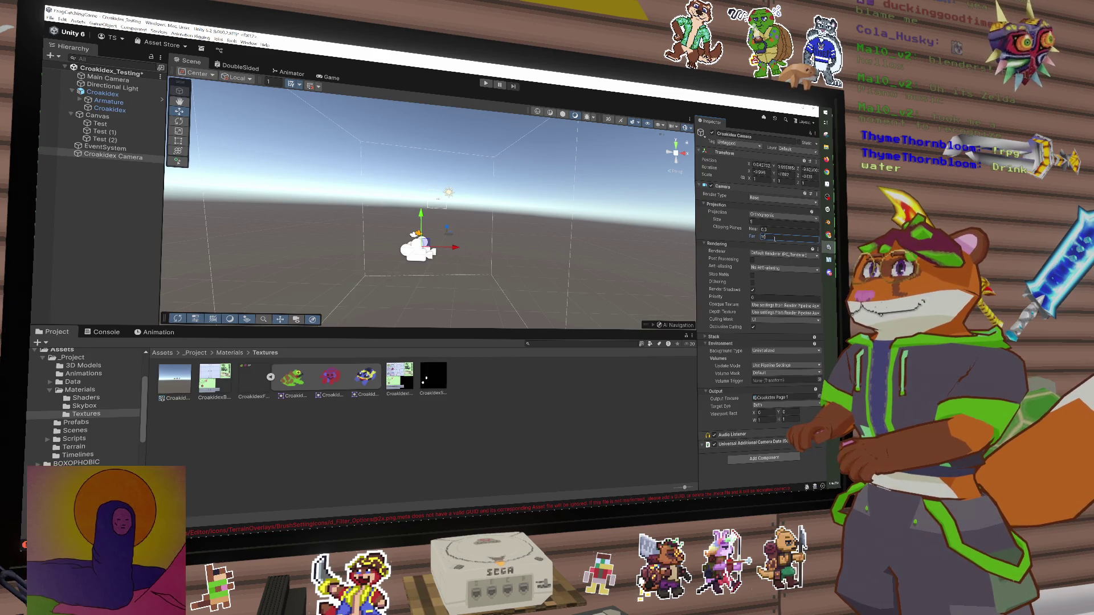
Frame and zoom the Scene view on the shortened camera frustum, then switch to Blender
left_click_drag(579, 279, 565, 244)
key("f")
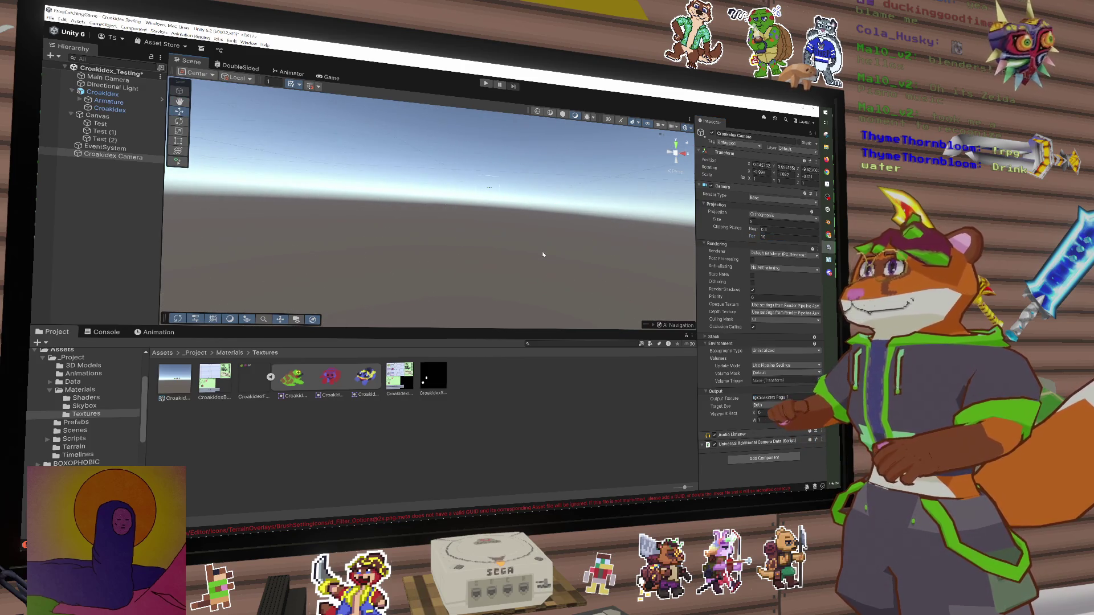
scroll(533, 254, "down", 5)
scroll(532, 255, "down", 3)
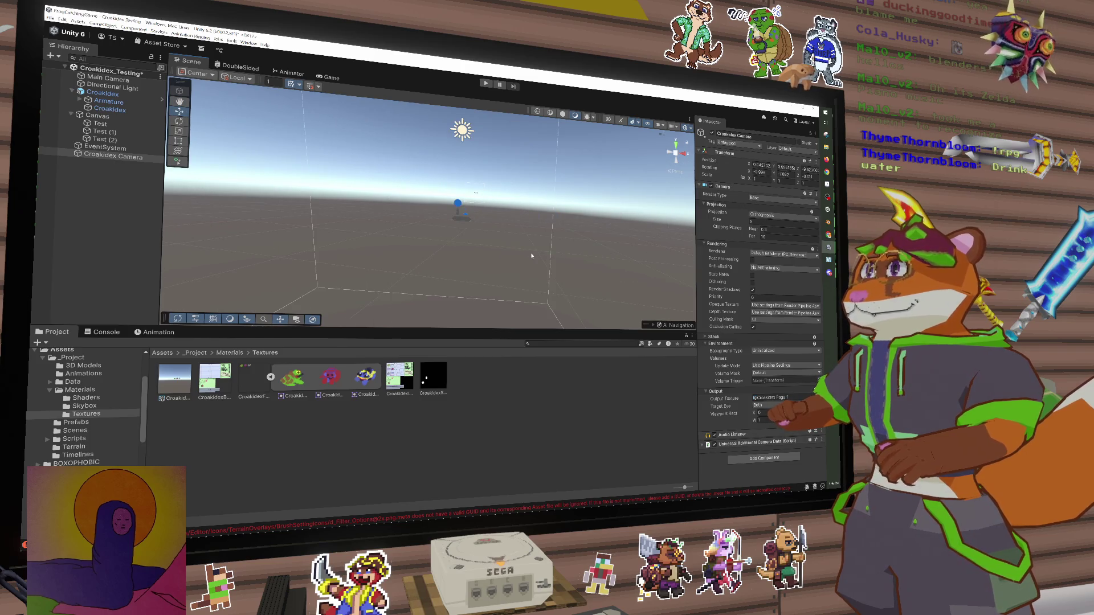
scroll(531, 256, "down", 3)
scroll(532, 256, "down", 2)
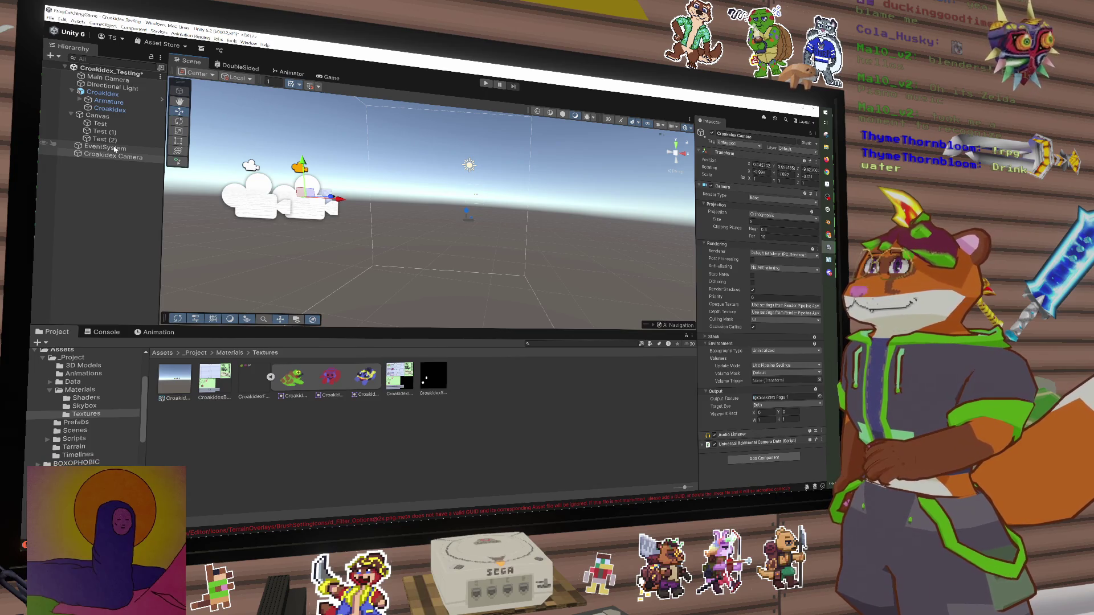
key("alt+Tab")
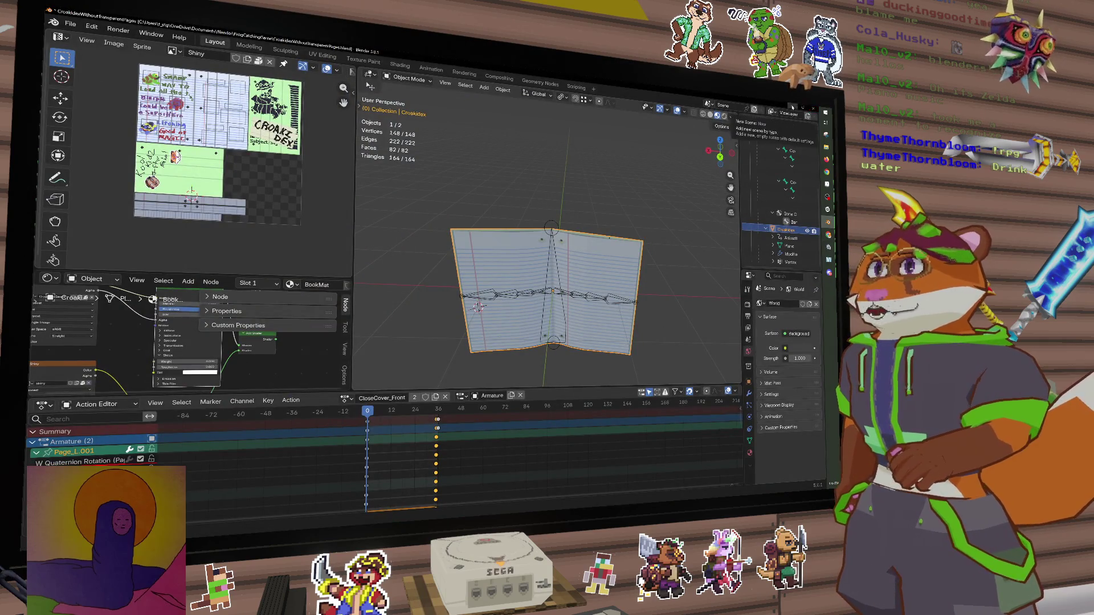
Back in Unity, frame the Croakidex Camera and view its clipping box from above, then return to Blender
key("alt+Tab")
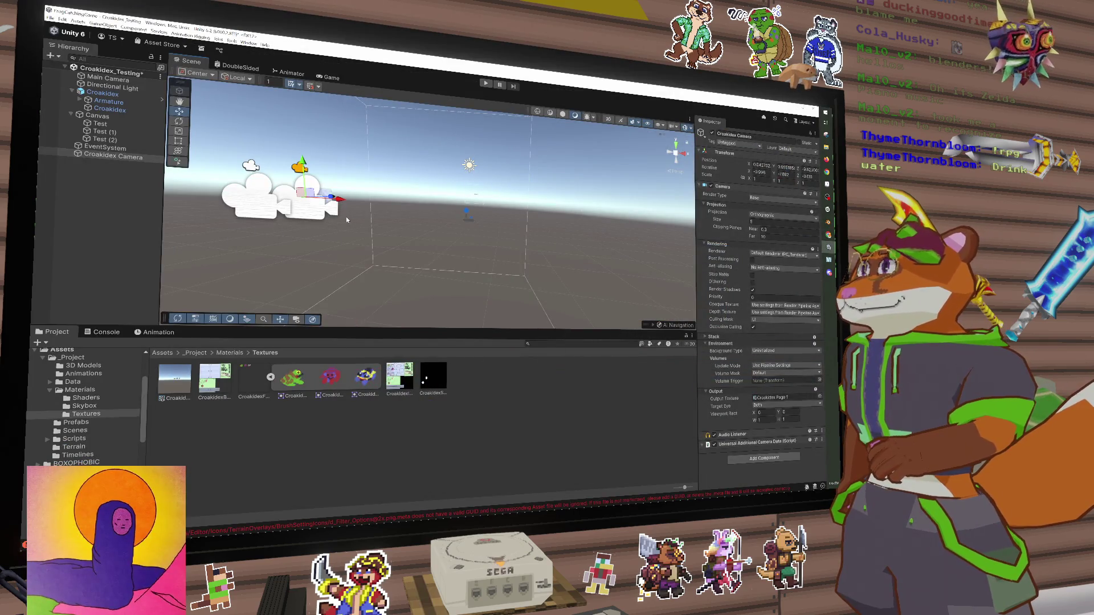
key("f")
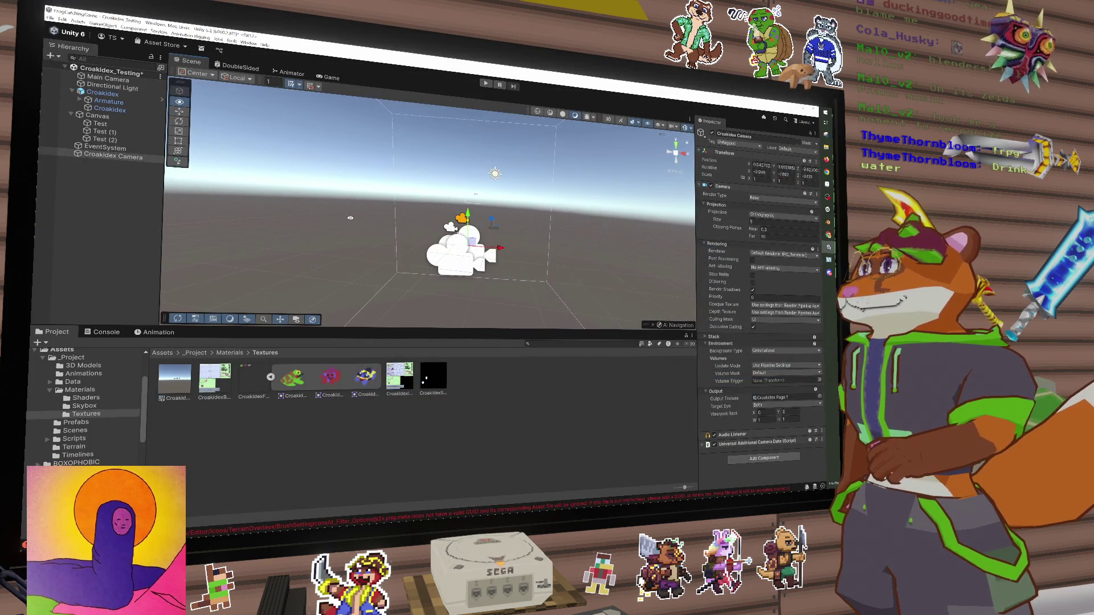
scroll(480, 246, "down", 3)
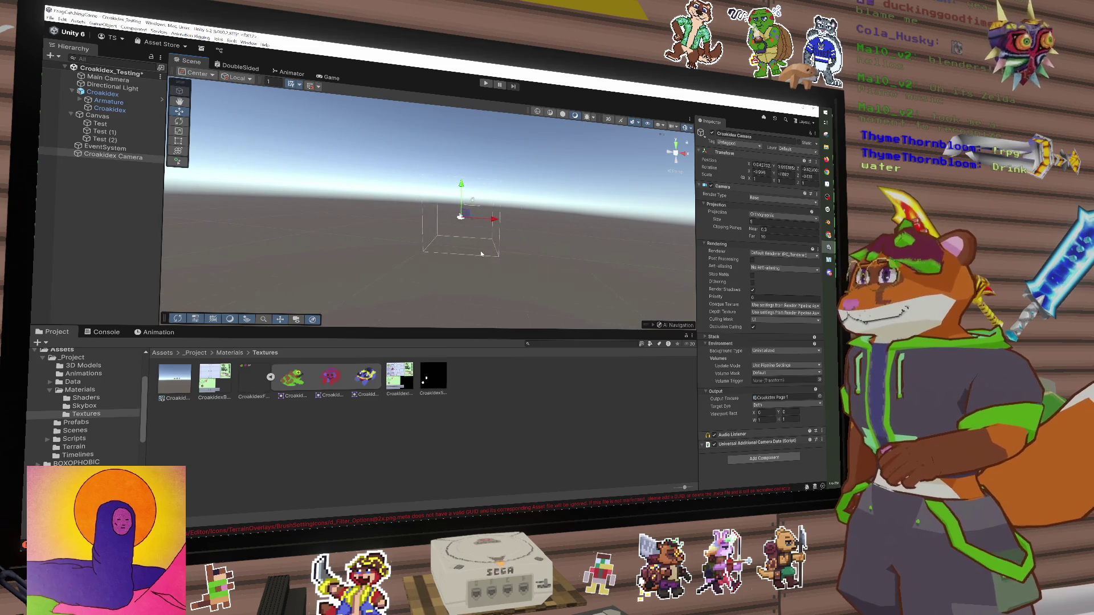
left_click_drag(480, 244, 493, 270)
key("alt+Tab")
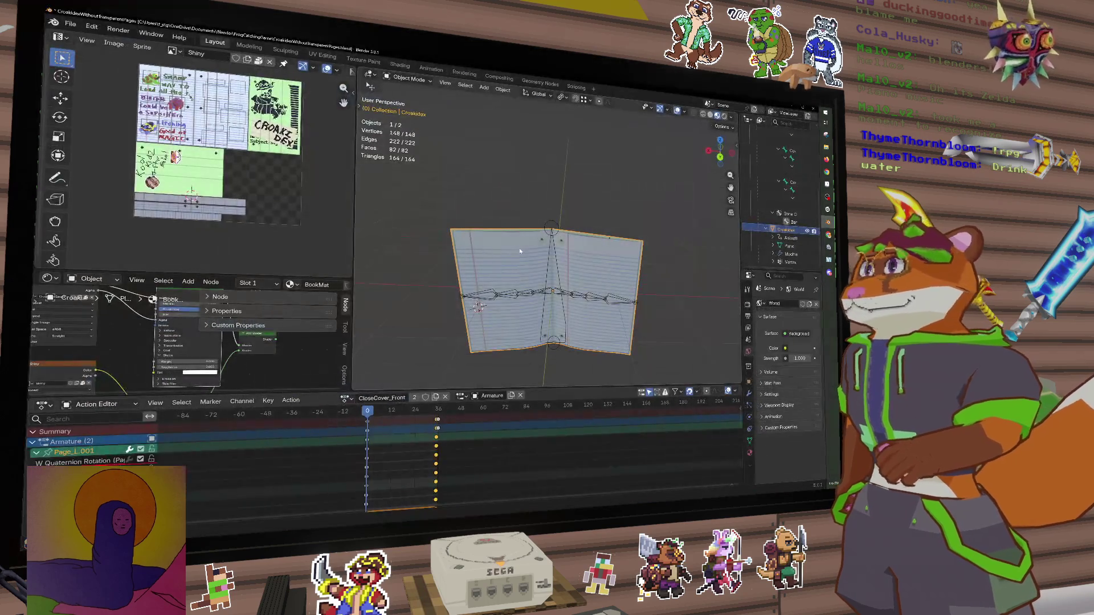
scroll(516, 257, "up", 3)
key("Tab")
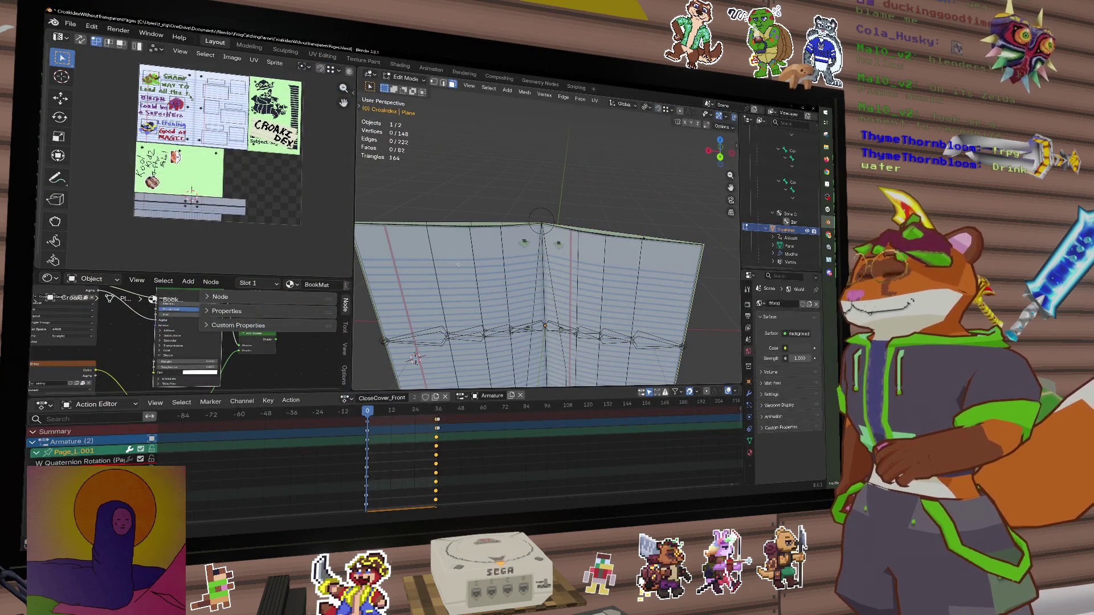
left_click(458, 264)
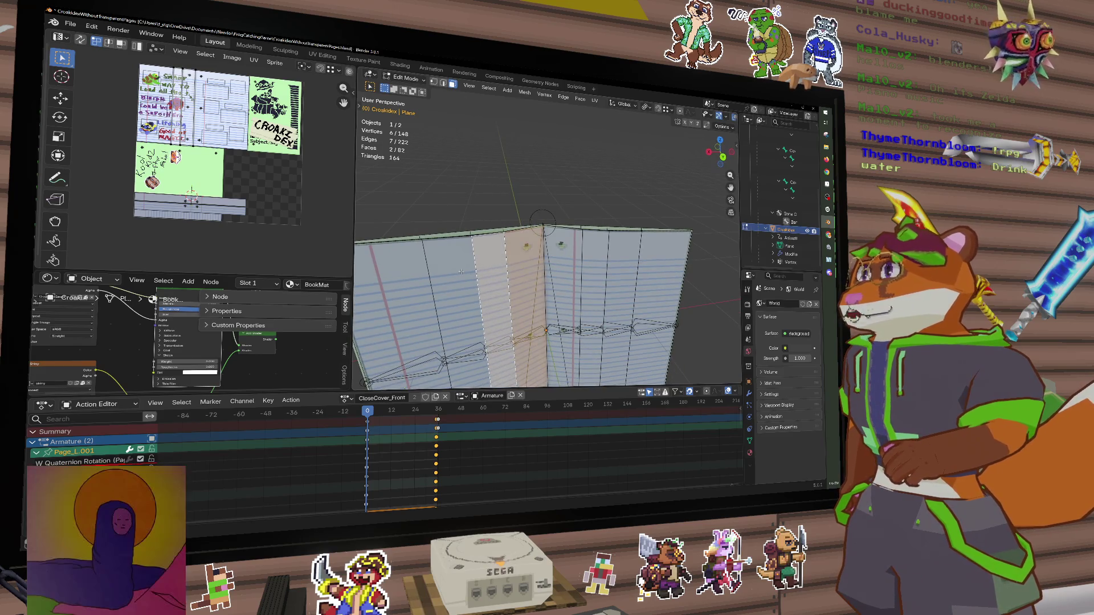
left_click(456, 272, "shift")
left_click(399, 273, "shift")
scroll(424, 273, "down", 2)
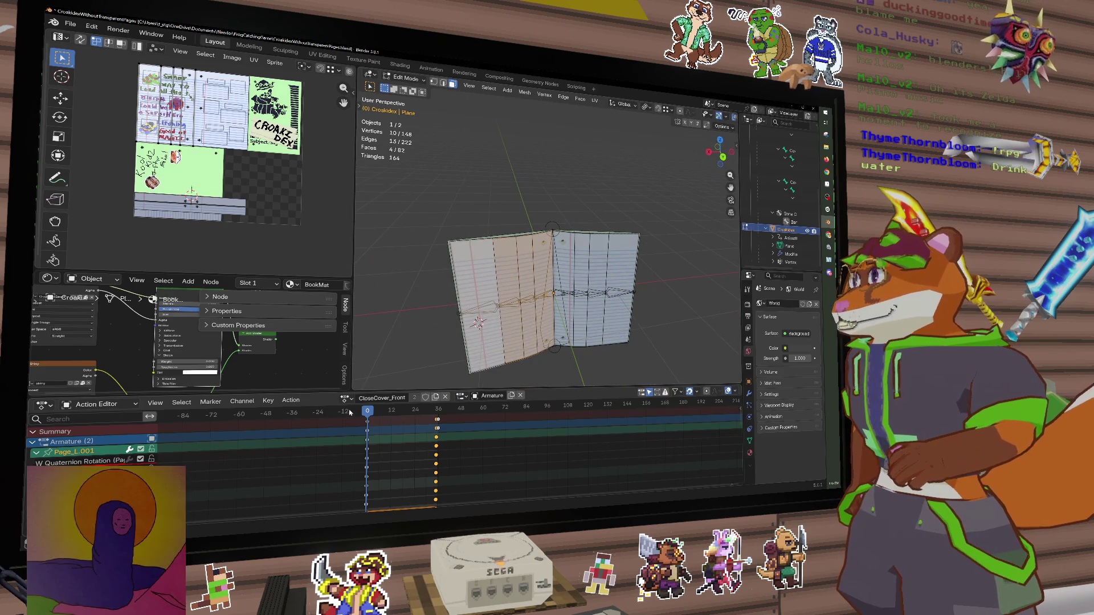
key("Tab")
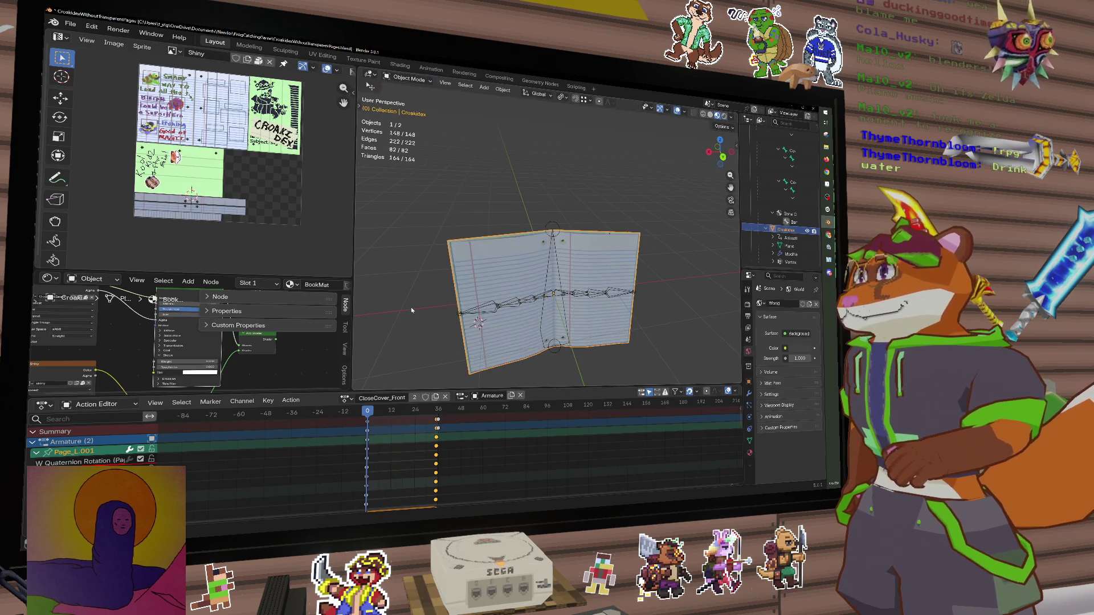
mouse_move(368, 409)
left_mouse_down()
mouse_move(411, 410)
mouse_move(358, 402)
left_mouse_up()
key("space")
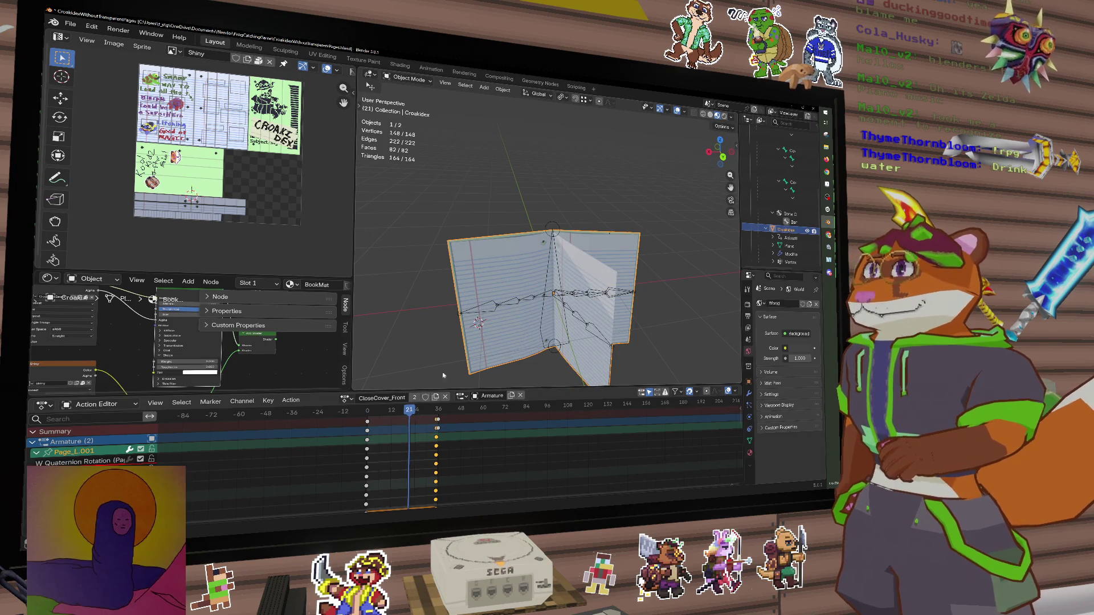
key("shift+Left")
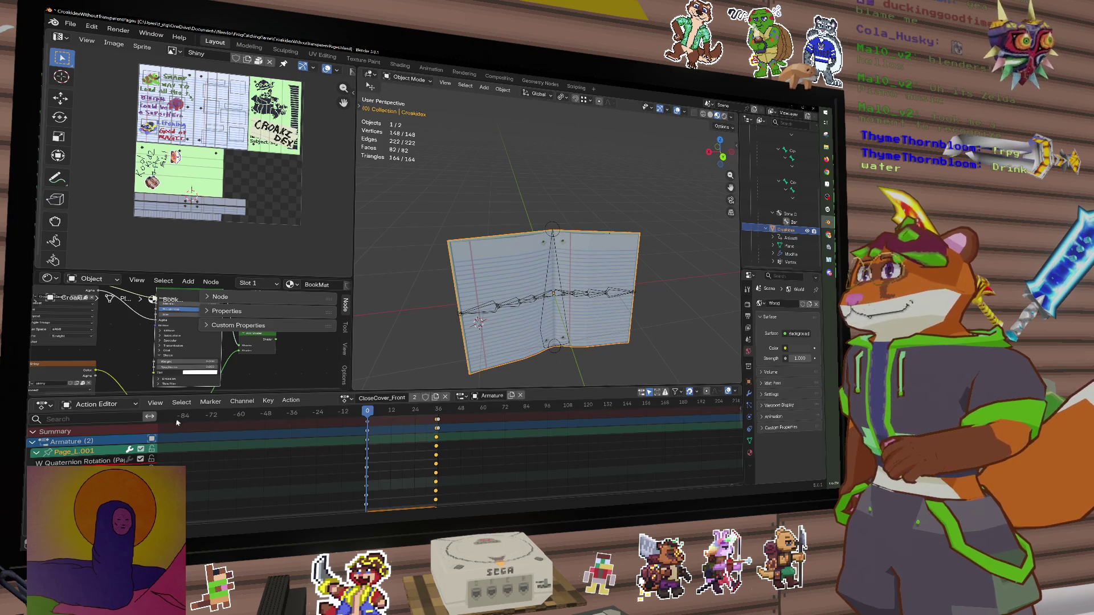
mouse_move(368, 408)
left_mouse_down()
mouse_move(406, 409)
mouse_move(368, 410)
left_mouse_up()
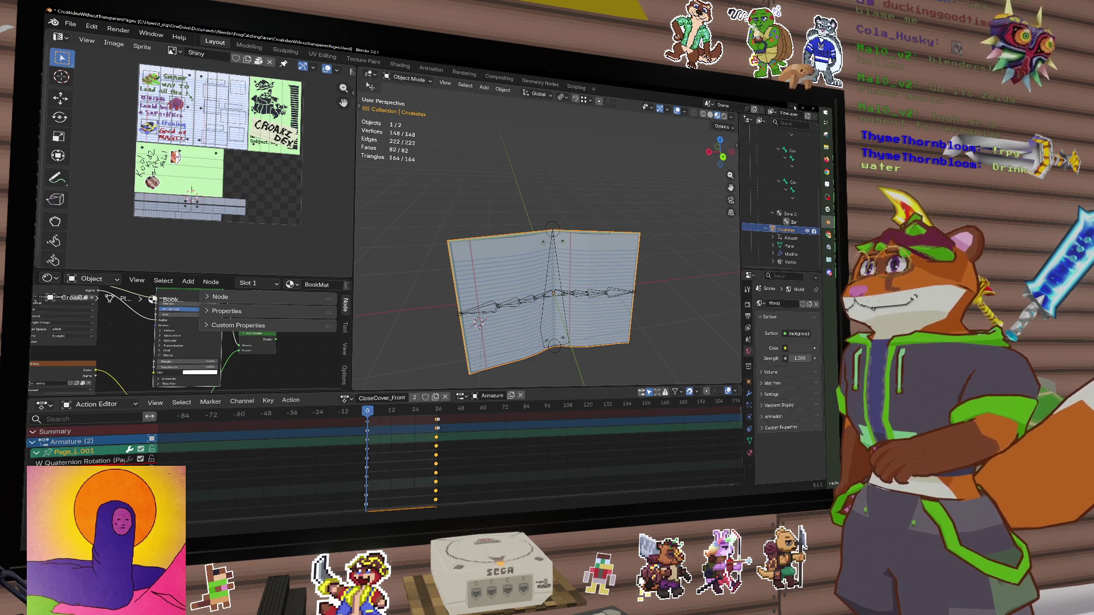
Play and scrub the CloseCover_Front closing animation, return to frame 0, and minimize Blender
key("space")
mouse_move(441, 409)
left_mouse_down()
mouse_move(368, 409)
mouse_move(436, 409)
left_mouse_up()
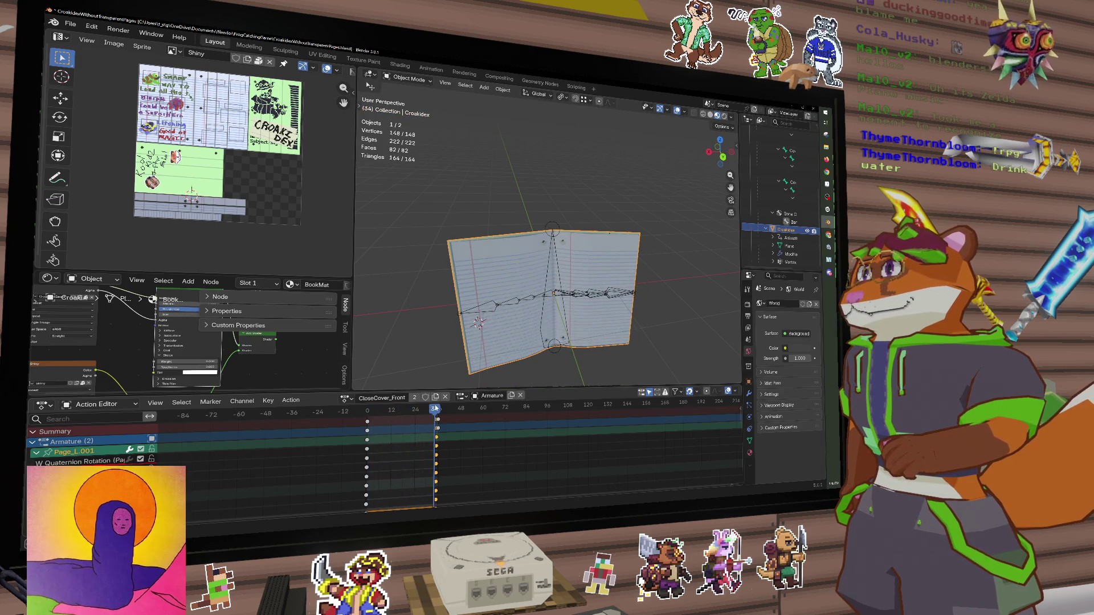
key("shift+Left")
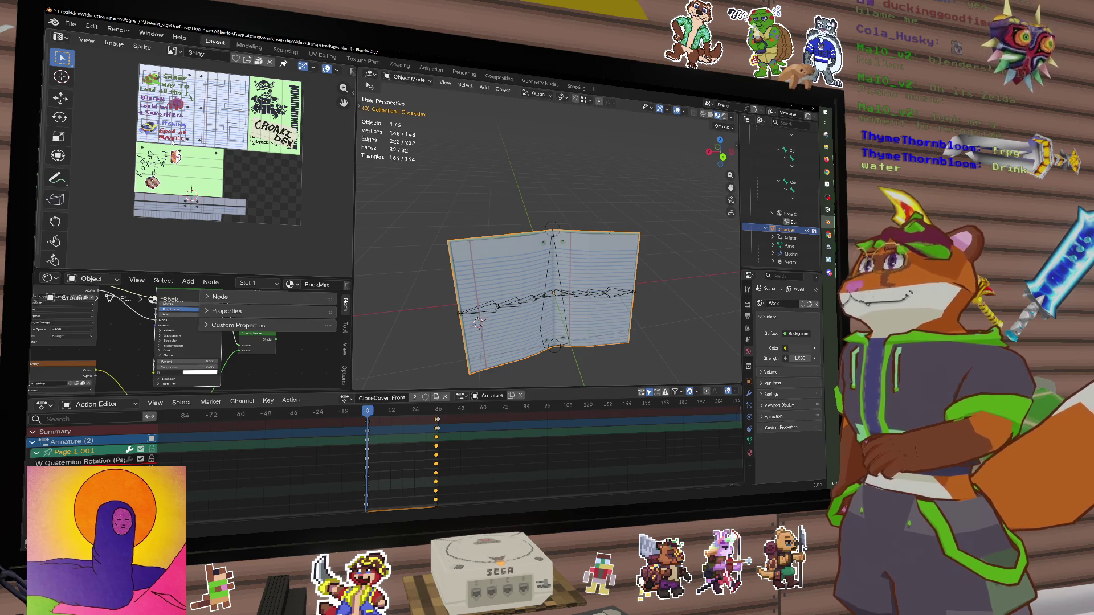
left_click(393, 411)
mouse_move(398, 414)
left_mouse_down()
mouse_move(368, 415)
mouse_move(550, 415)
mouse_move(354, 421)
mouse_move(445, 414)
mouse_move(357, 411)
mouse_move(438, 410)
mouse_move(423, 411)
left_mouse_up()
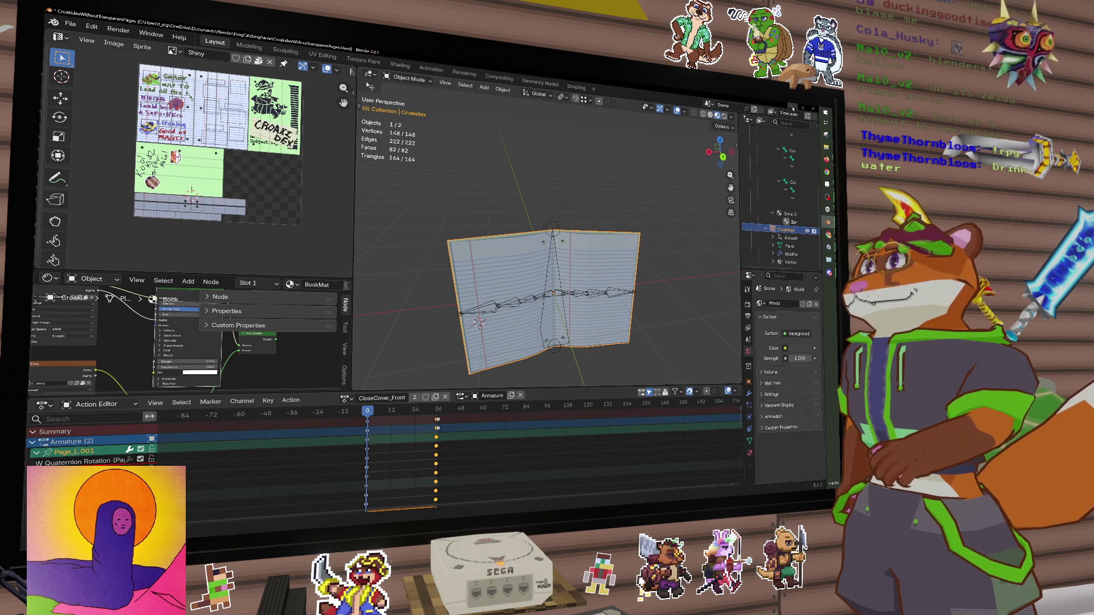
left_click(793, 108)
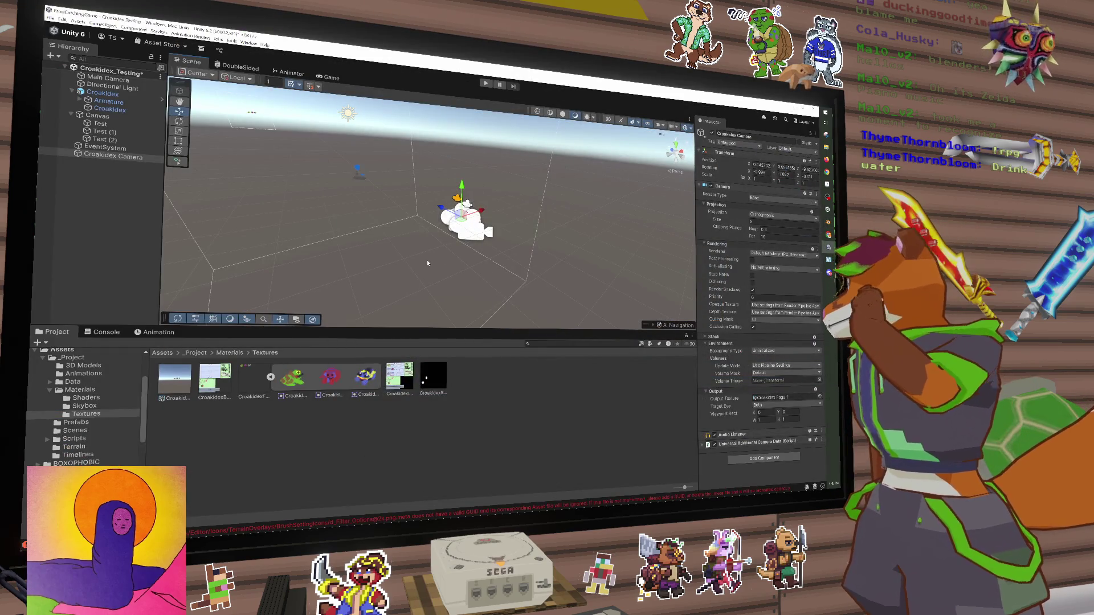
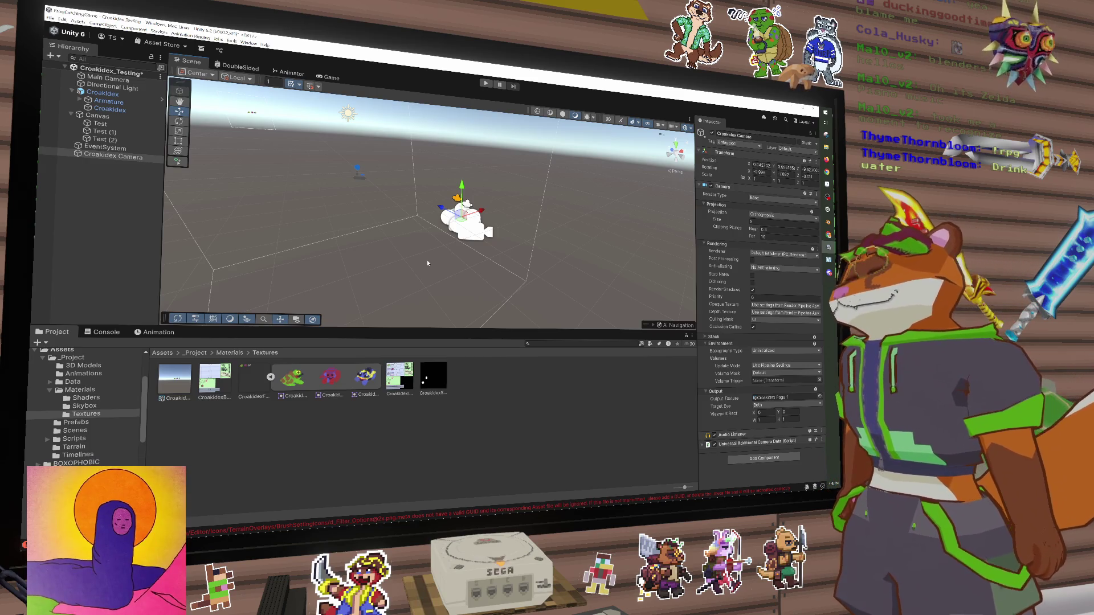
Frame the page quad in the Scene view and switch to the DoubleSided shader graph
mouse_move(497, 206)
left_mouse_down()
mouse_move(505, 221)
mouse_move(453, 189)
left_mouse_up()
key("f")
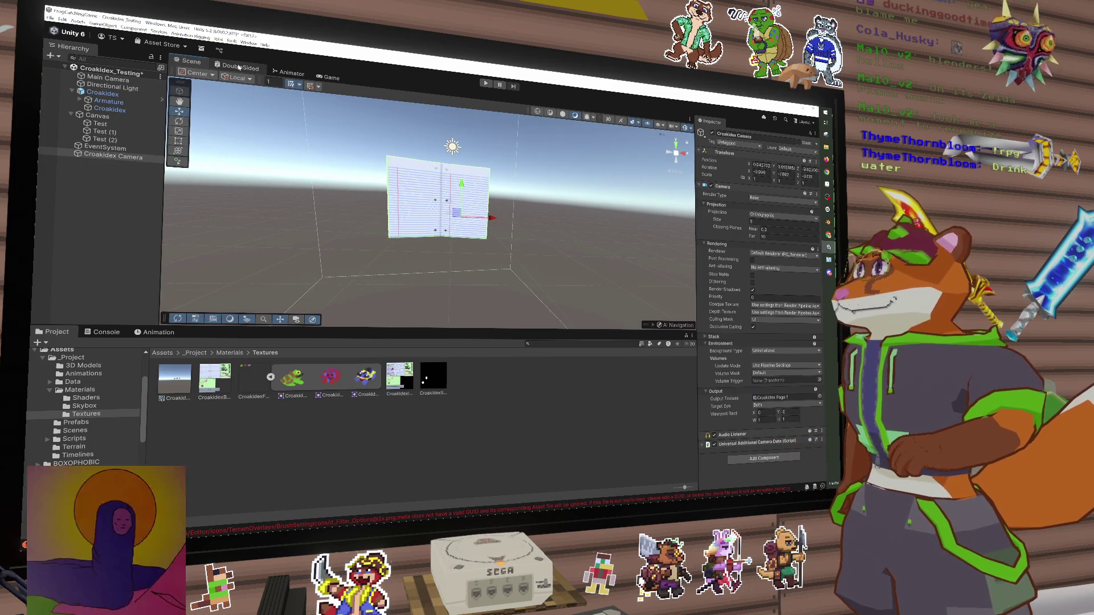
left_click(238, 67)
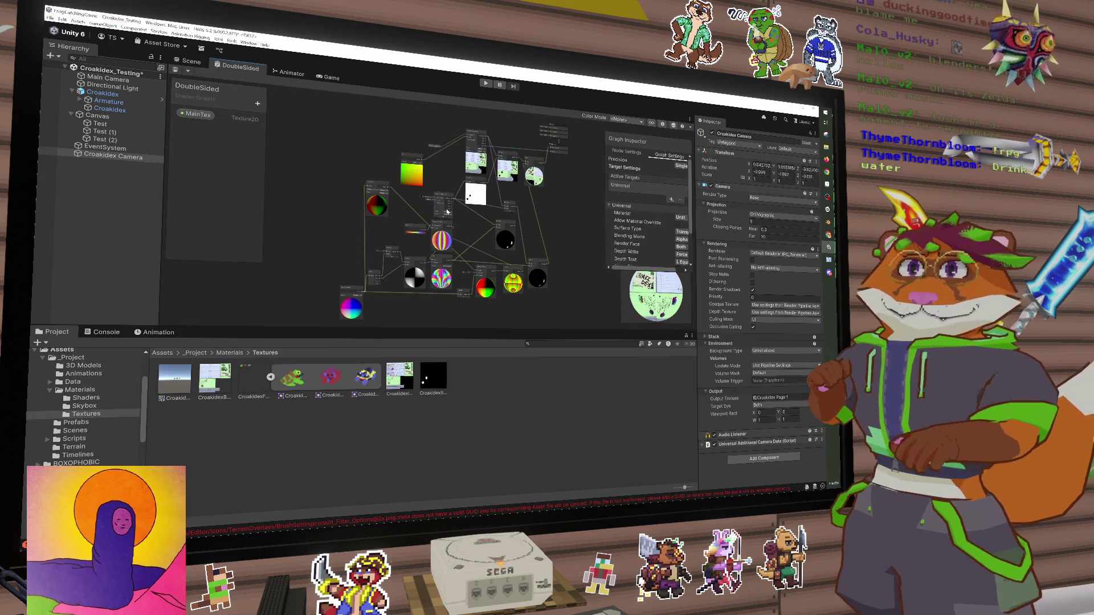
Dismiss the graph canvas menus and open the Blackboard's list of property types
right_click(369, 116)
key("Escape")
right_click(369, 116)
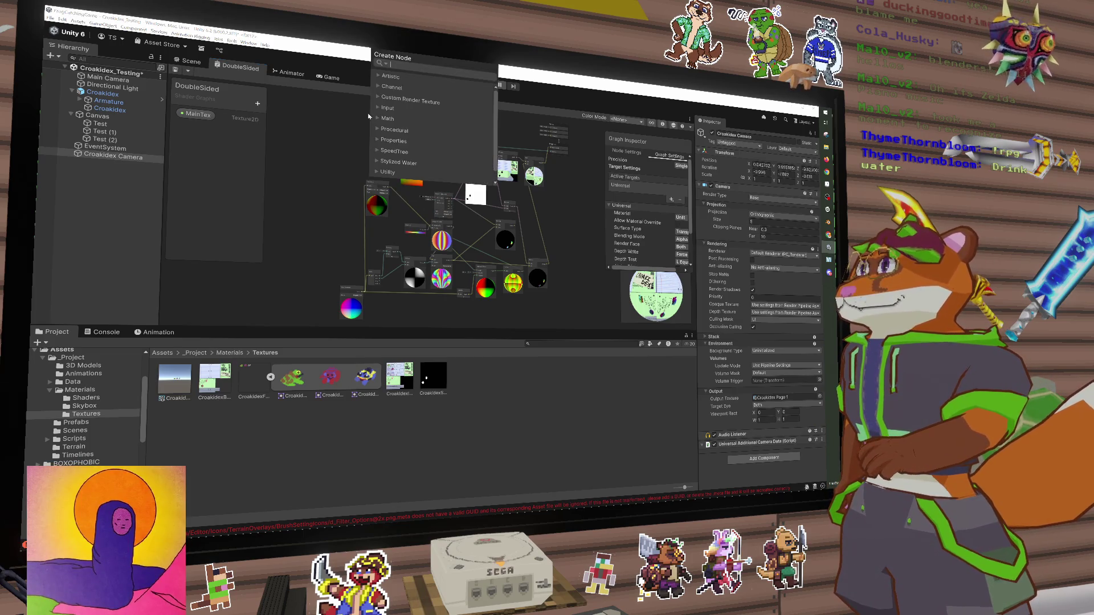
left_click(600, 115)
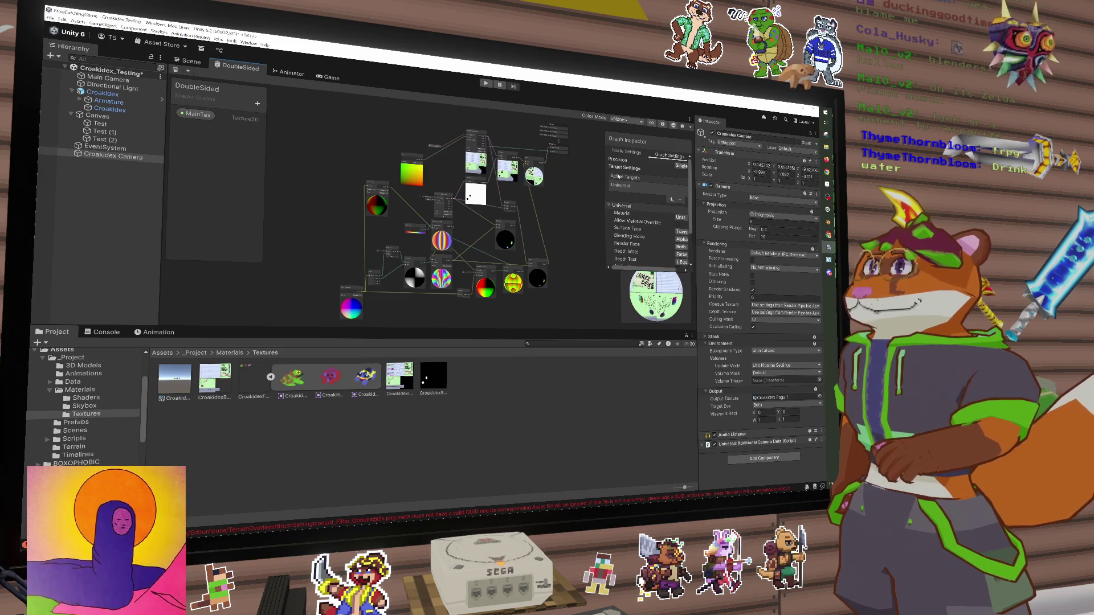
left_click(257, 103)
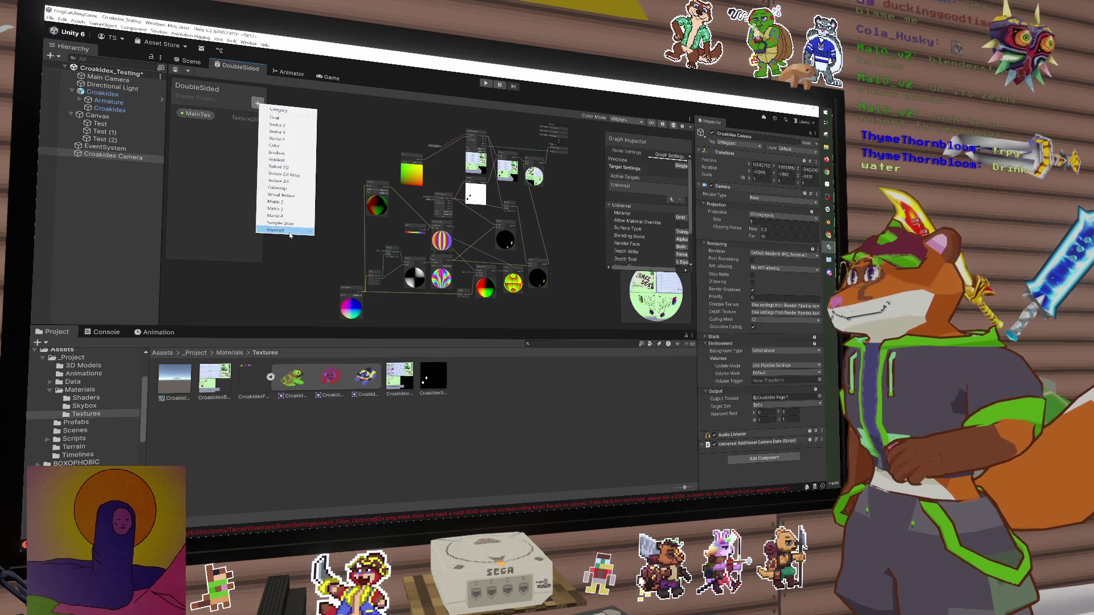
Add a Texture2D property to the Blackboard and name it RenderTexture
mouse_move(302, 231)
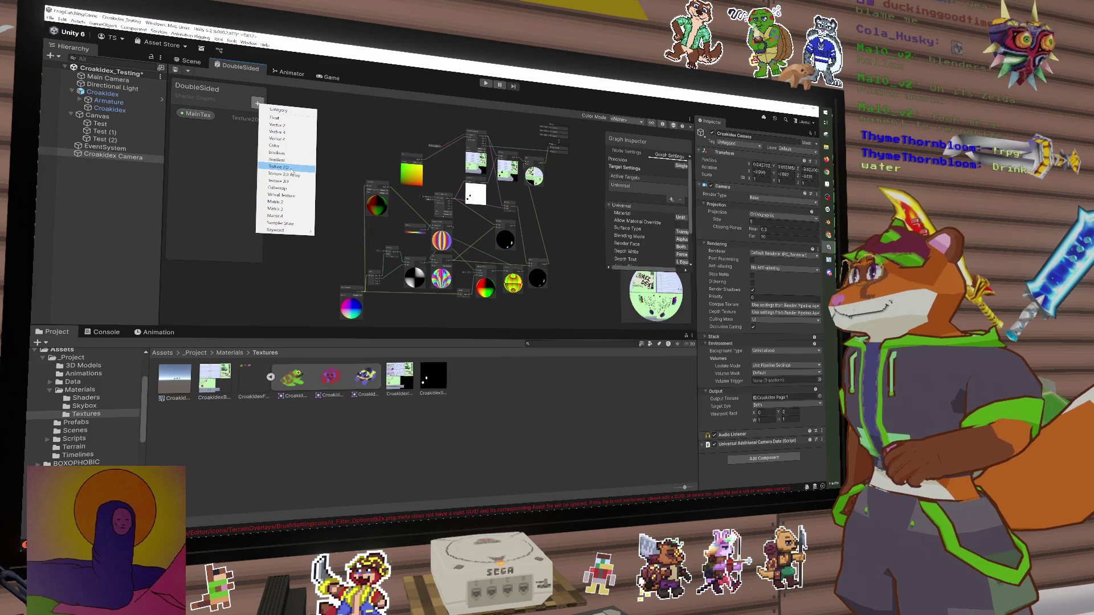
left_click(291, 167)
type("REnd")
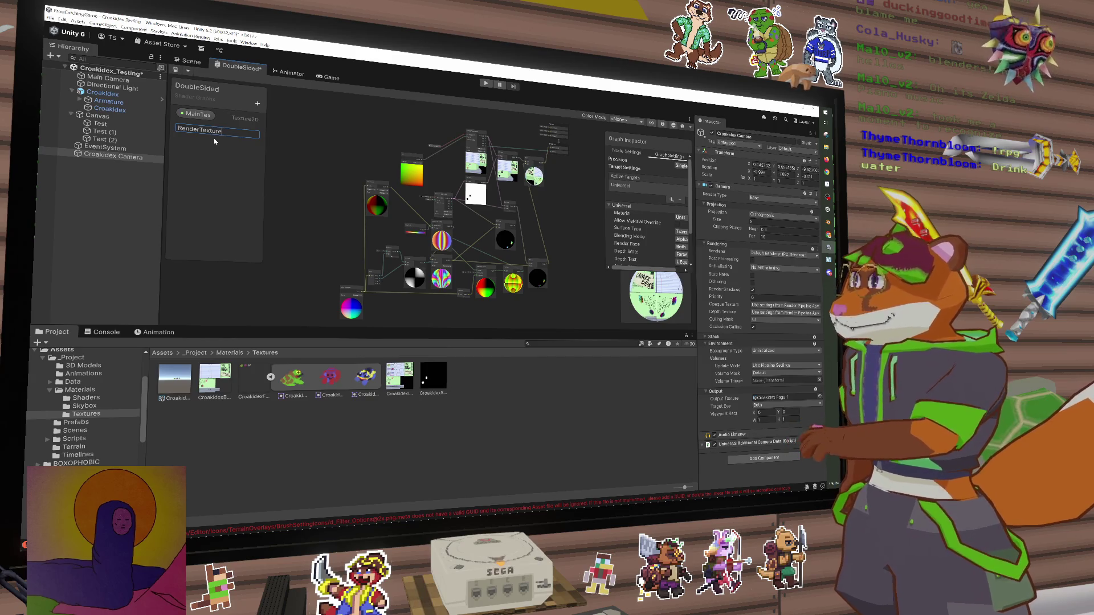
type("ure")
key("Return")
Zoom in, move the MainTex node up and right, and bring up node search
scroll(386, 185, "up", 5)
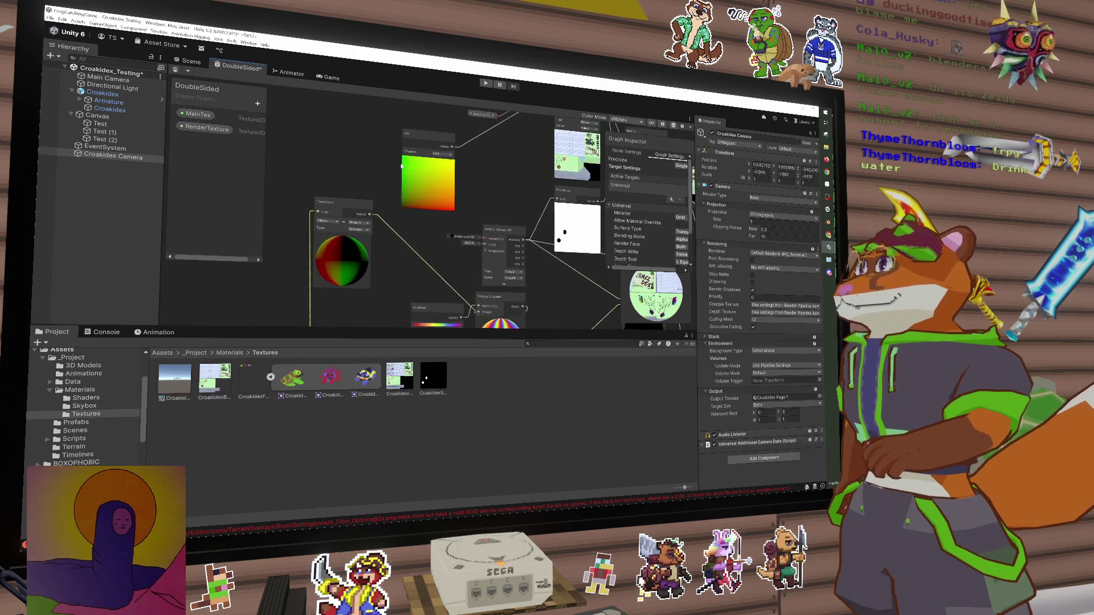
left_click_drag(415, 190, 443, 151)
left_click(401, 153)
left_click(447, 151)
left_click(362, 143)
key("space")
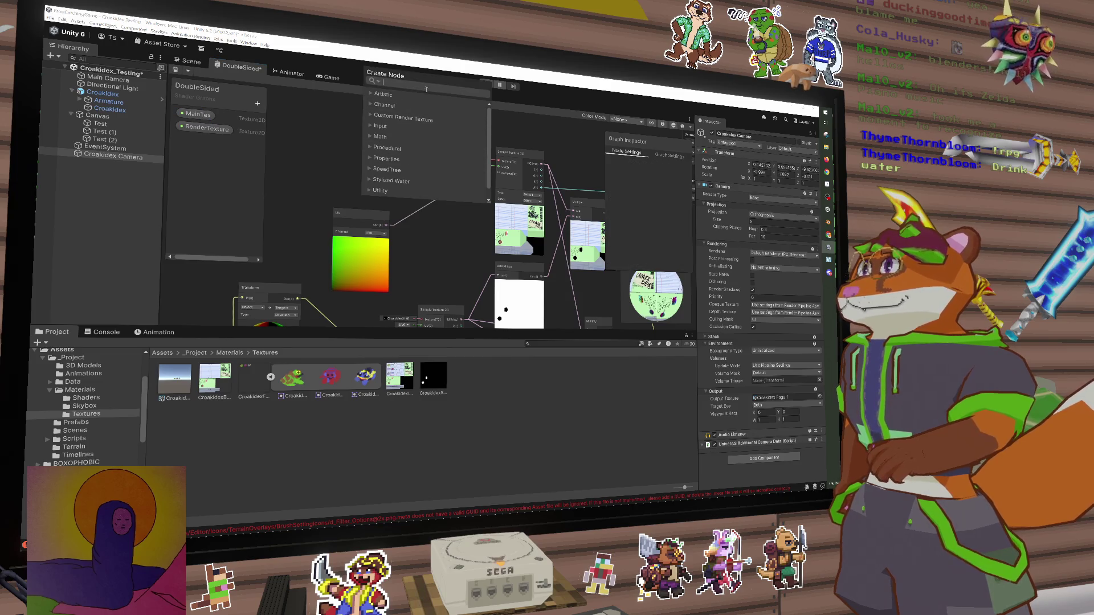
Add a Custom Render Texture Self node, check its Unlit error badge, then delete it
left_click(397, 118)
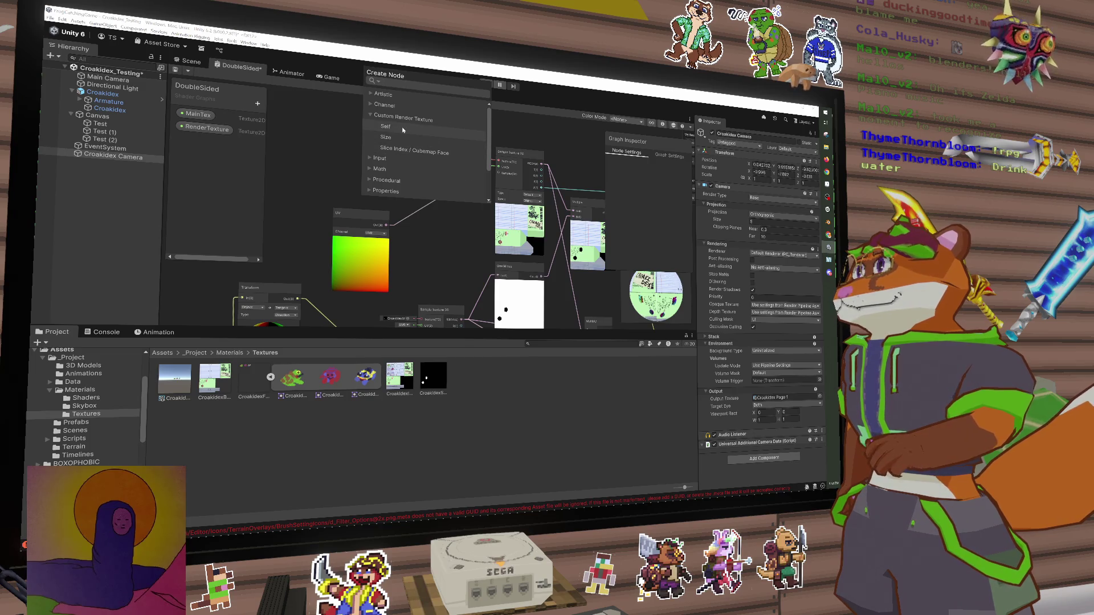
left_click(393, 129)
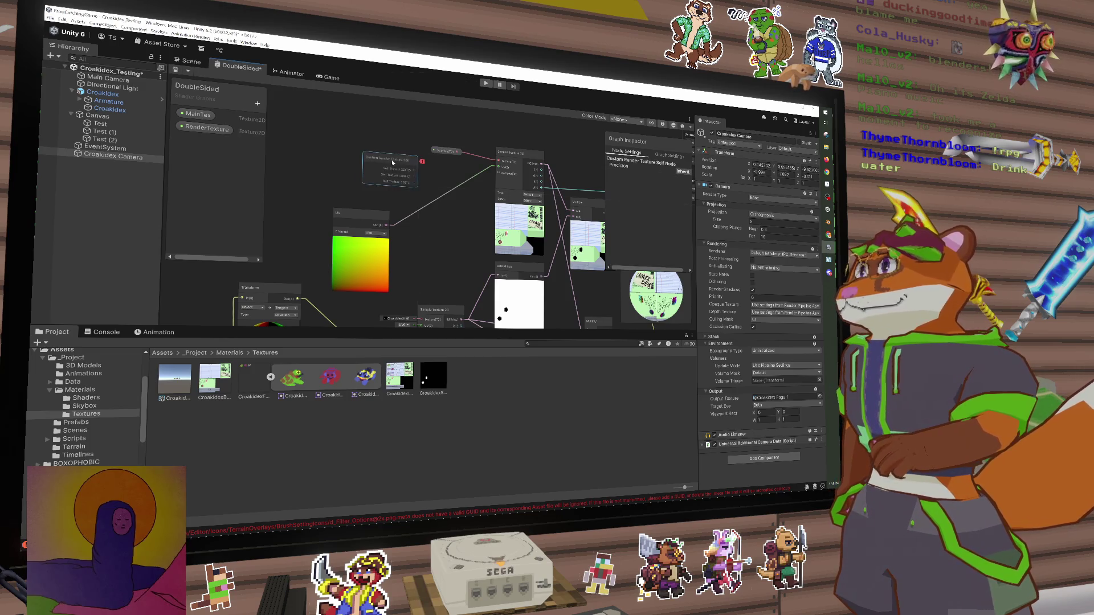
scroll(360, 140, "up", 4)
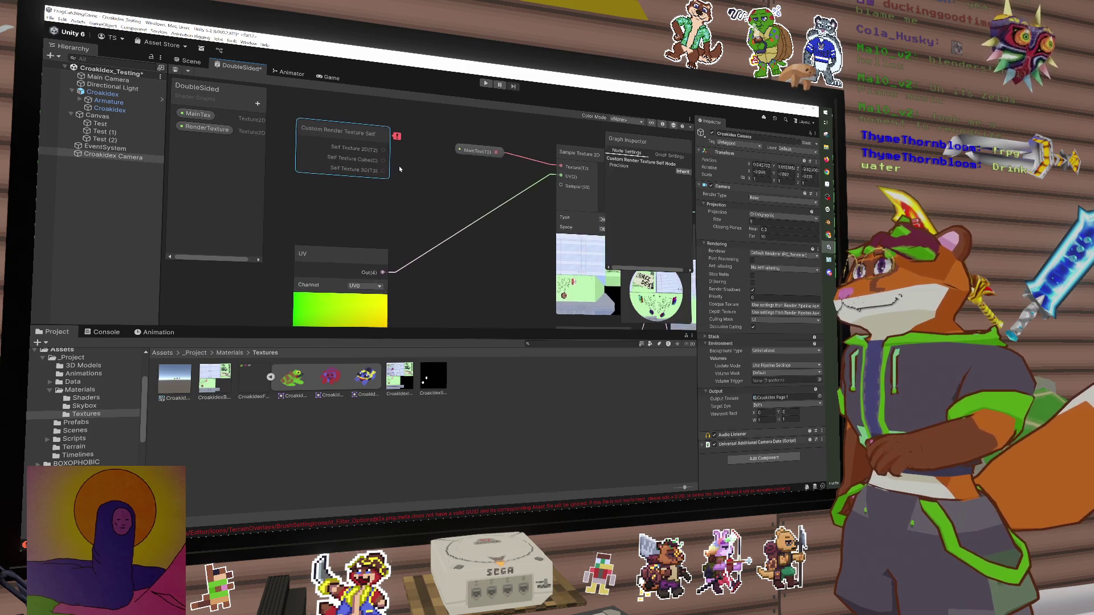
mouse_move(397, 147)
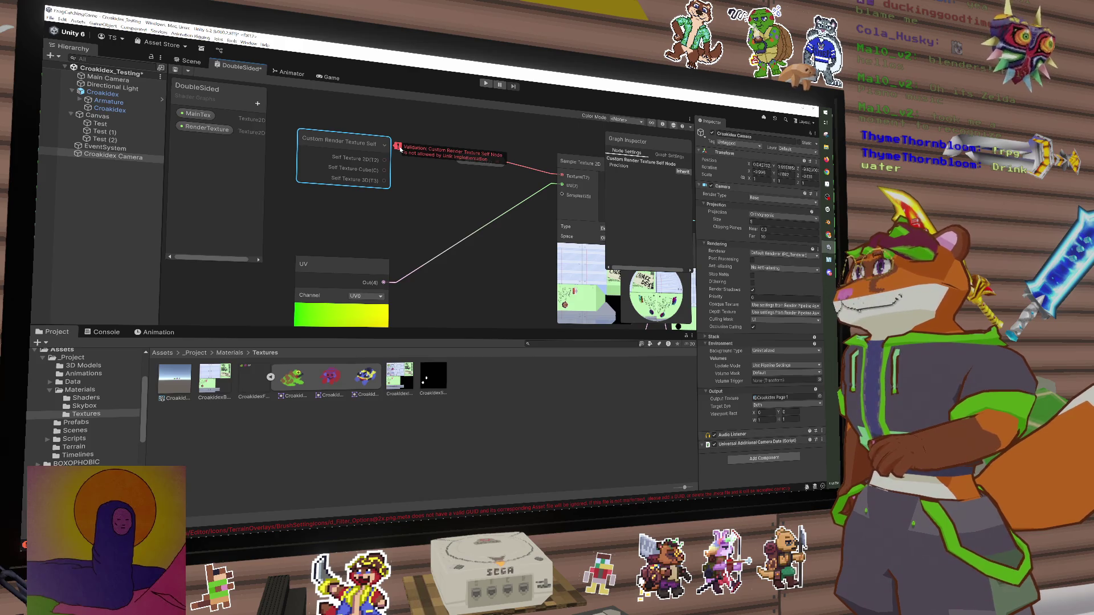
scroll(399, 149, "down", 5)
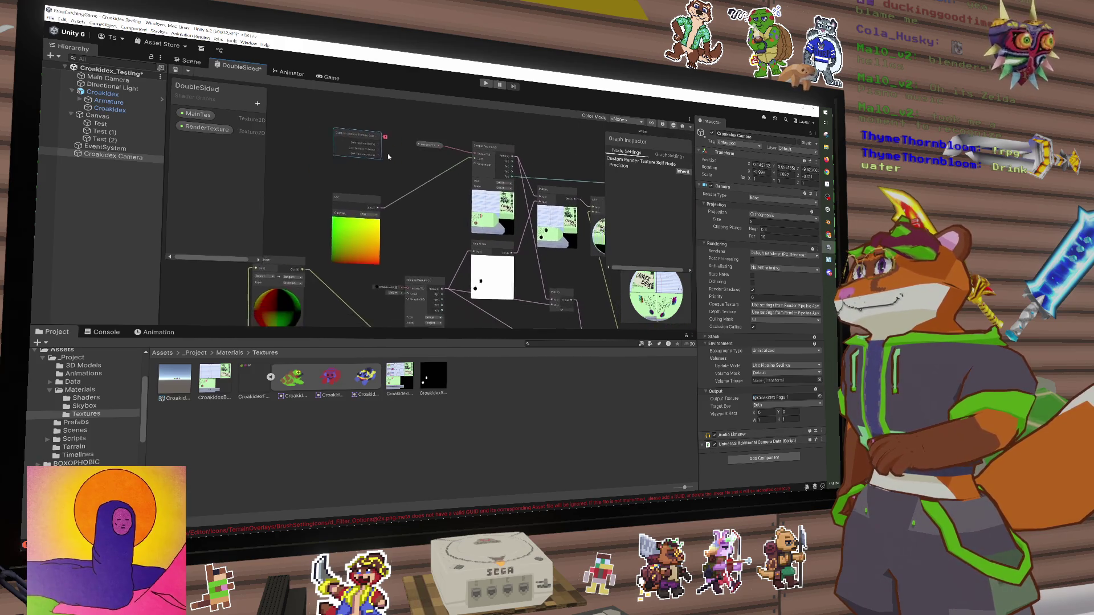
scroll(388, 157, "down", 5)
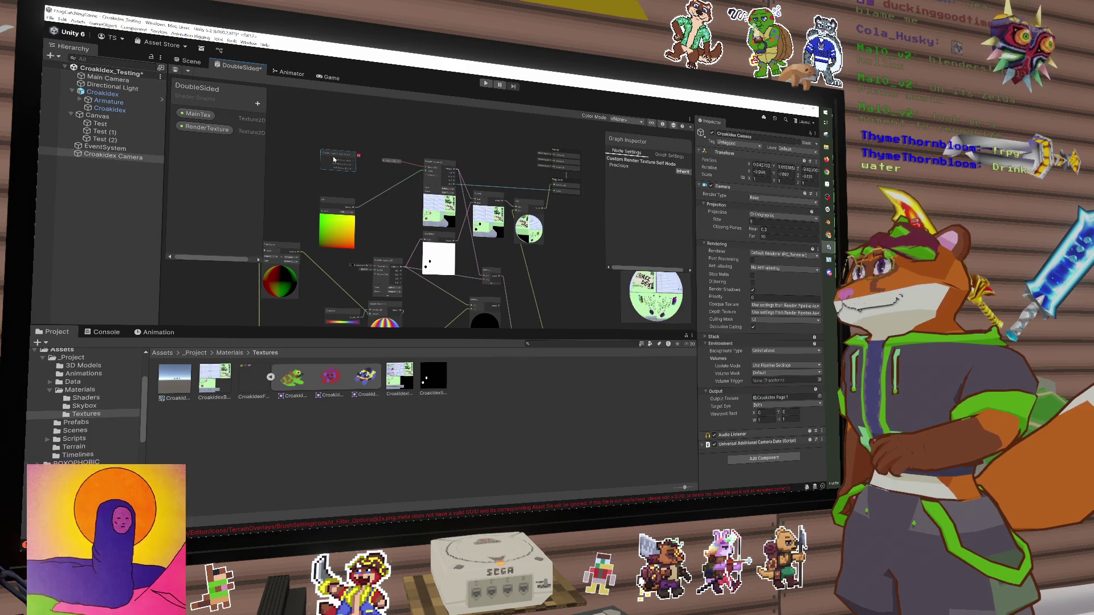
key("Delete")
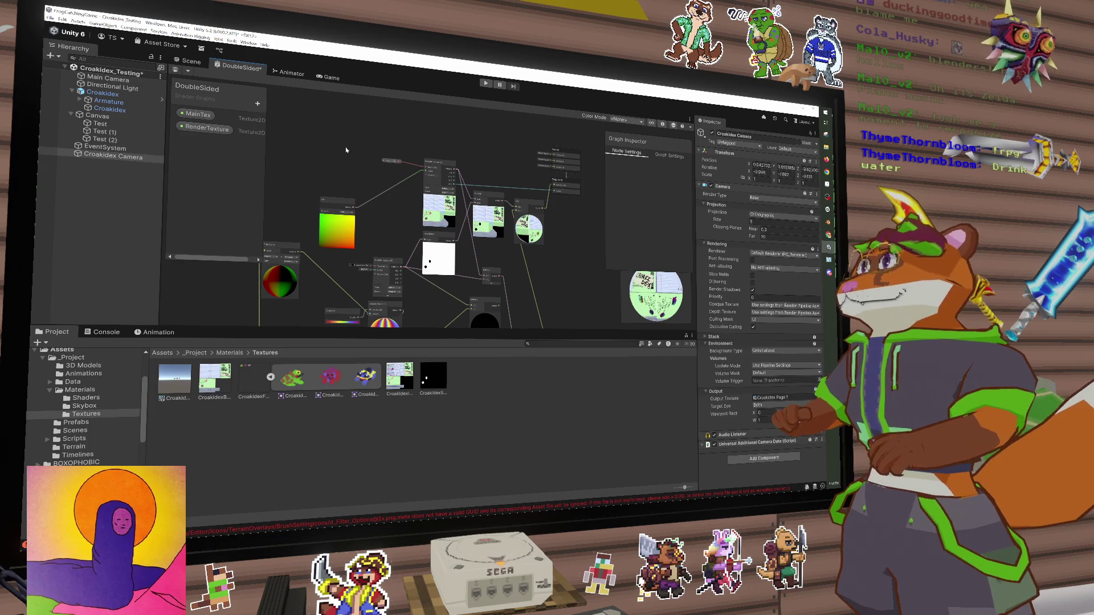
Select the RenderTexture property, widen the Graph Inspector, and keep Precision at Inherit
left_click(207, 128)
left_click_drag(607, 222, 555, 212)
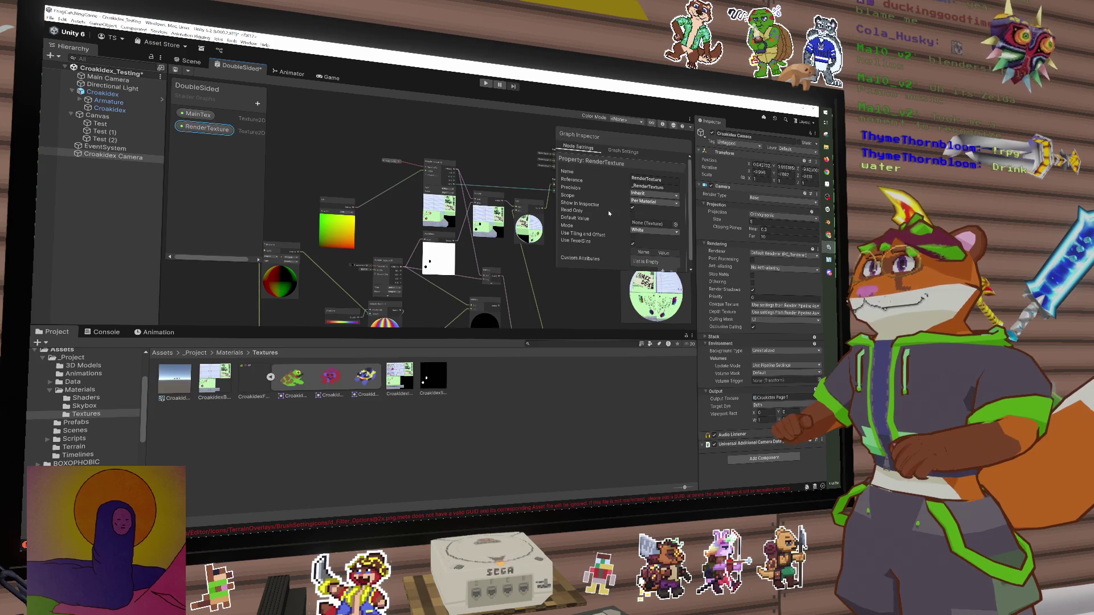
left_click(667, 194)
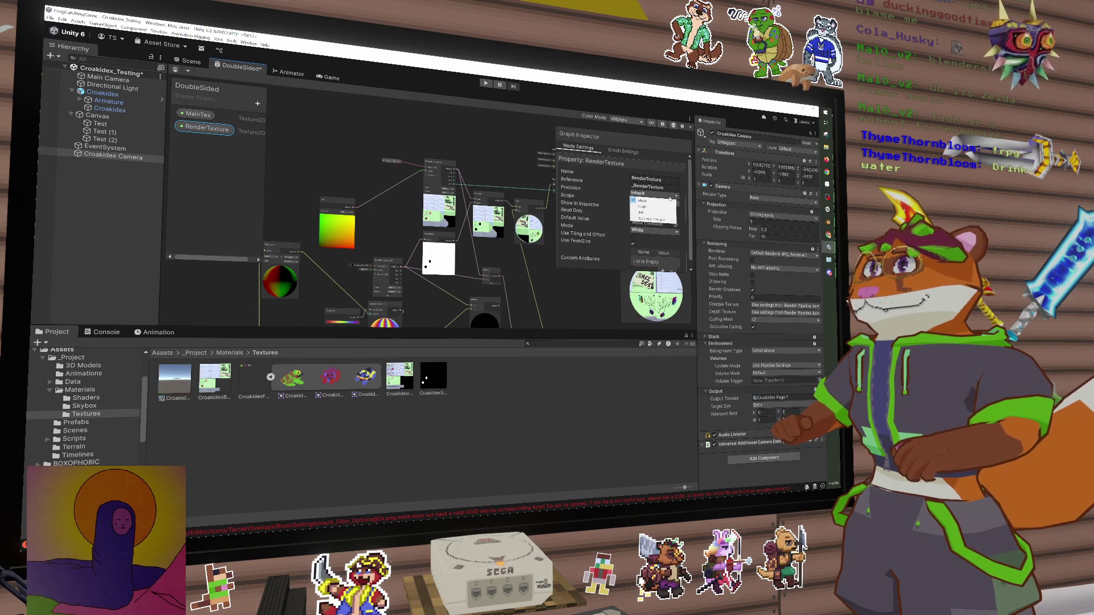
left_click(678, 195)
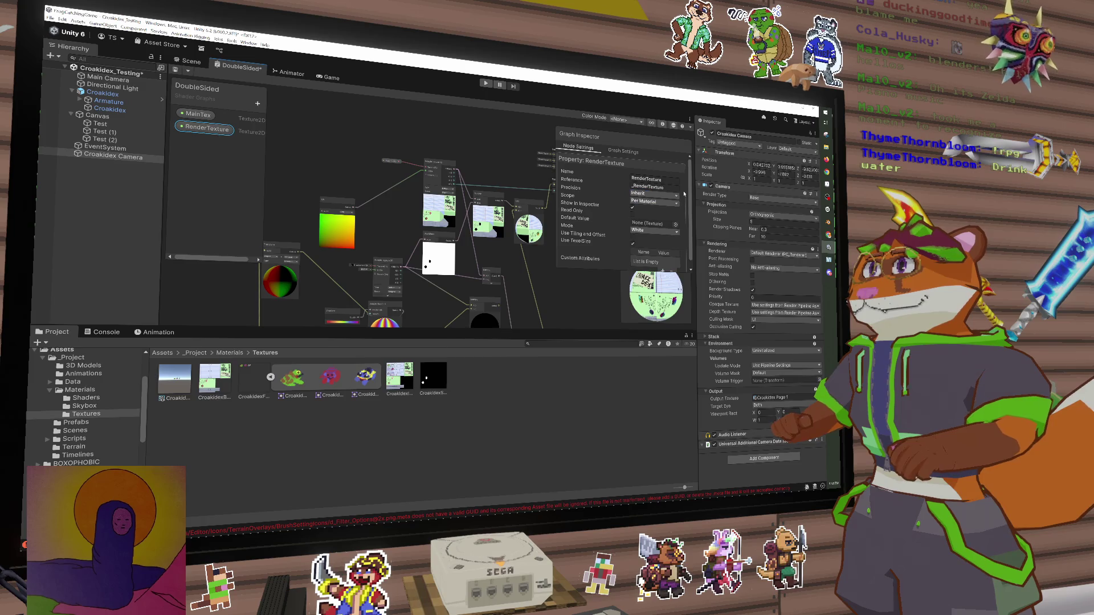
scroll(682, 206, "down", 1)
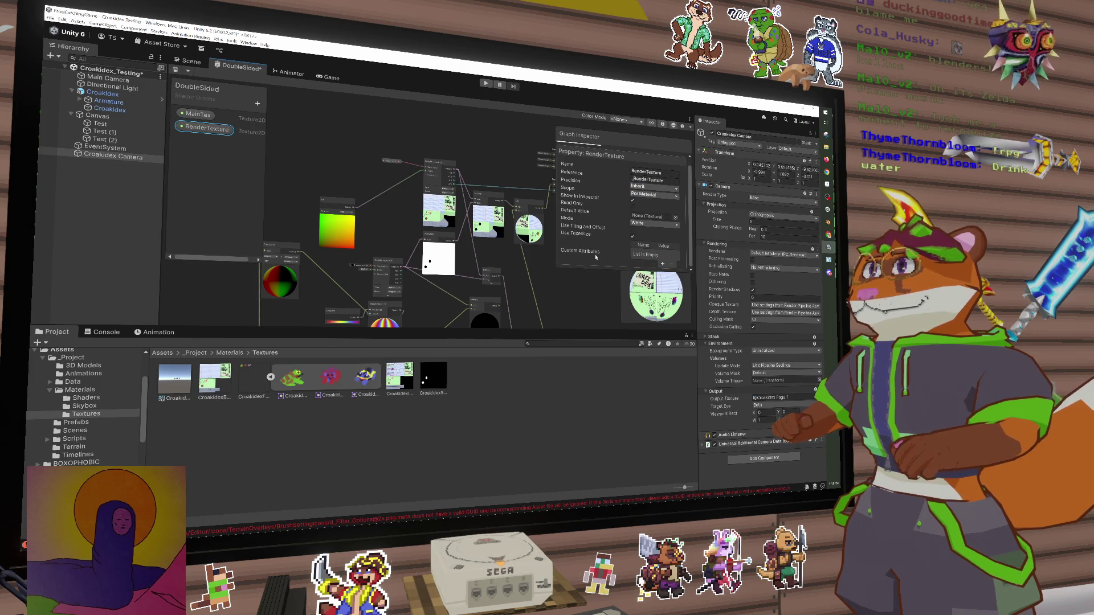
Add and then remove a MyCustom attribute, leaving the default value White
left_click(662, 263)
left_click(660, 254)
key("Return")
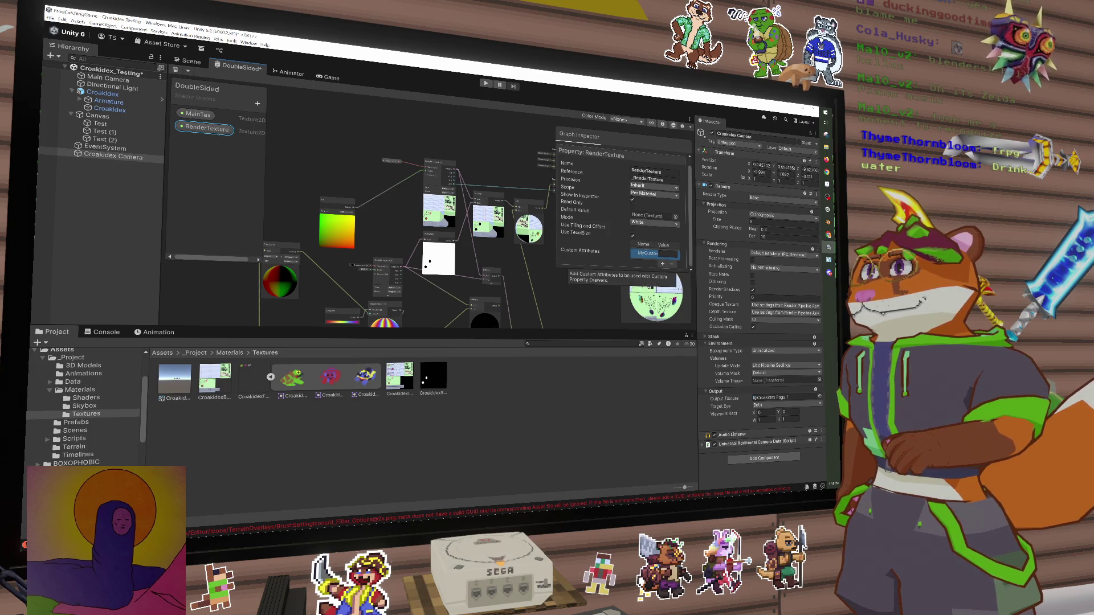
left_click(673, 266)
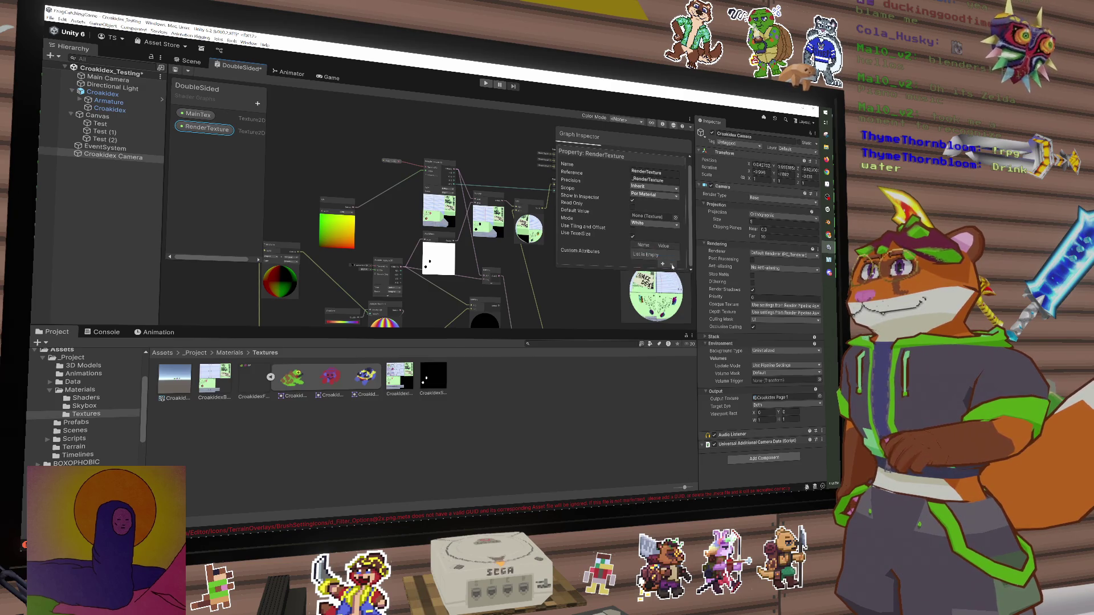
left_click(646, 224)
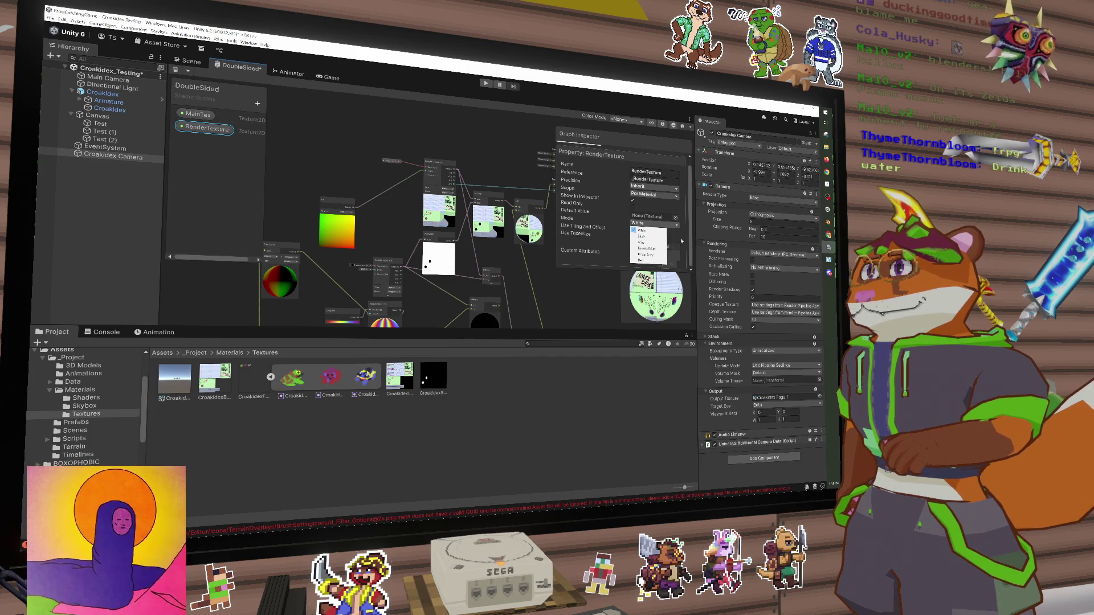
left_click(680, 241)
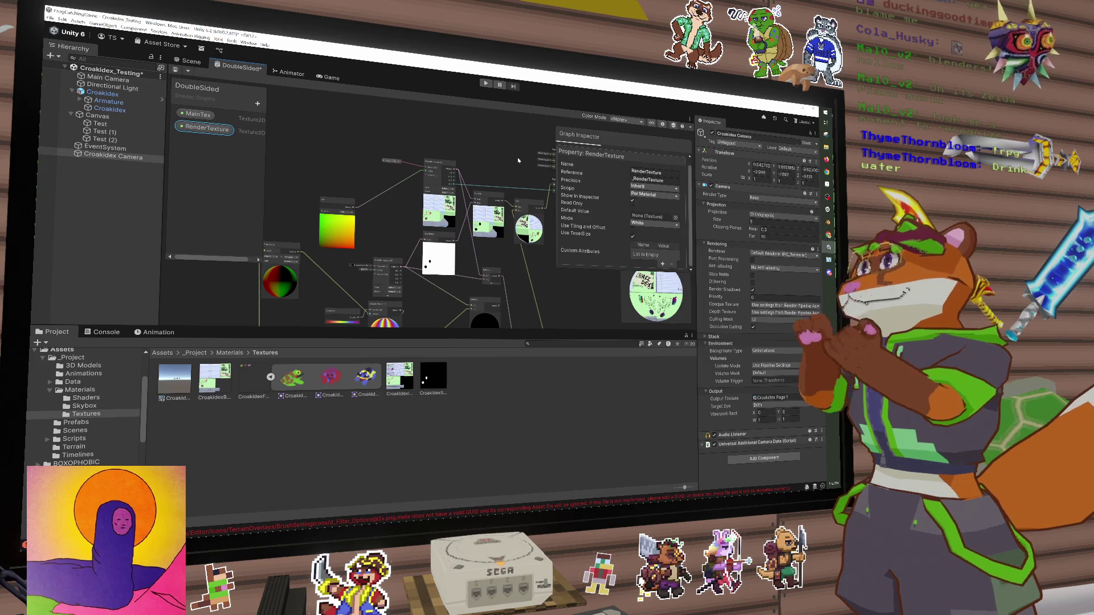
Save the shader graph and select Croakidex_Mat in Assets/_Project/Materials
left_click(173, 73)
left_click(190, 61)
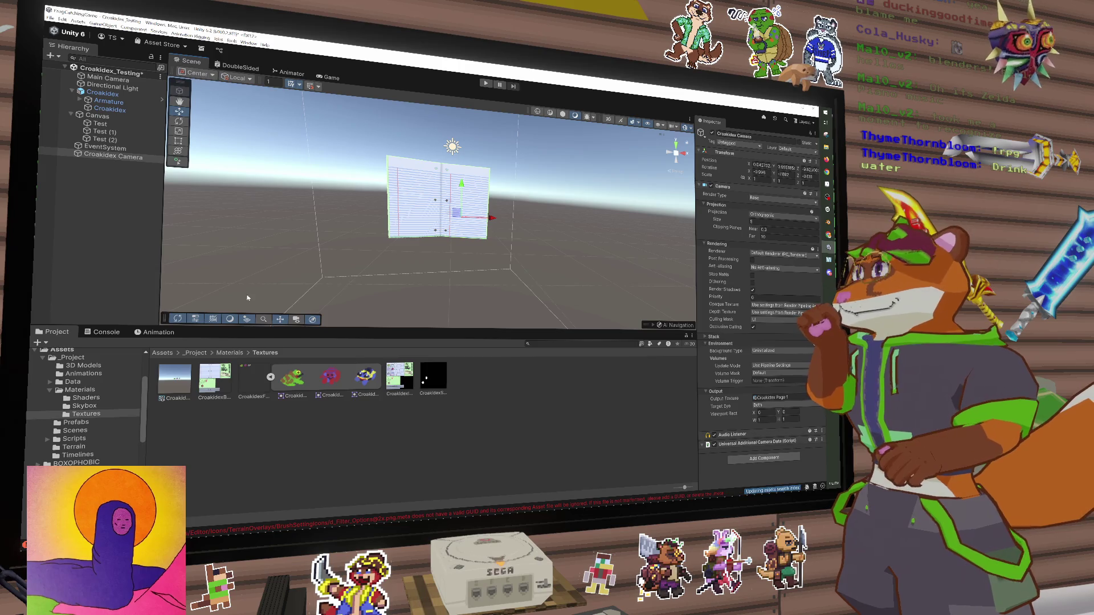
left_click(195, 353)
left_click(96, 407)
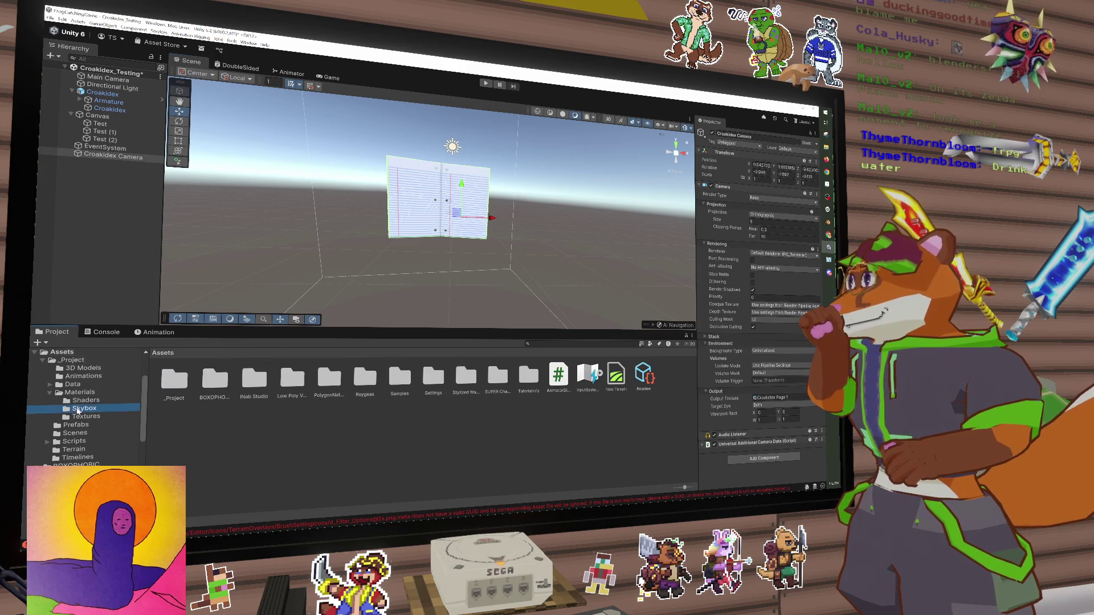
left_click(95, 393)
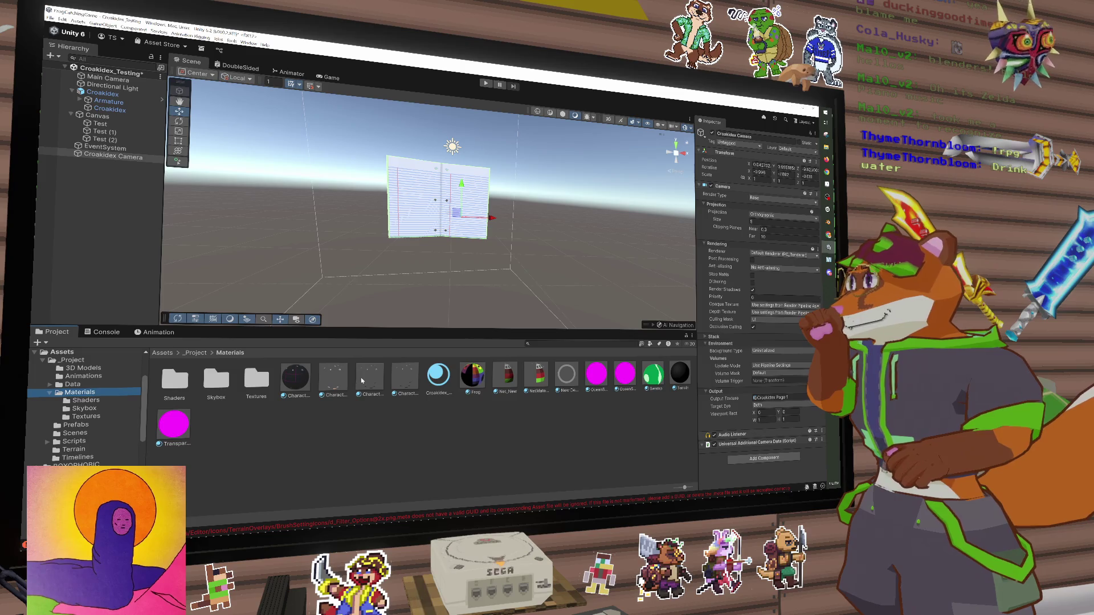
left_click(438, 375)
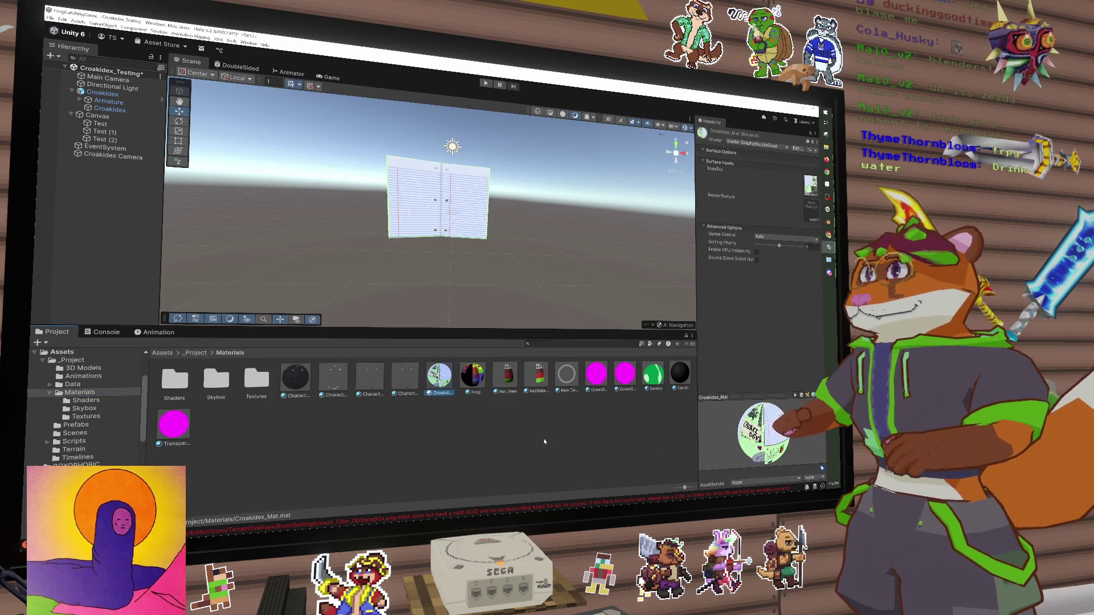
Locate the Croakidex Page 1 render texture in the Materials/Textures folder
left_click(813, 220)
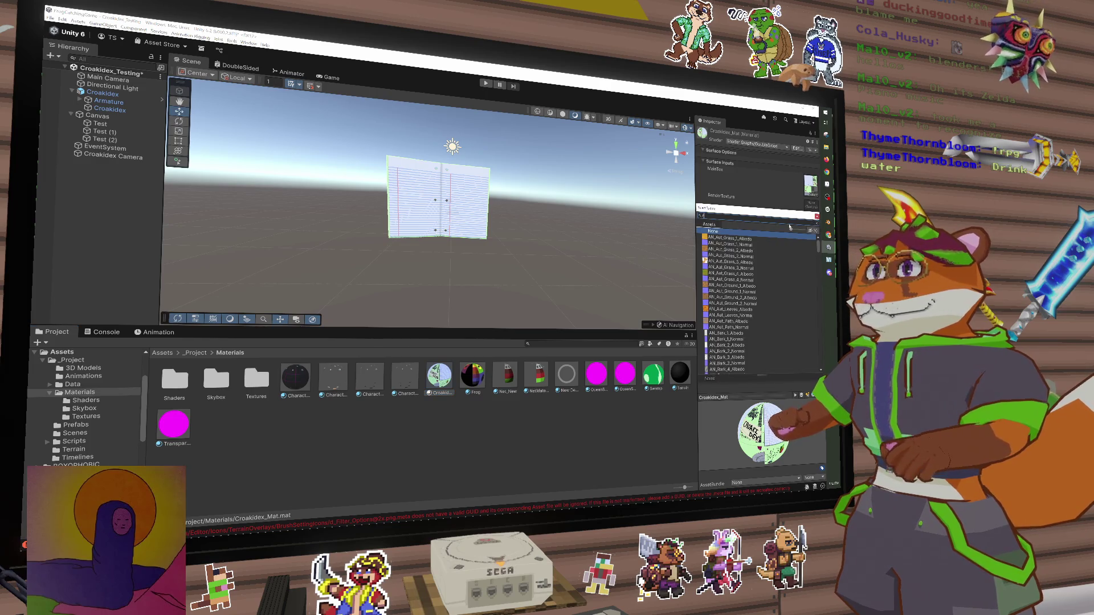
type("e")
key("BackSpace")
key("BackSpace")
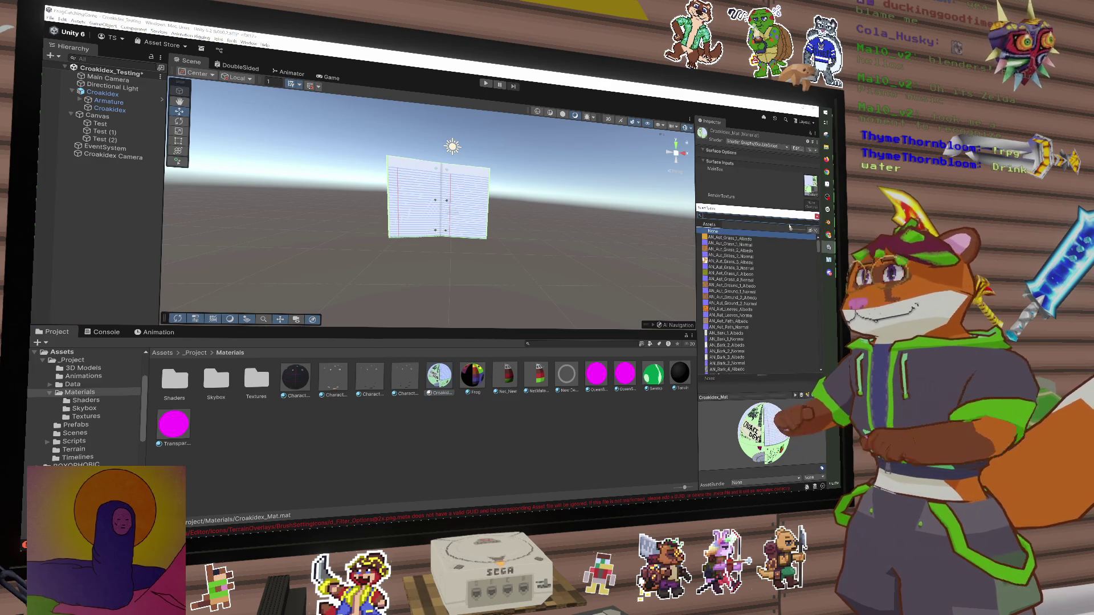
left_click(73, 456)
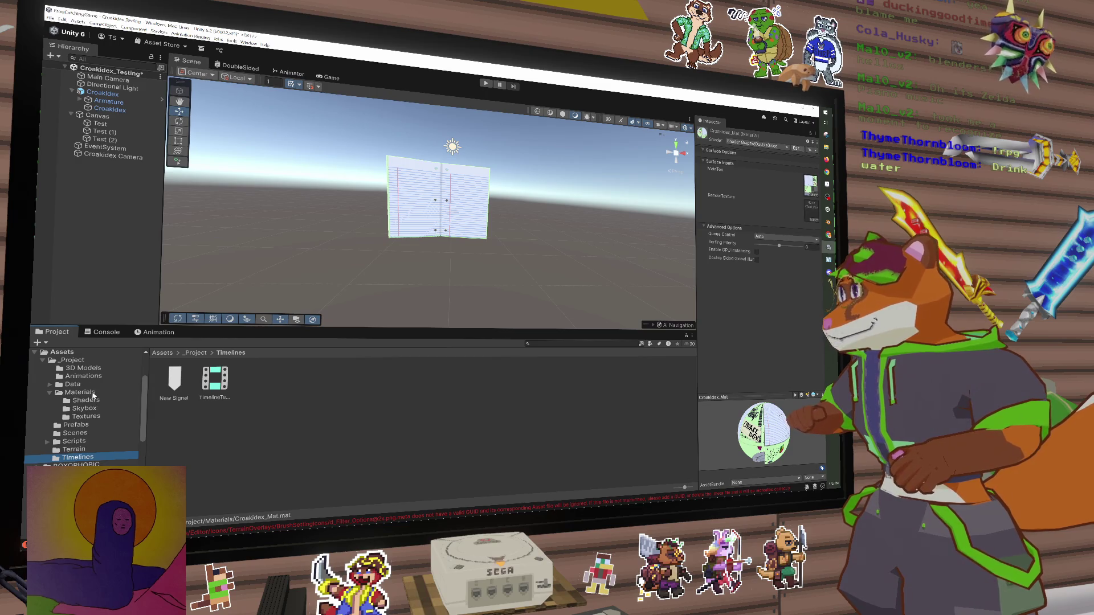
left_click(80, 393)
double_click(256, 381)
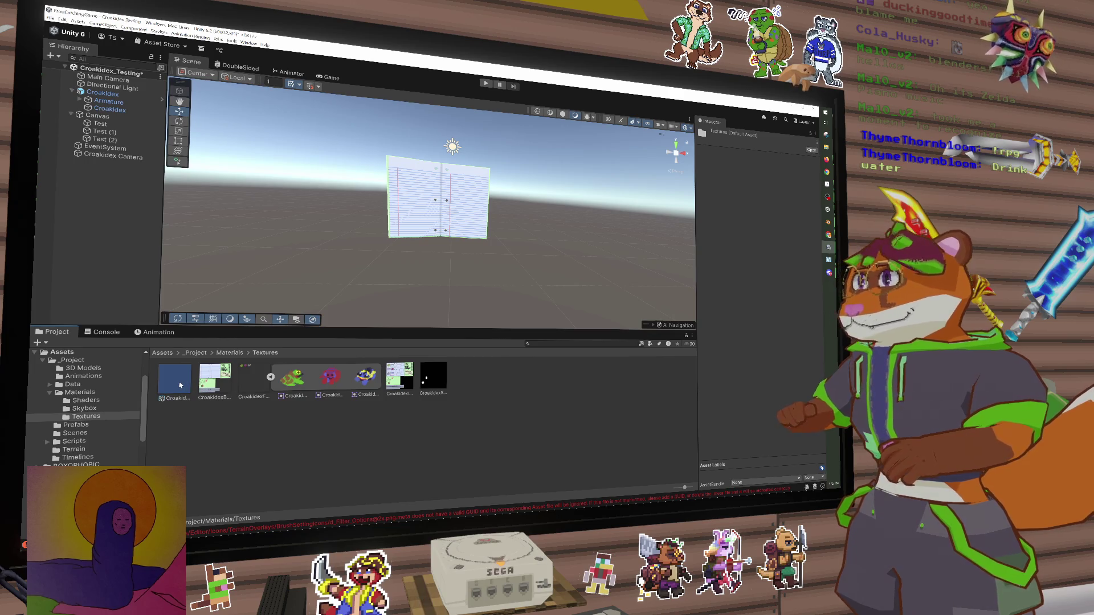
left_click(180, 385)
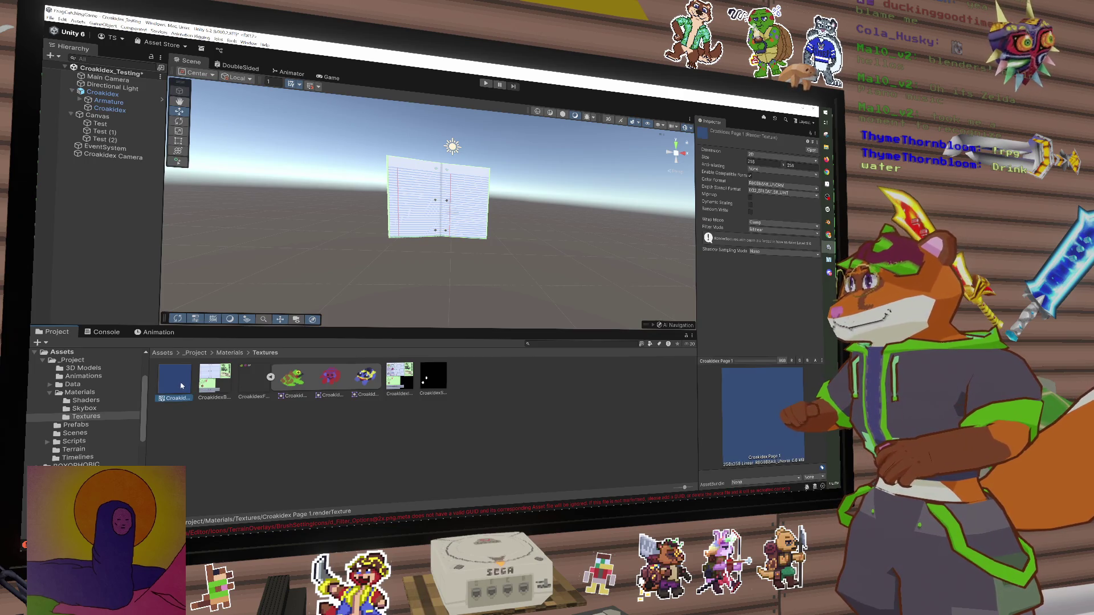
Assign Croakidex Page 1 to Croakidex_Mat's RenderTexture slot and widen the panel
left_click(114, 395)
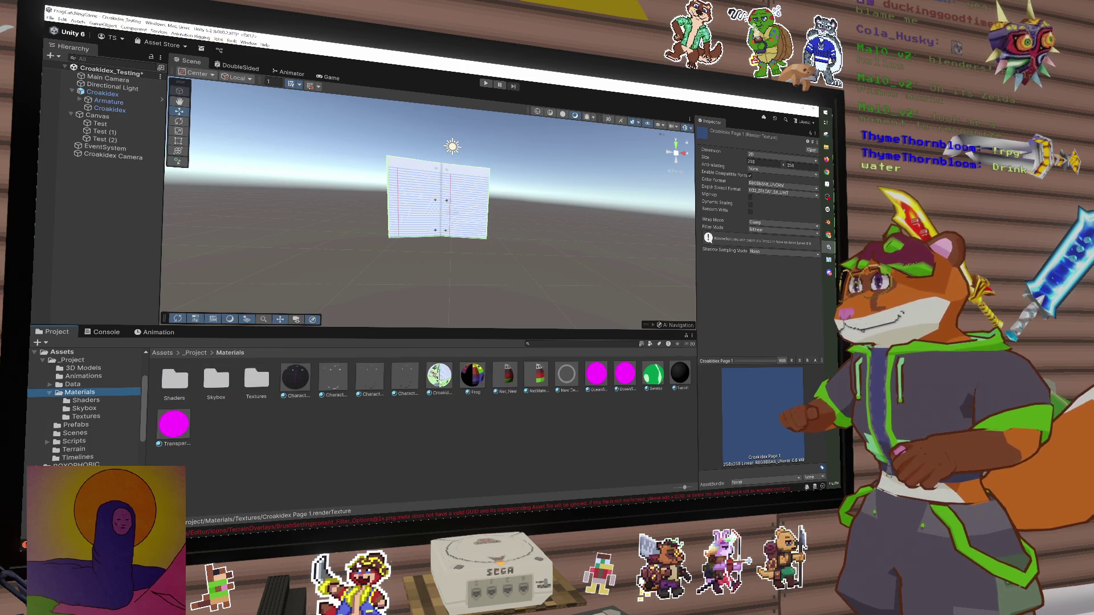
left_click(439, 379)
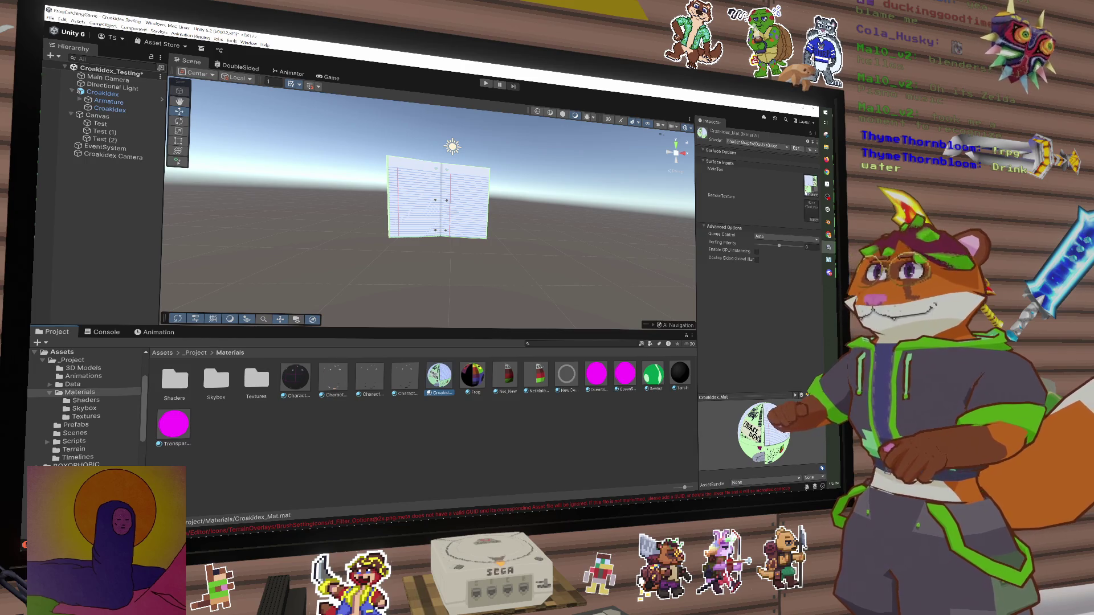
left_click(812, 220)
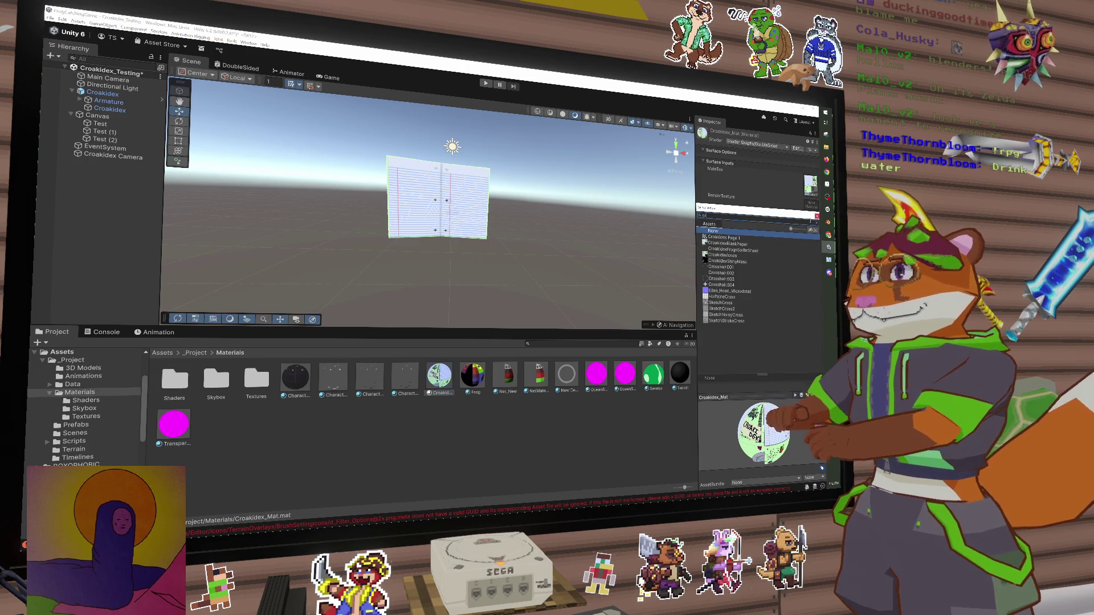
double_click(770, 268)
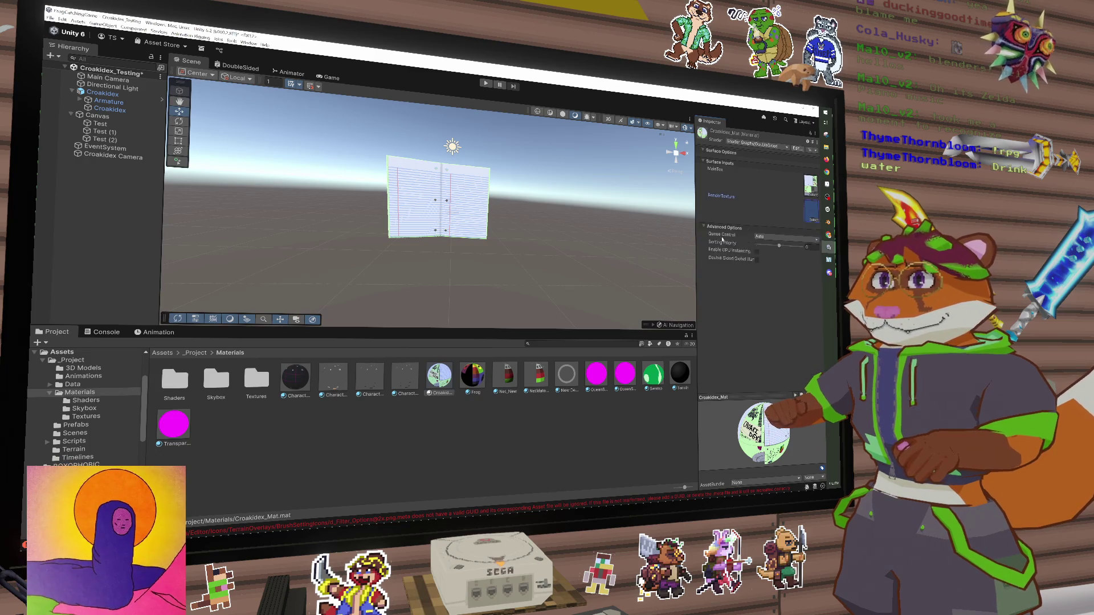
left_click_drag(695, 206, 678, 206)
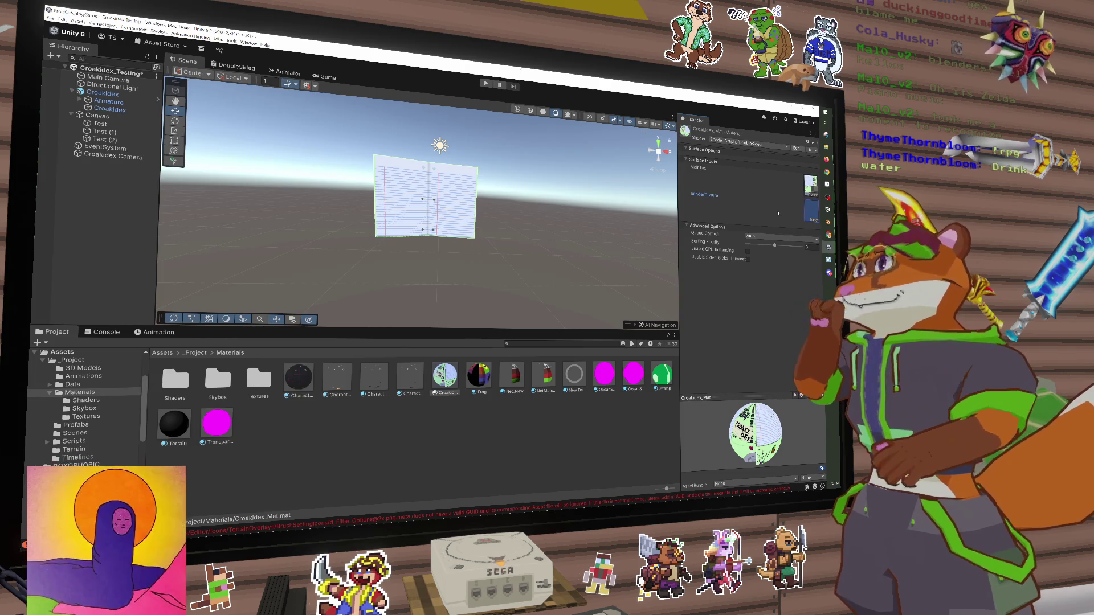
Switch to the DoubleSided graph and pan, zoom, and narrow the inspector to view its nodes
left_click(253, 68)
scroll(430, 228, "up", 5)
scroll(427, 229, "down", 5)
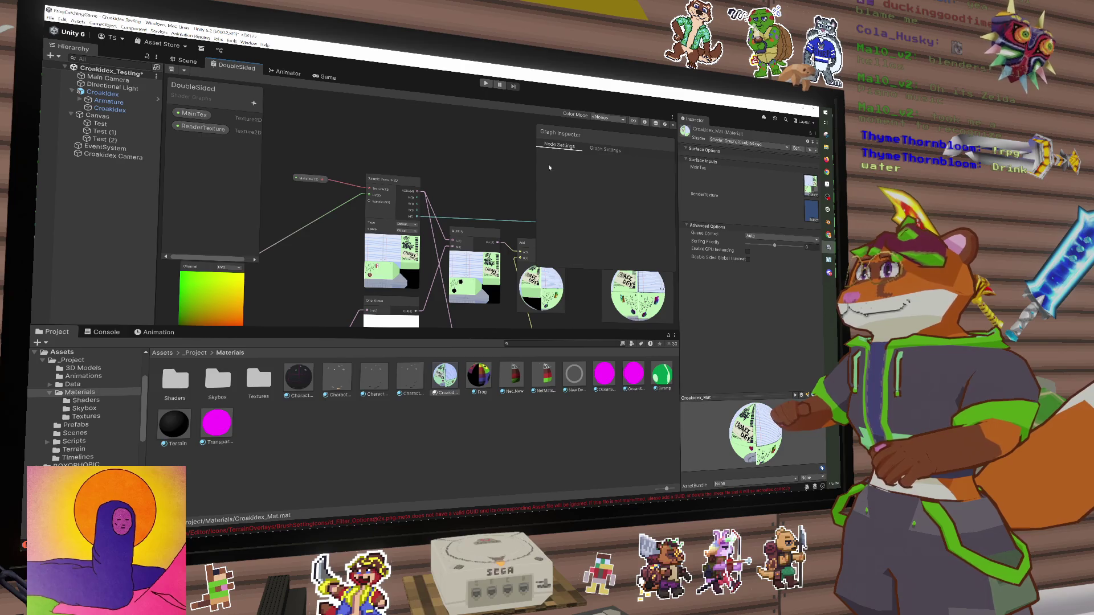
left_click_drag(537, 168, 601, 168)
mouse_move(495, 194)
left_mouse_down()
mouse_move(440, 163)
mouse_move(452, 172)
left_mouse_up()
scroll(451, 172, "down", 5)
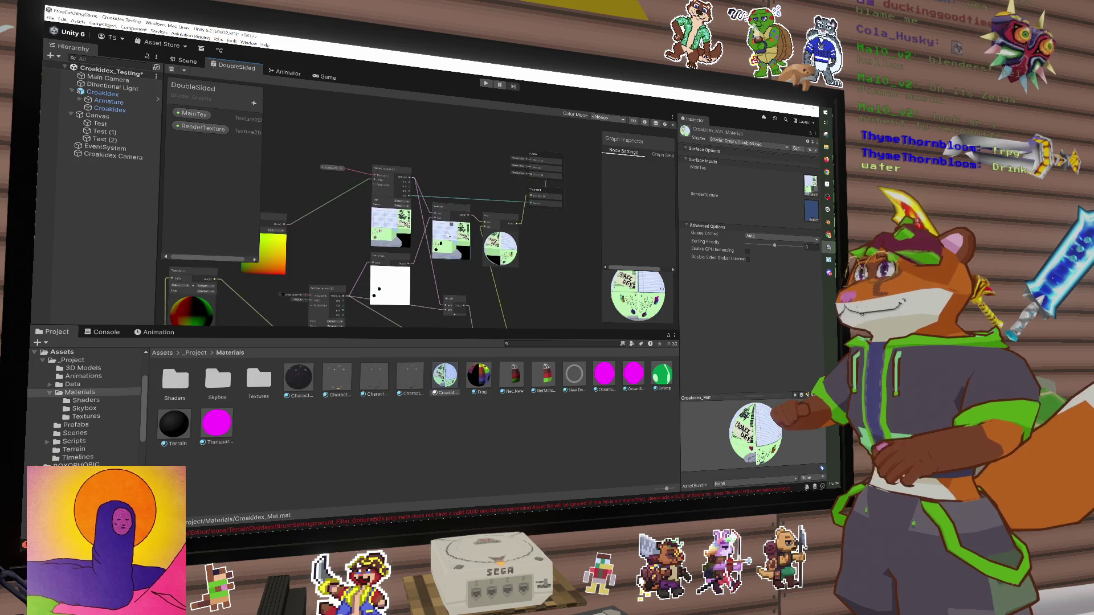
scroll(534, 177, "up", 1)
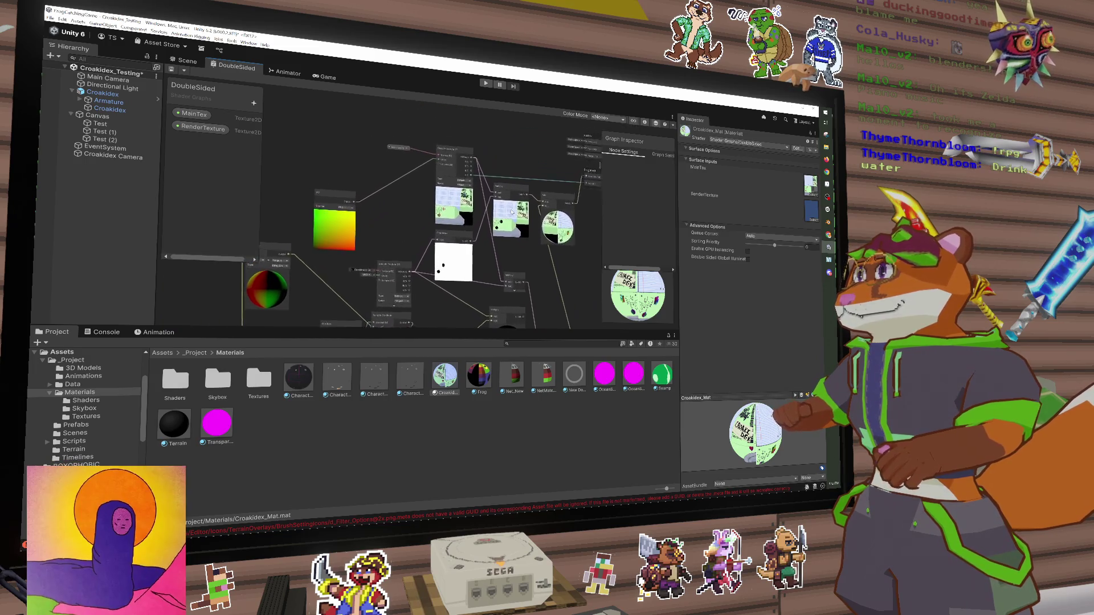
left_click_drag(507, 148, 478, 173)
Search Create Node for 'mas', then close it without adding anything
key("space")
type("mas")
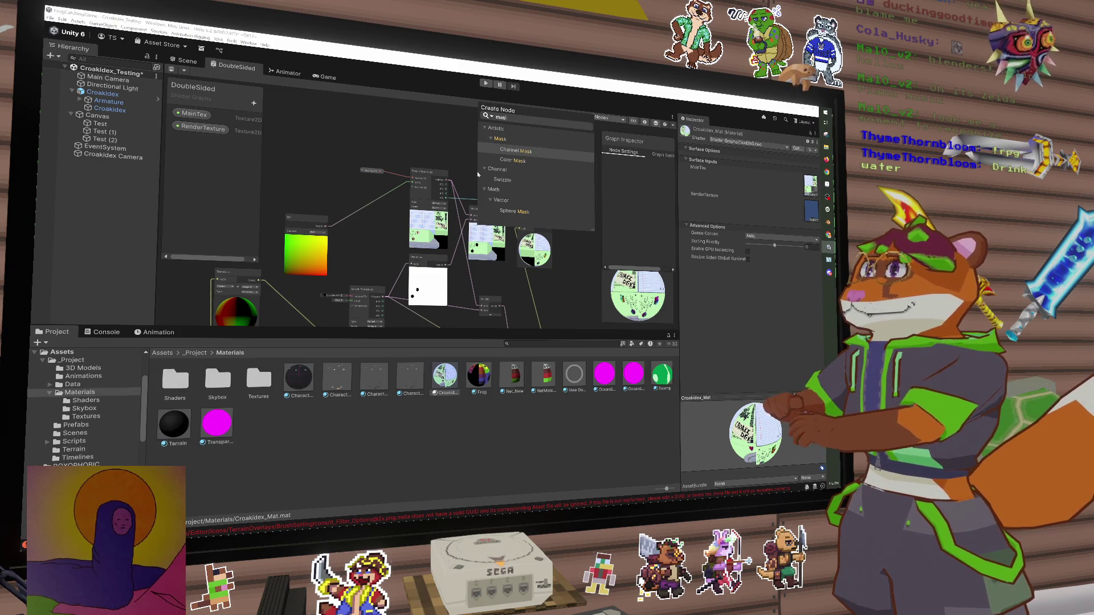
key("BackSpace")
key("BackSpace")
key("BackSpace")
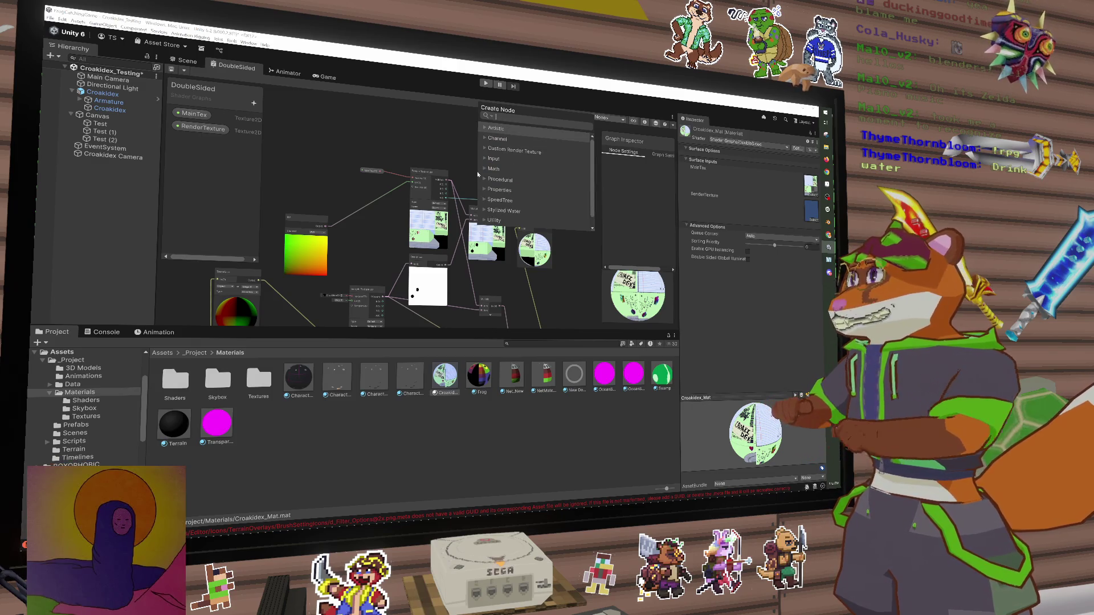
key("Escape")
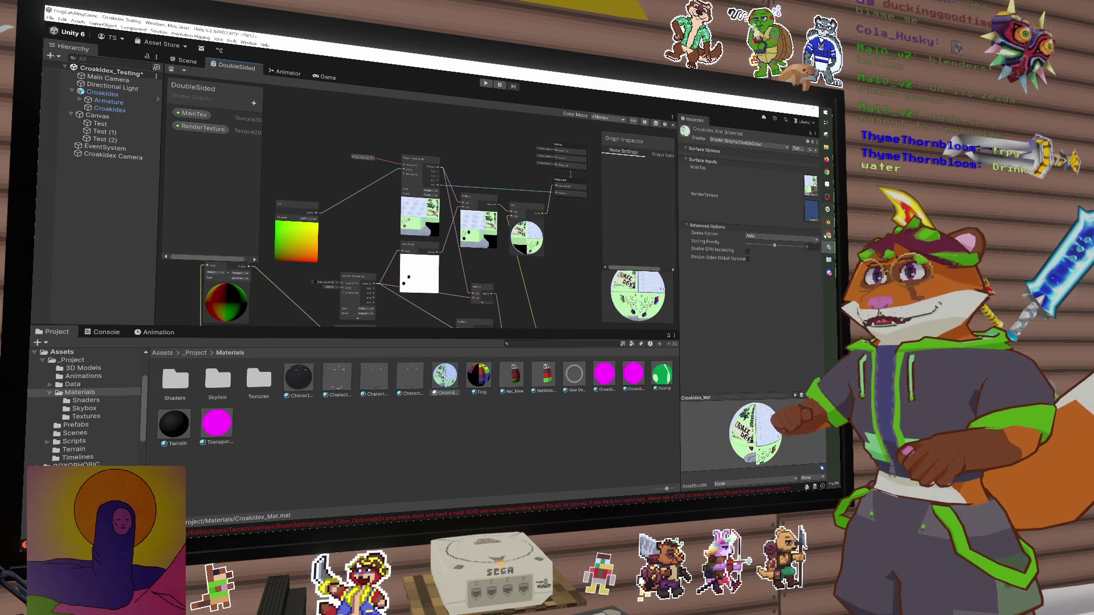
In the Croakidex sprite, toggle Drawing, Shiny Mask and UVMap layers to compare mask with page art
left_click(828, 184)
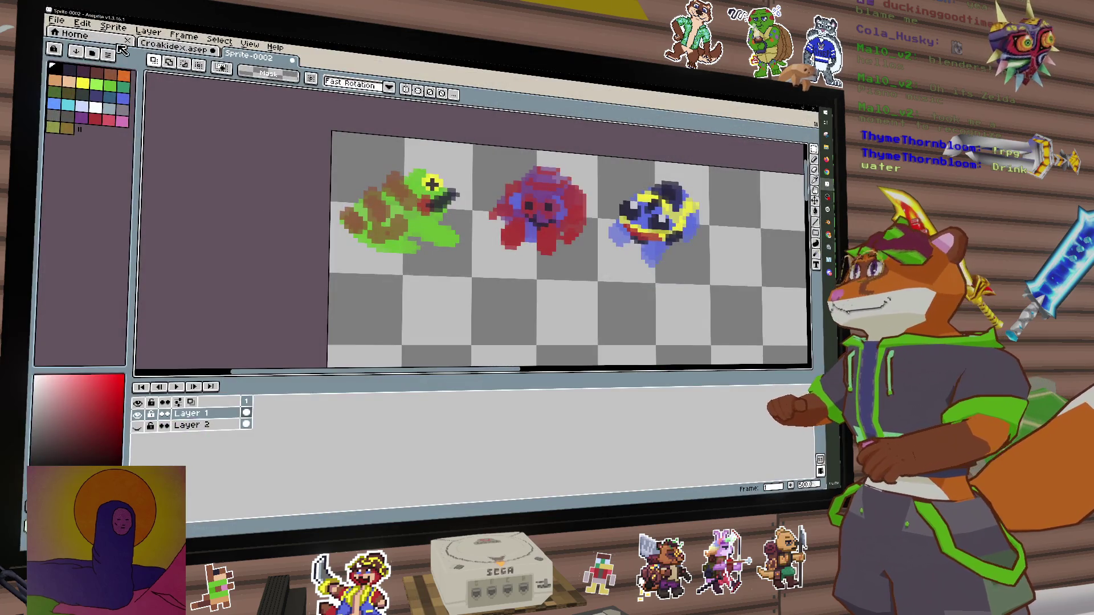
left_click(189, 53)
scroll(347, 211, "down", 3)
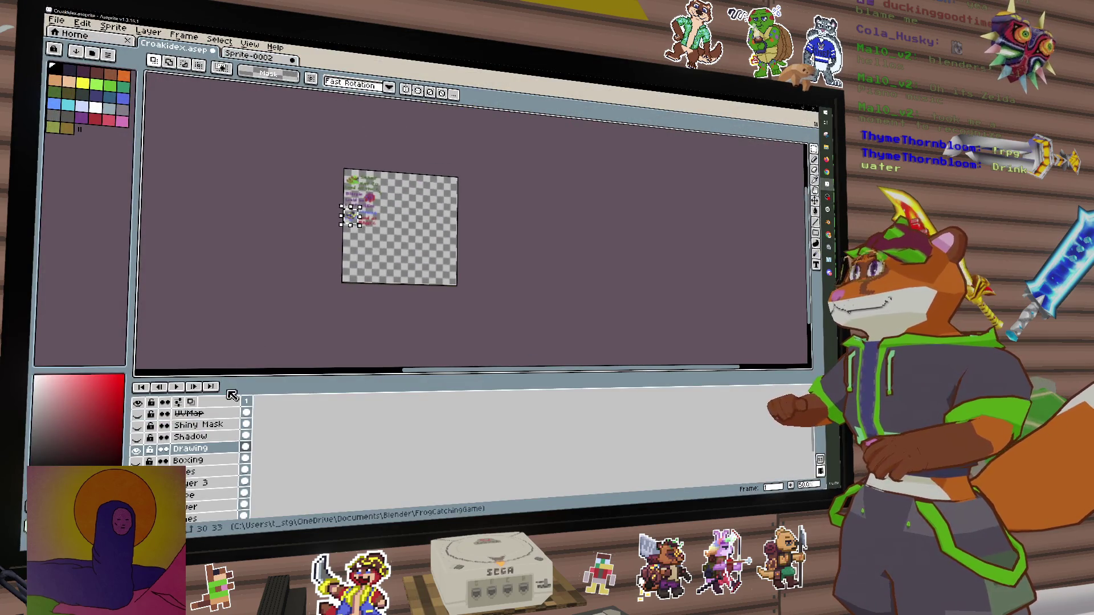
left_click(136, 451)
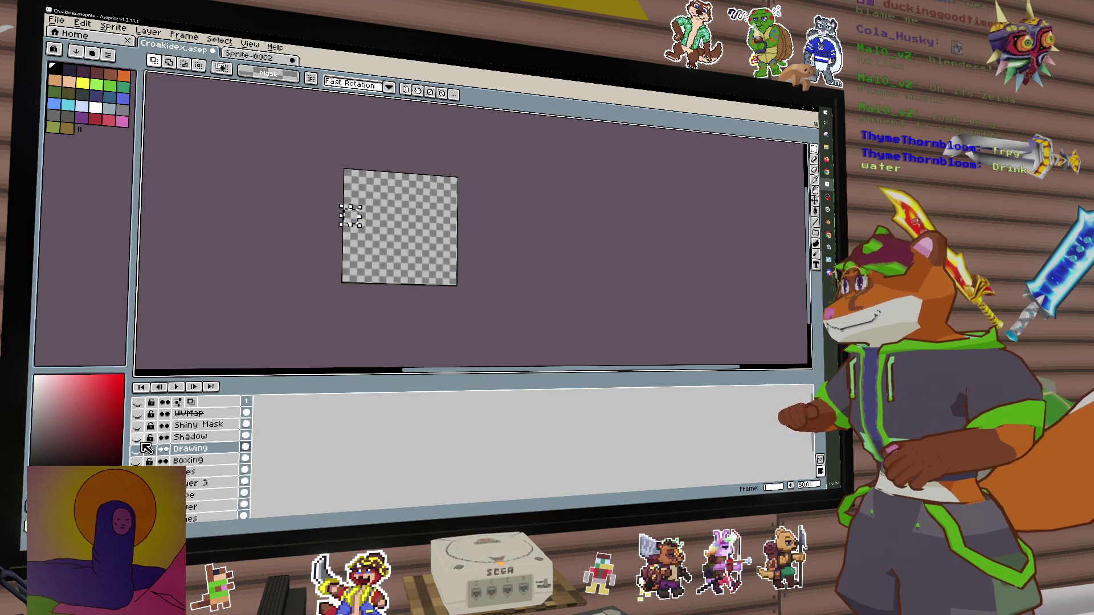
left_click(138, 425)
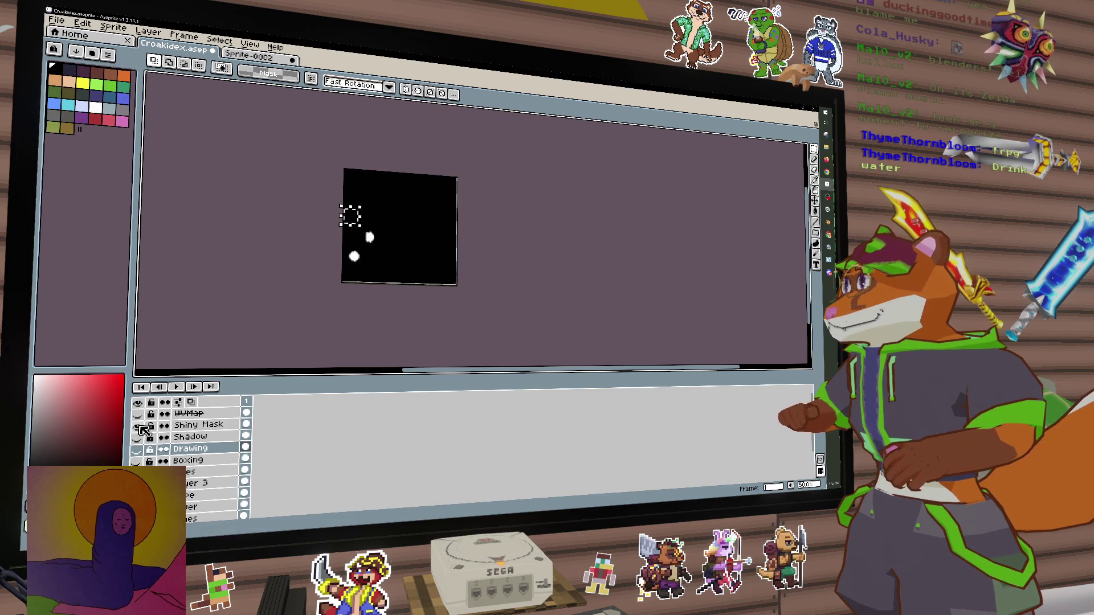
left_click(140, 425)
left_click(140, 414)
left_click(139, 414)
left_click(139, 414, "alt")
left_click(139, 414, "alt")
left_click(139, 413, "alt")
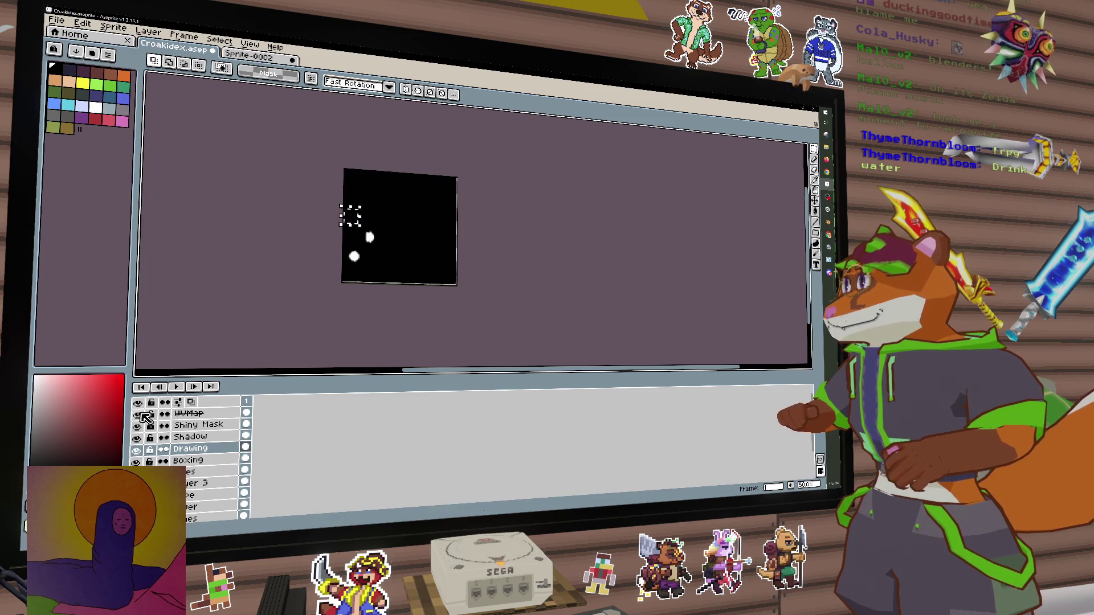
left_click(138, 425)
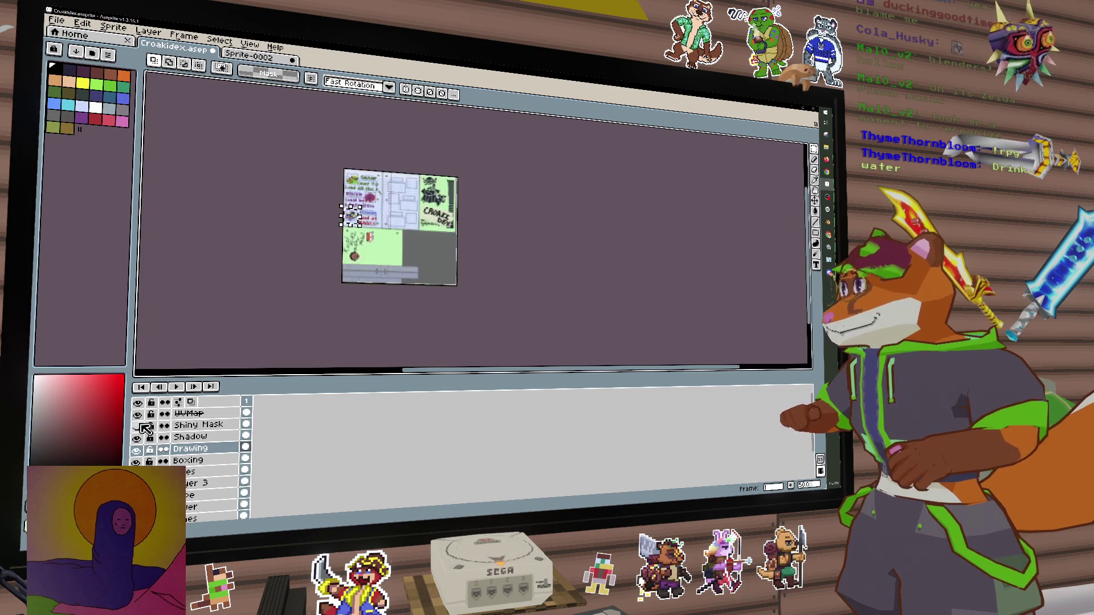
scroll(336, 210, "up", 3)
scroll(342, 237, "down", 1)
scroll(354, 262, "up", 1)
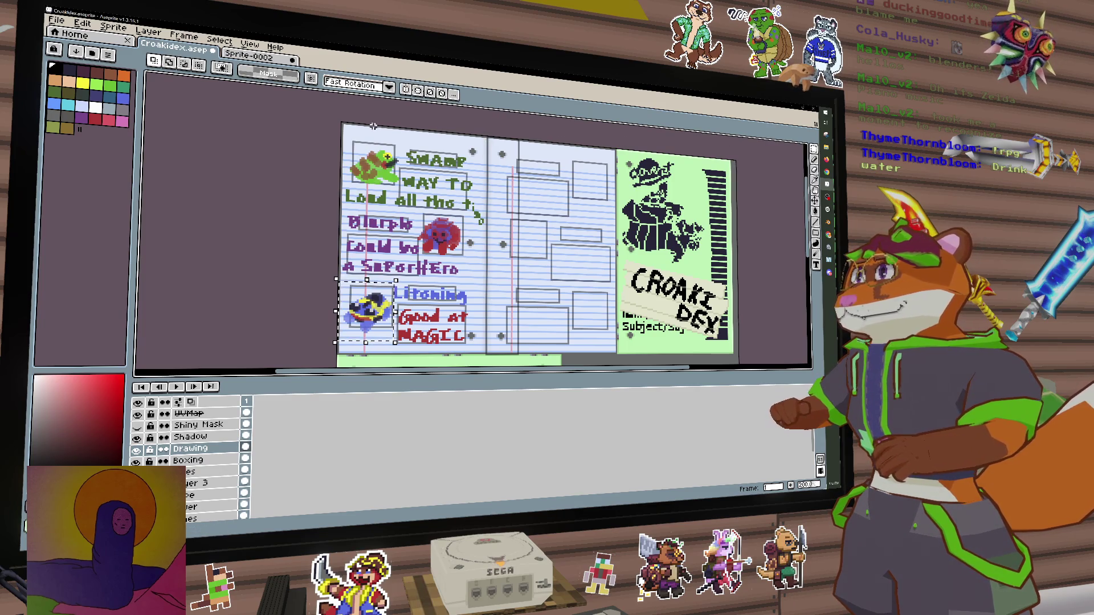
Select the left page area, hide all layers, and add a new empty layer
mouse_move(344, 124)
left_mouse_down()
mouse_move(494, 241)
mouse_move(598, 342)
mouse_move(466, 341)
mouse_move(499, 352)
mouse_move(486, 352)
left_mouse_up()
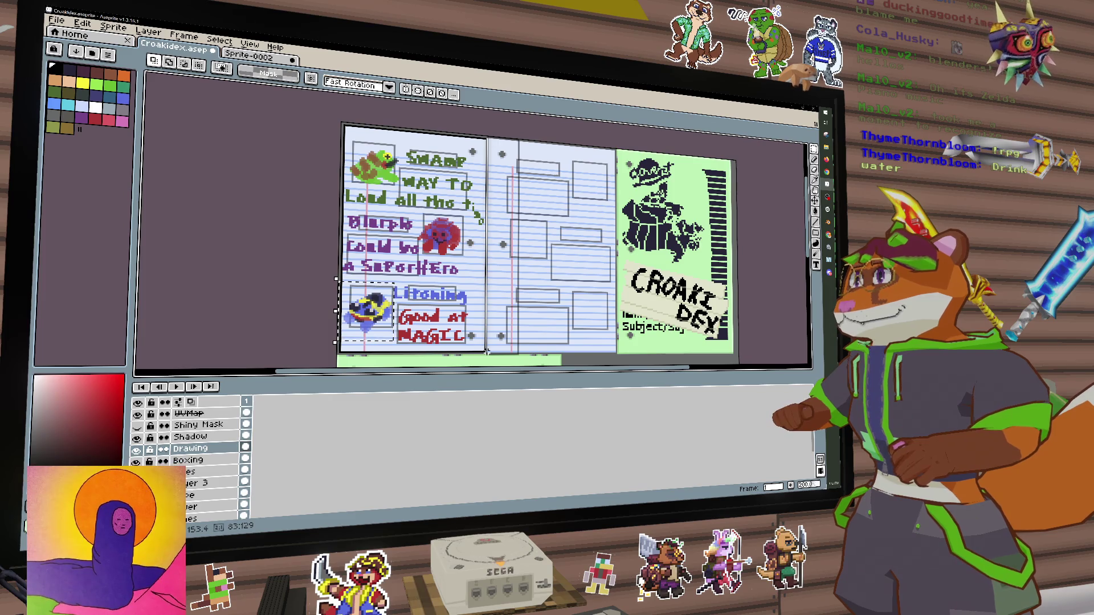
left_click_drag(486, 352, 486, 352)
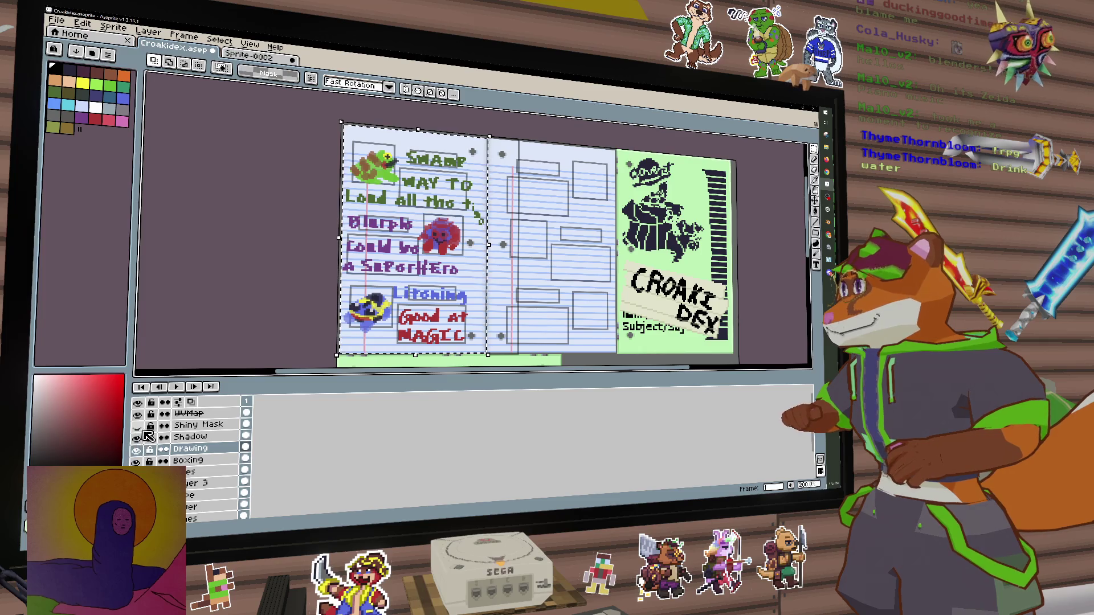
left_click(137, 402)
left_click(193, 425)
key("shift+n")
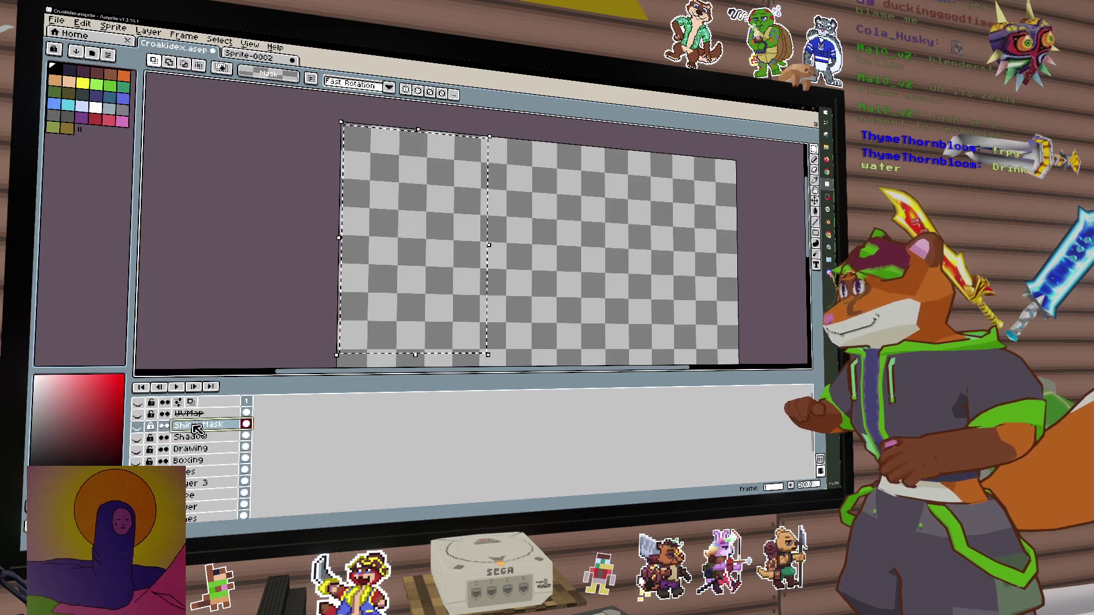
Name the new layer PageMask and fill the left page white with black around it
double_click(195, 427)
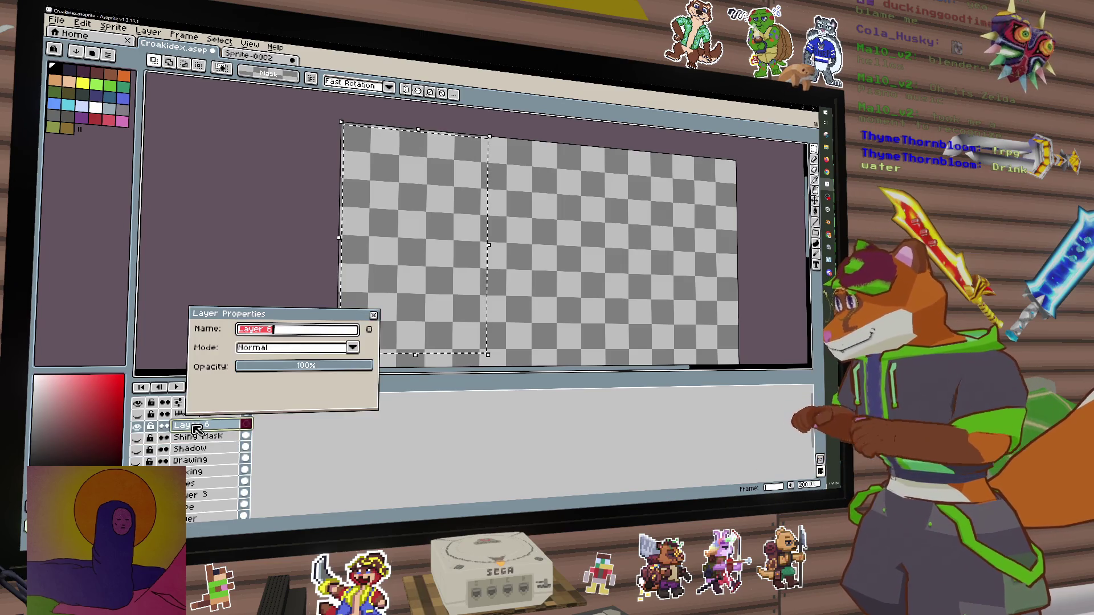
type("PageMask")
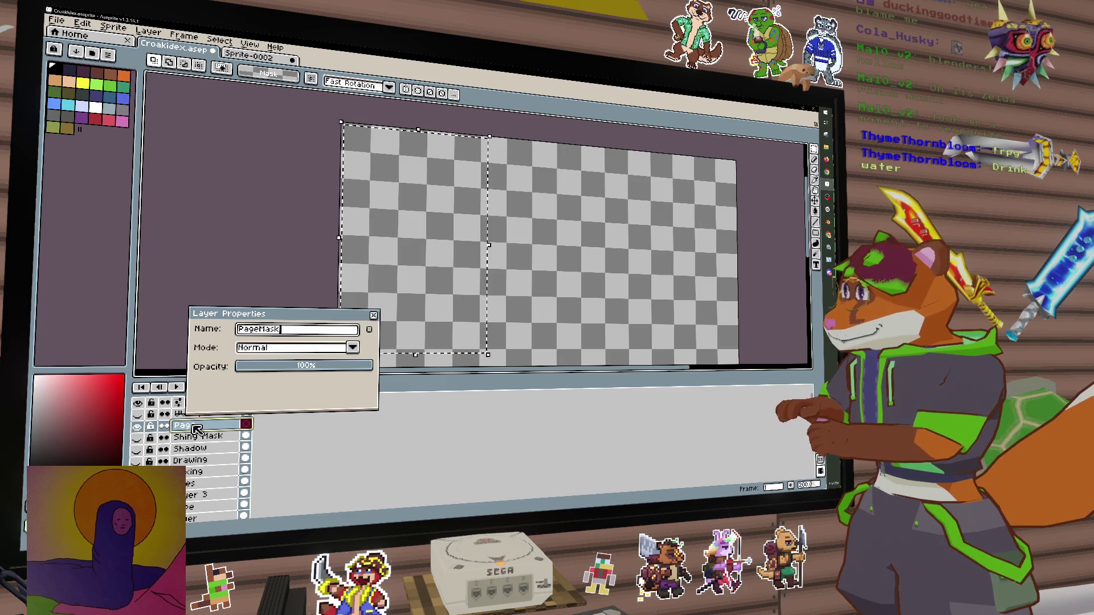
key("Return")
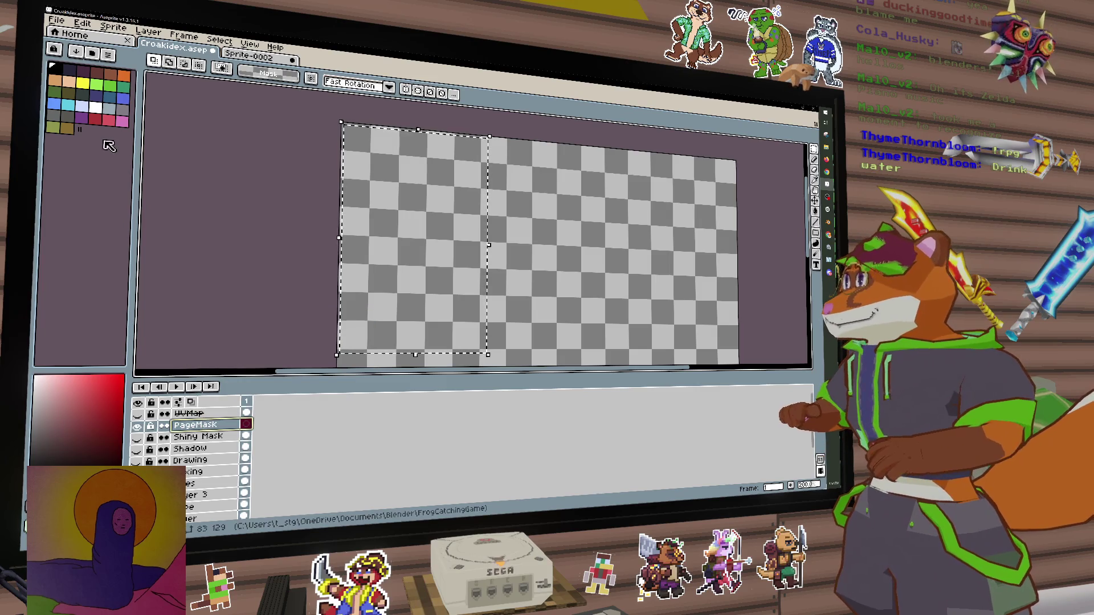
left_click(96, 108)
key("g")
key("f")
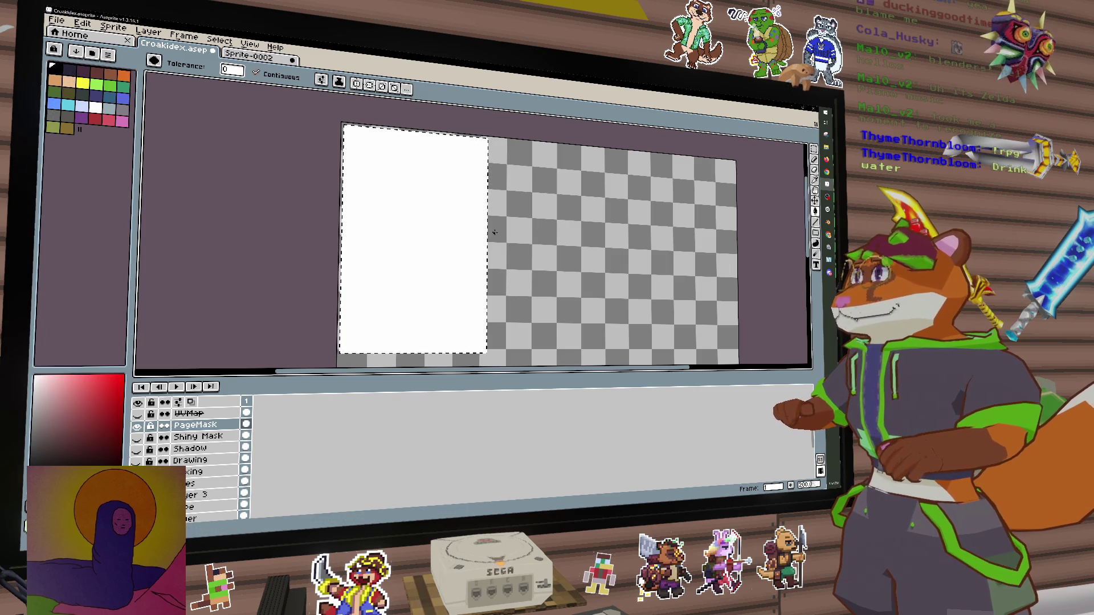
key("ctrl+d")
left_click(518, 235)
Export the sheet as an image with PageMask added to the file name
left_click(56, 20)
mouse_move(91, 121)
left_click(249, 134)
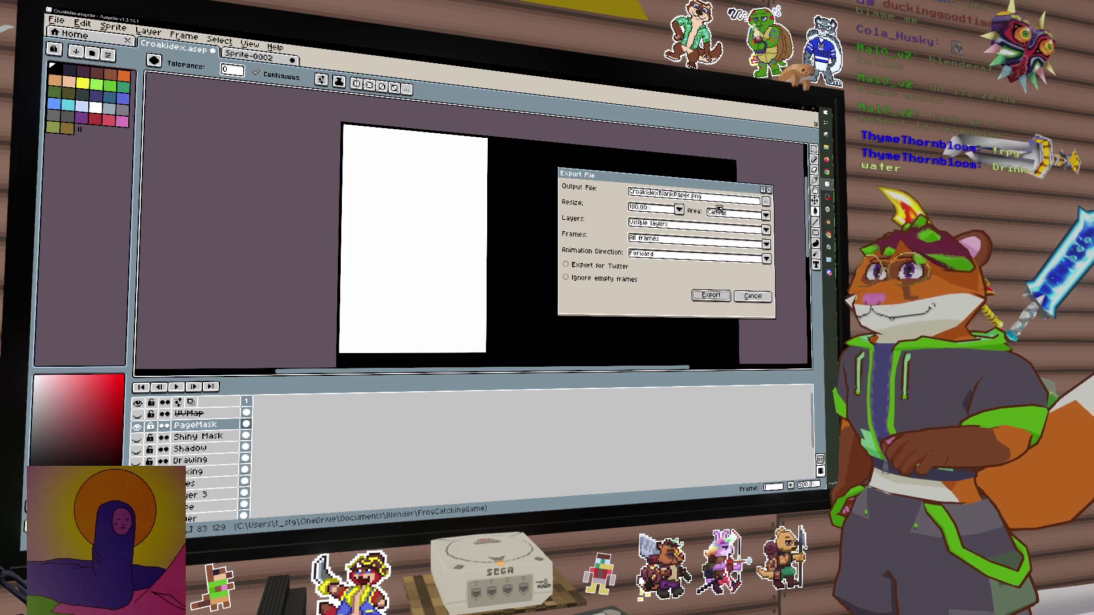
left_click(767, 201)
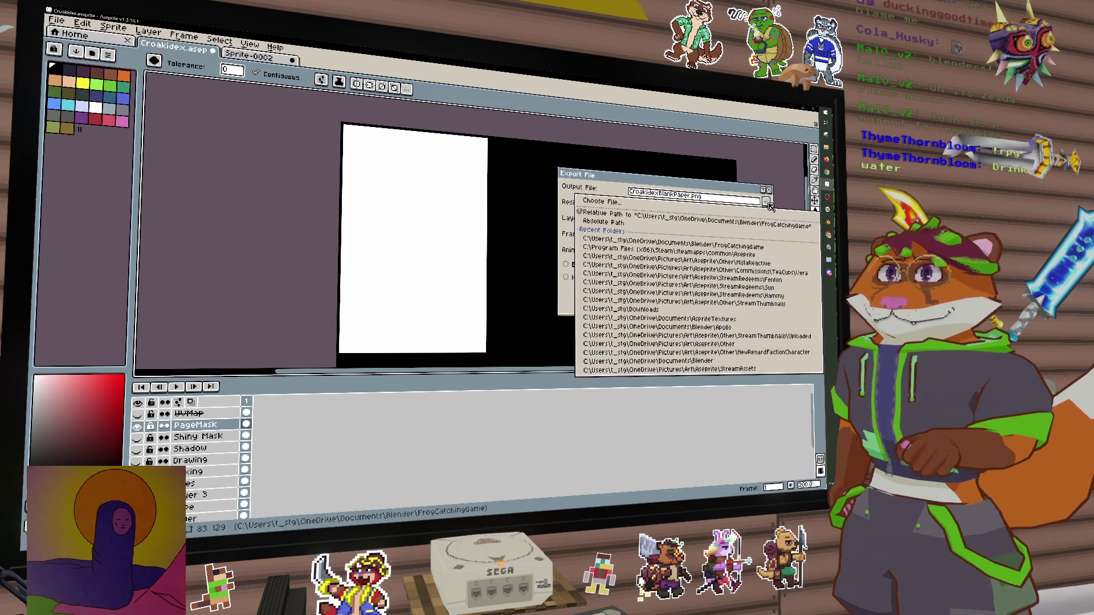
left_click(715, 194)
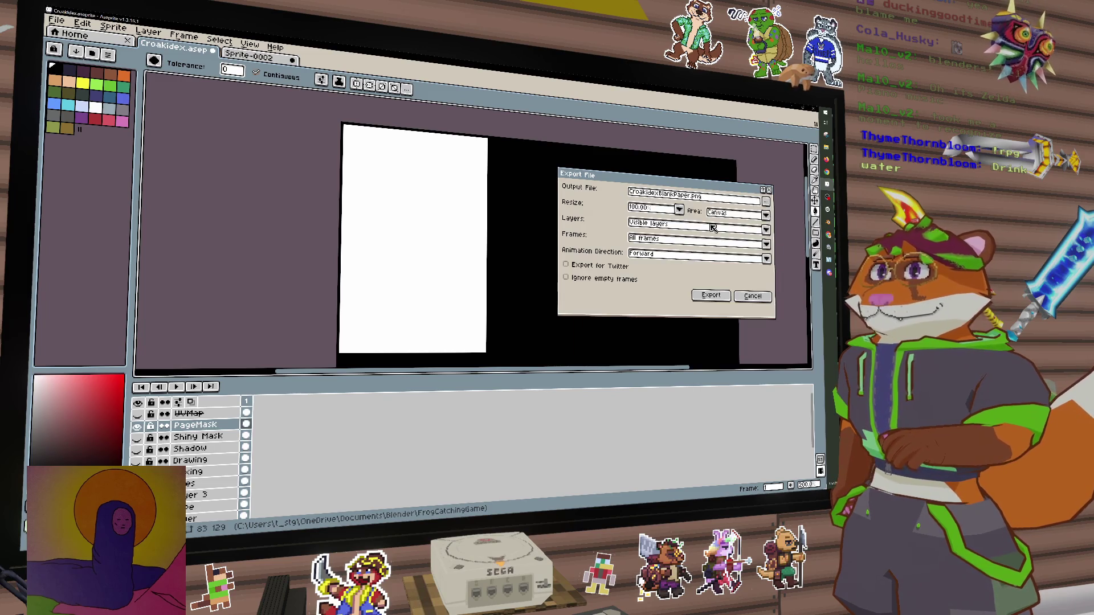
left_click_drag(660, 197, 700, 201)
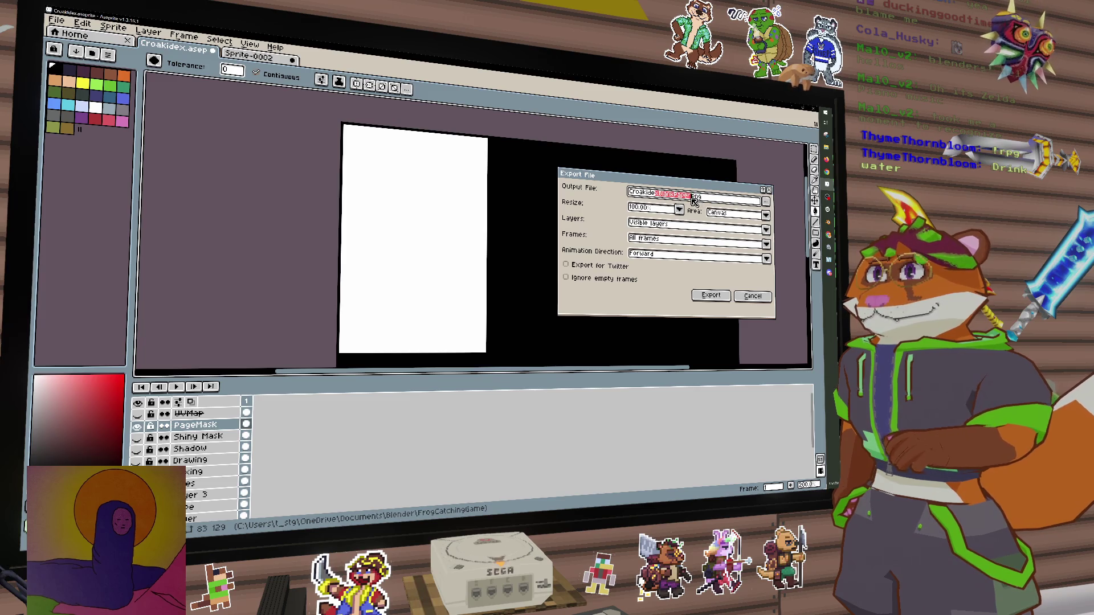
left_click(695, 200)
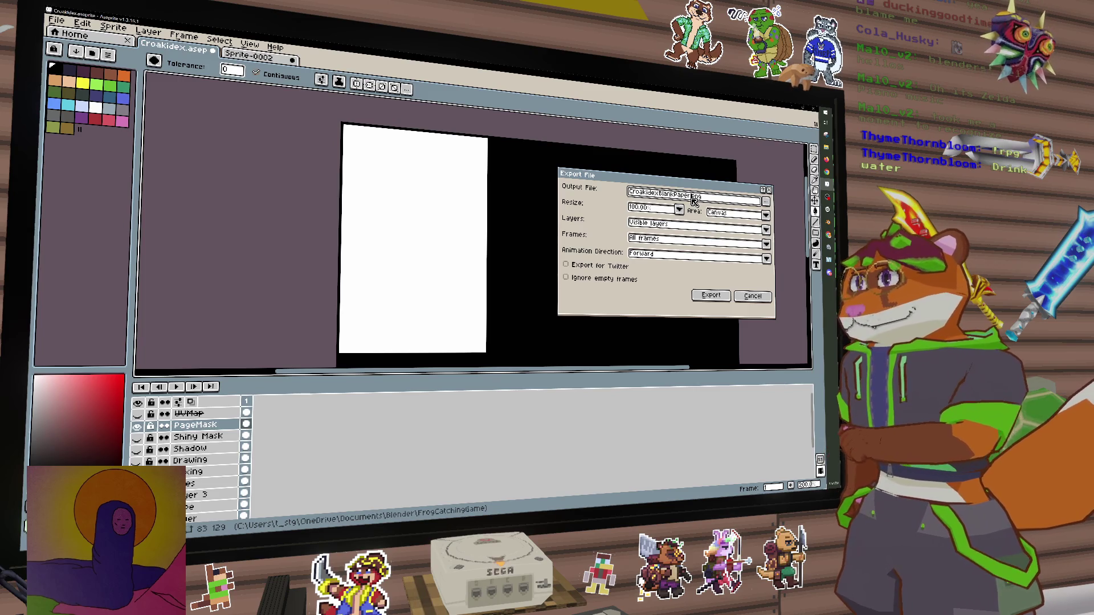
type("PageMa")
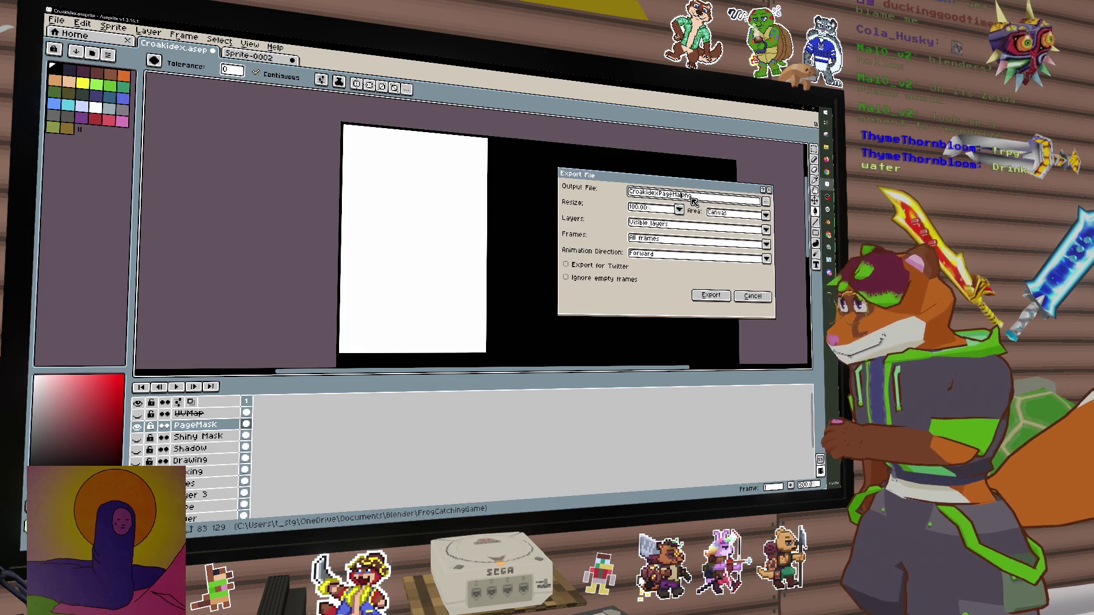
type("sk")
left_click(710, 296)
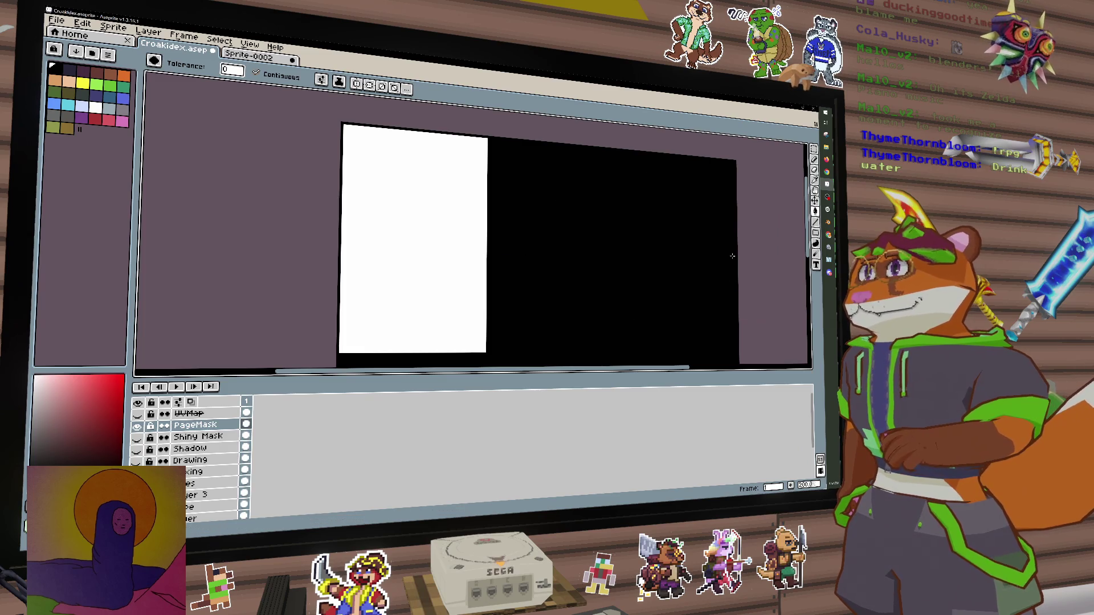
key("alt+Tab")
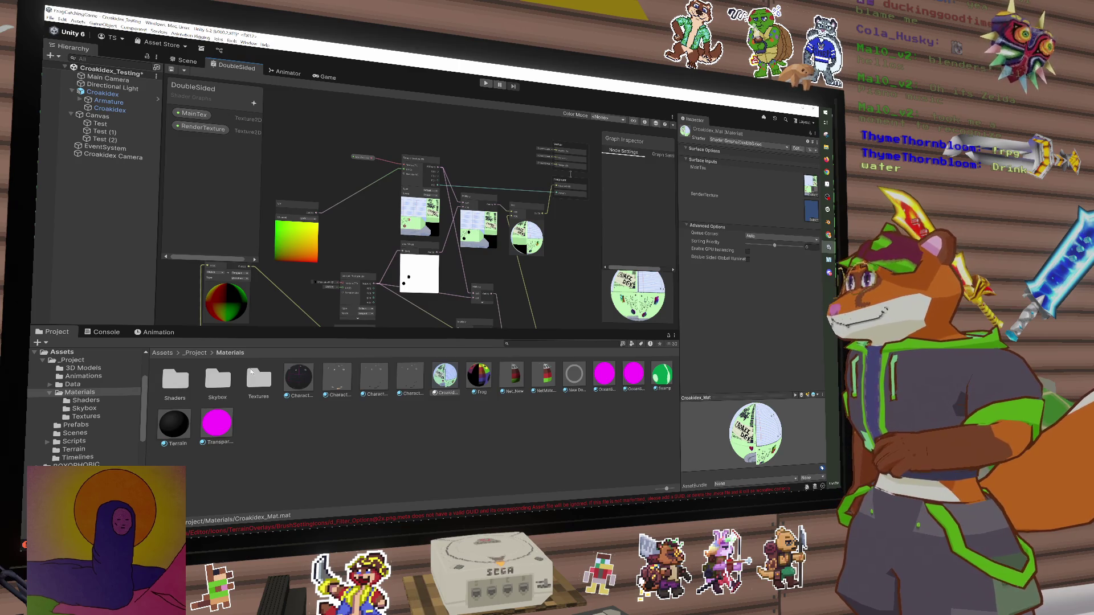
Refresh the project assets and open Materials/Textures to find the new CroakidexPageMask
left_click(253, 376)
double_click(253, 381)
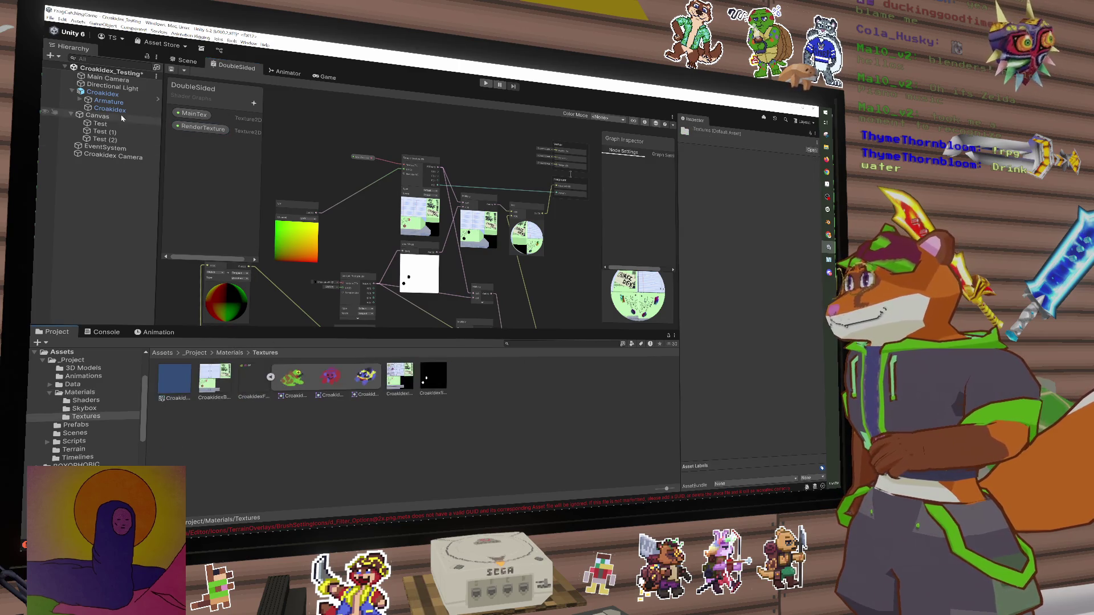
left_click(76, 22)
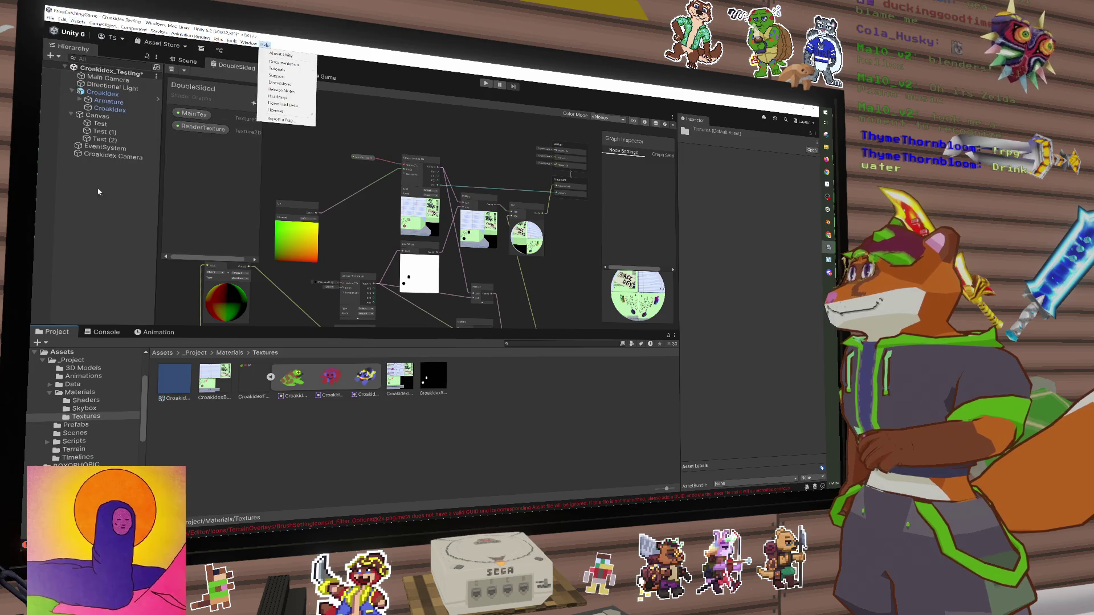
left_click(80, 219)
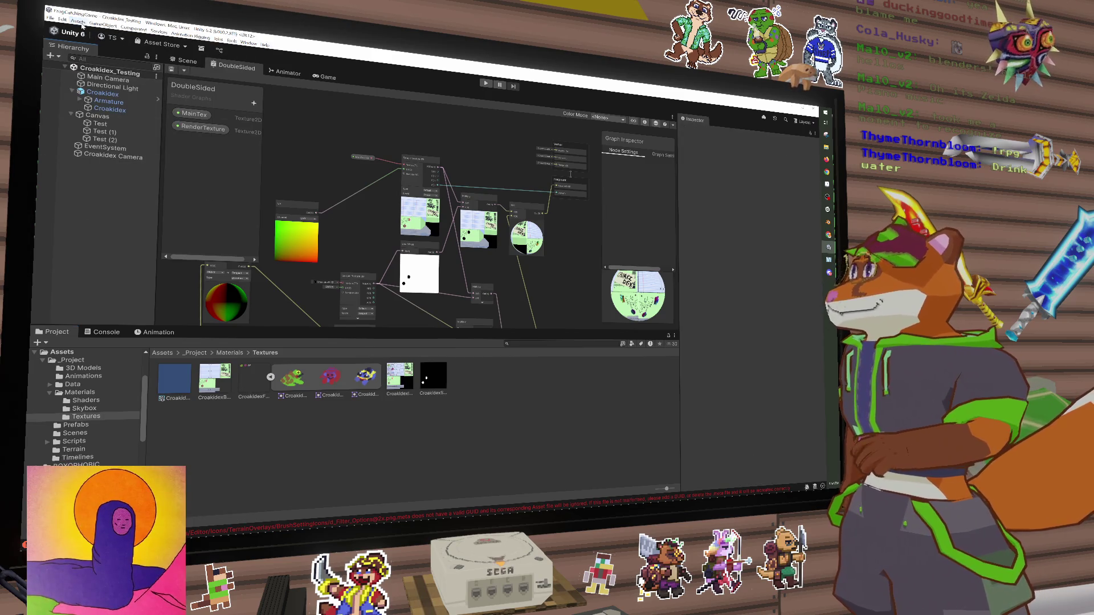
left_click(78, 21)
left_click(108, 108)
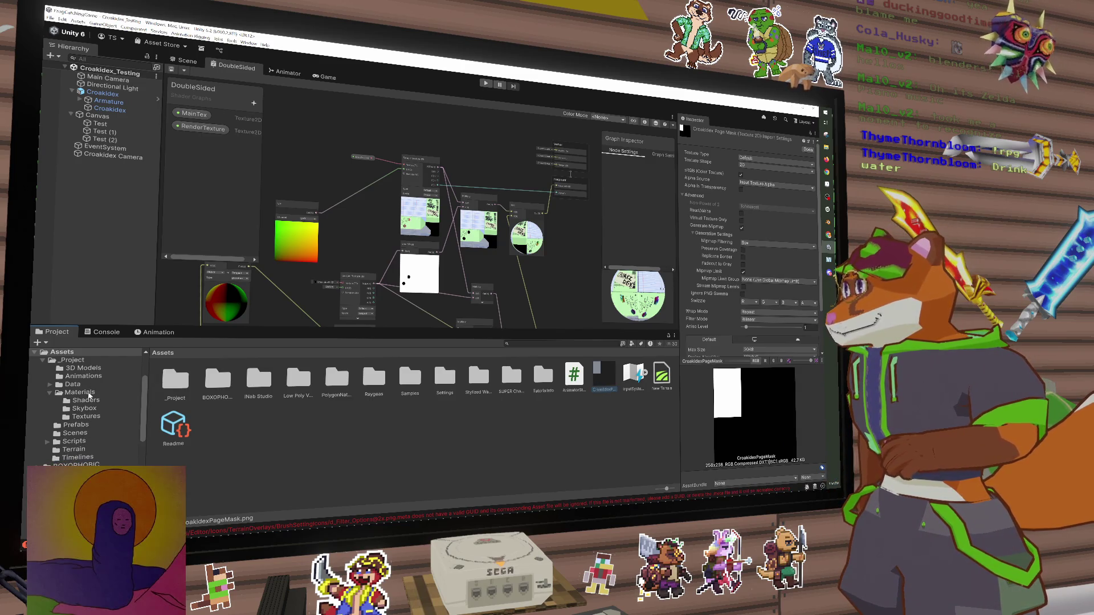
left_click(83, 392)
left_click(85, 416)
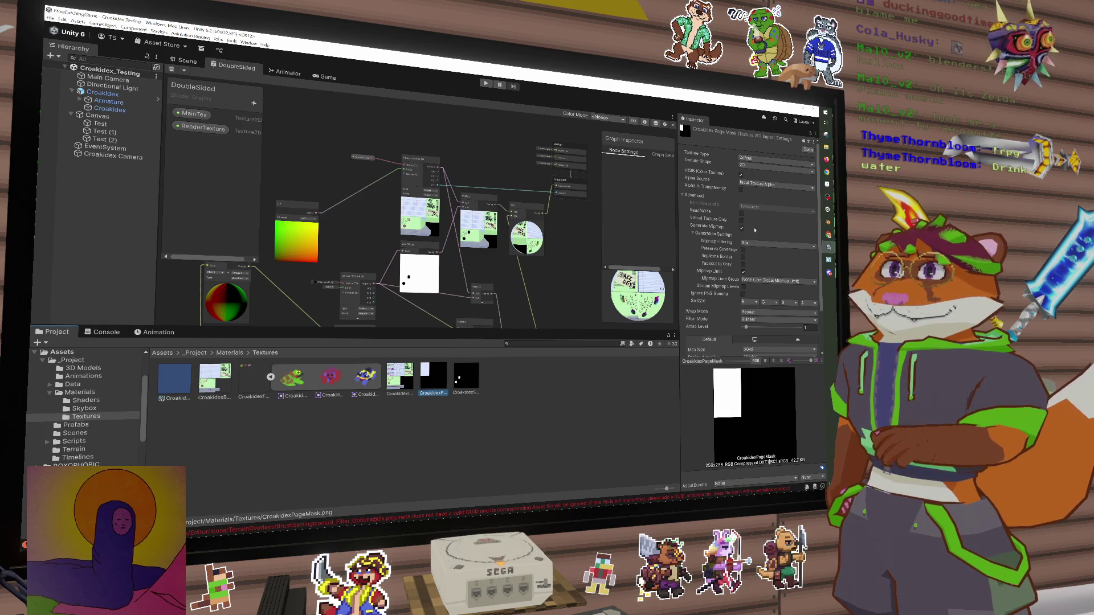
Set CroakidexPageMask to Point (no filter) filtering and None compression, and apply
scroll(755, 229, "down", 2)
left_click(763, 280)
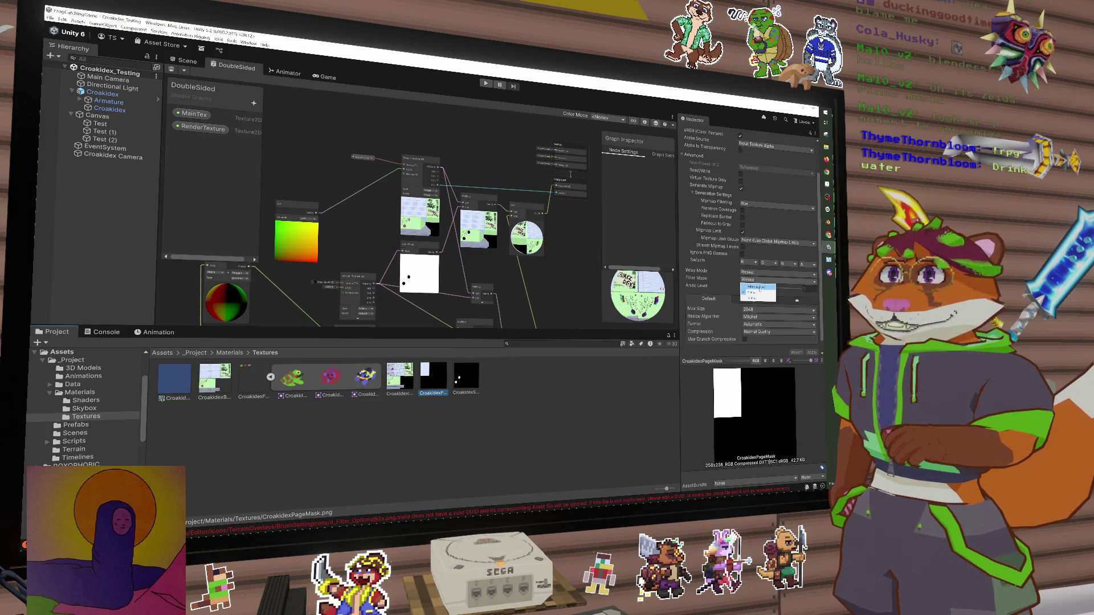
left_click(759, 287)
scroll(763, 246, "up", 2)
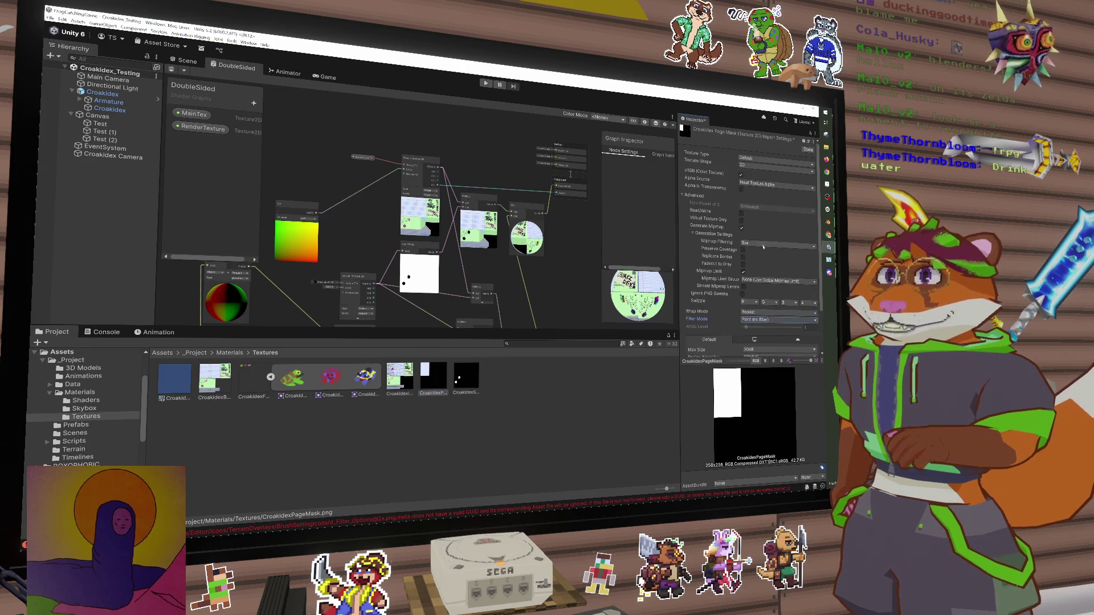
scroll(763, 224, "down", 3)
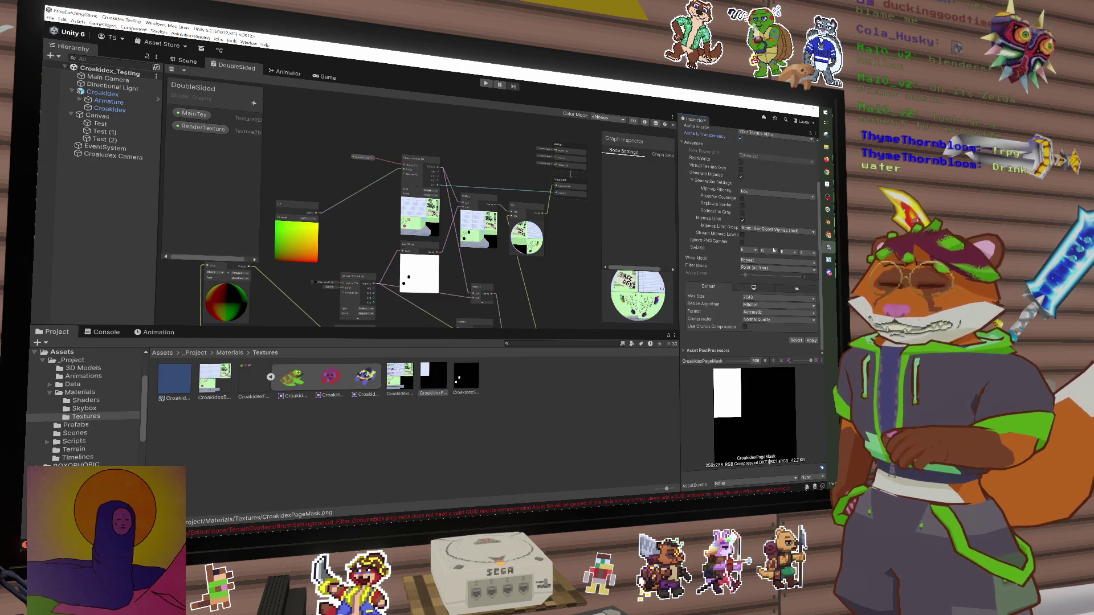
left_click(803, 322)
left_click(812, 329)
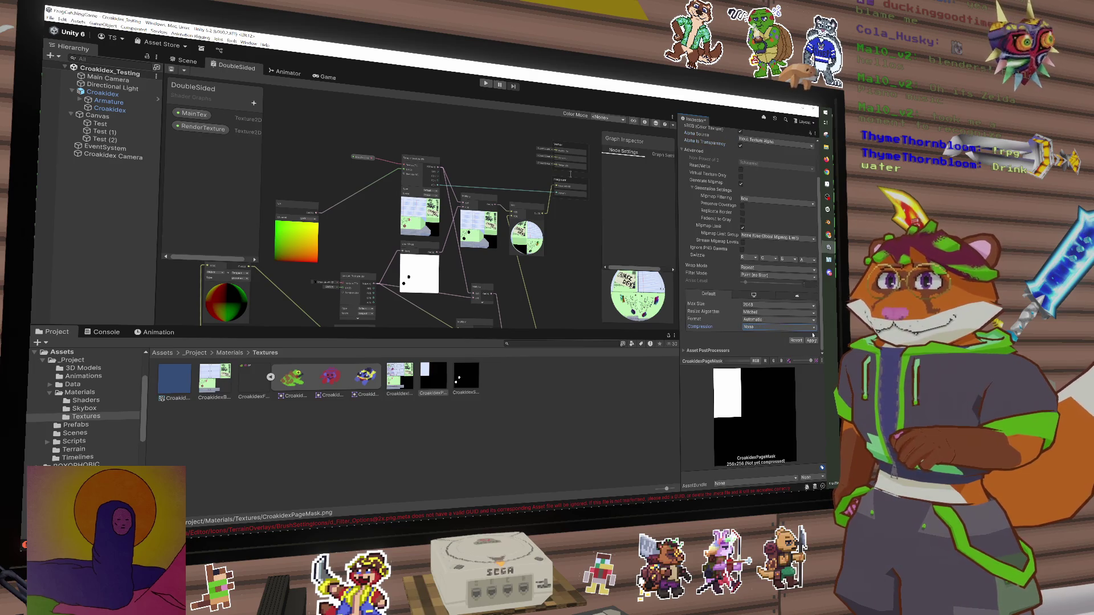
left_click(811, 340)
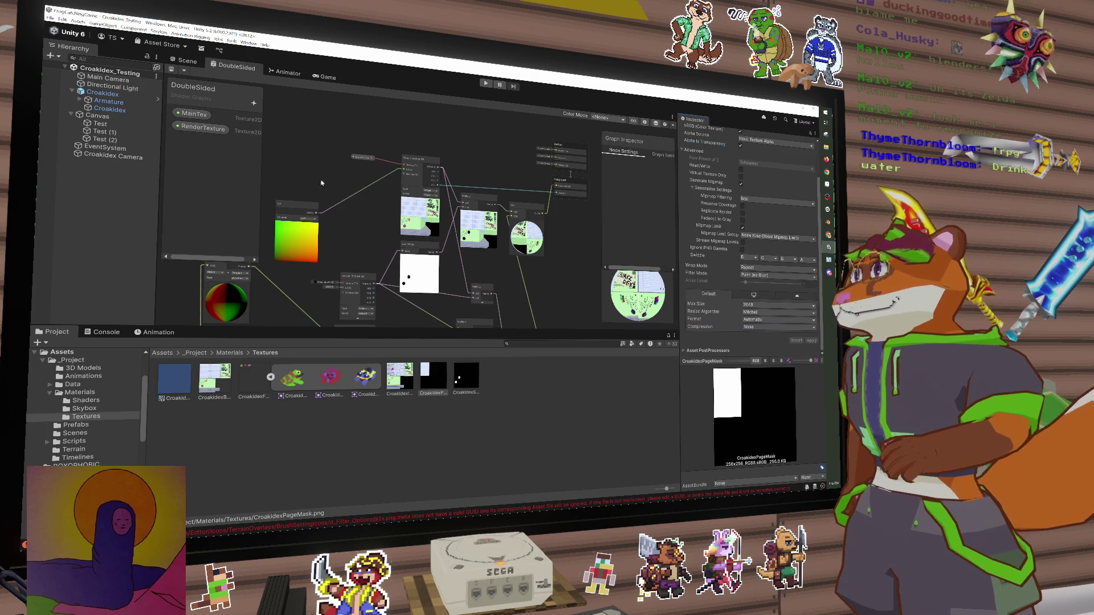
key("space")
Add a Texture 2D Asset node and save the graph
type("text")
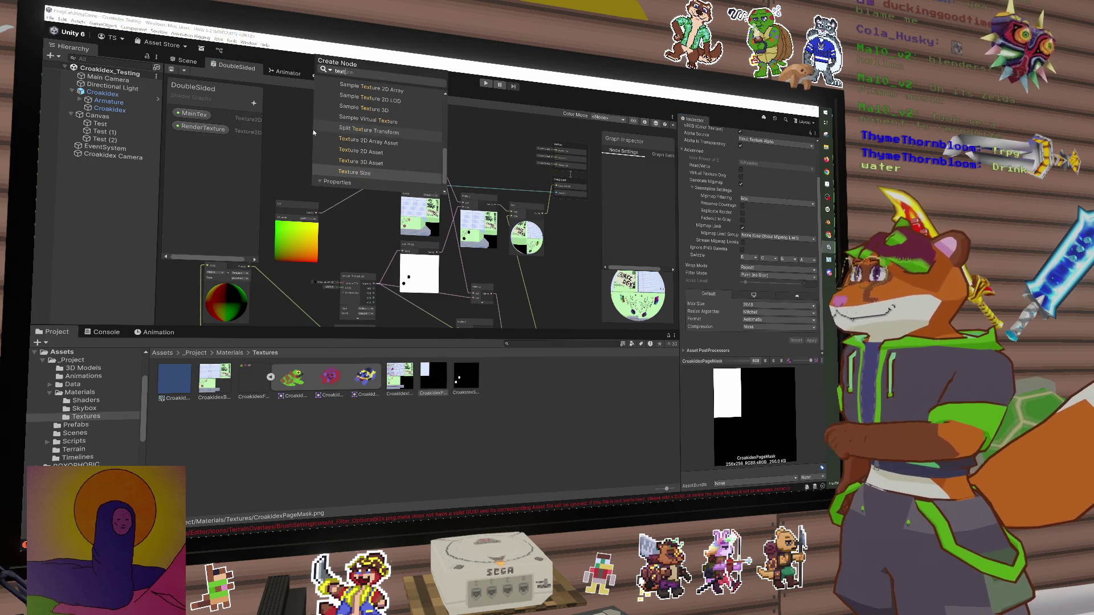
key("Up")
key("Up")
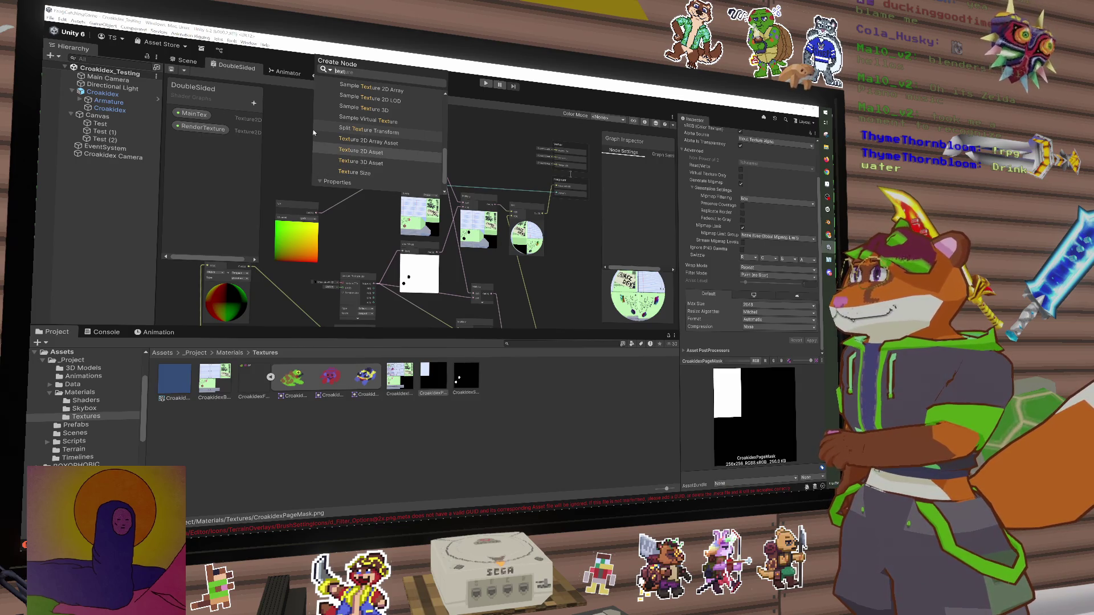
key("Return")
key("ctrl+s")
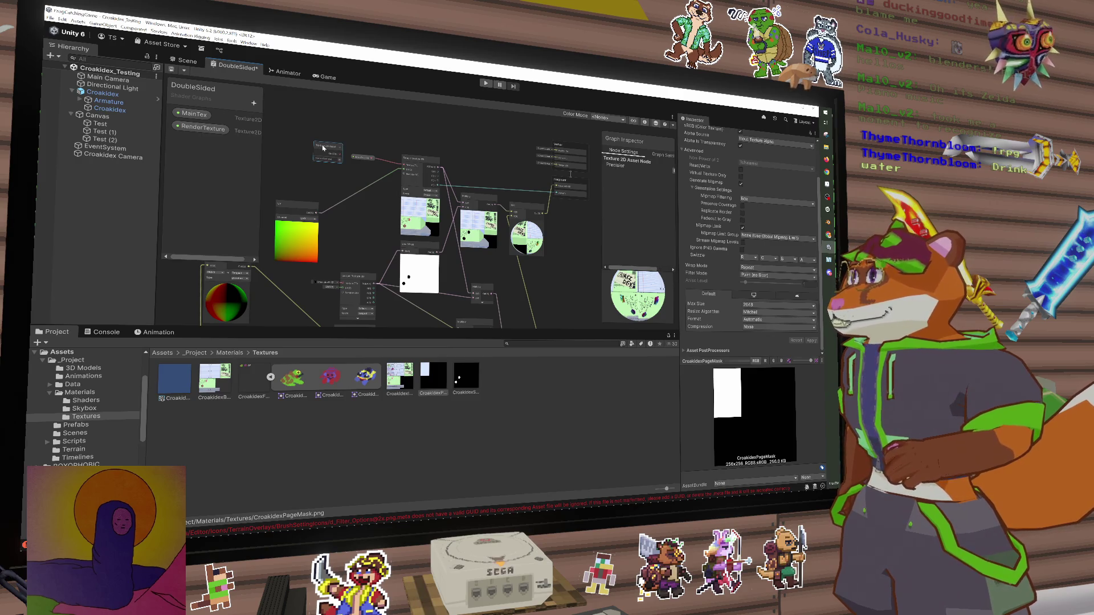
Add a Sample Texture 2D node and assign the mask texture to its Texture field
key("space")
type("sampl")
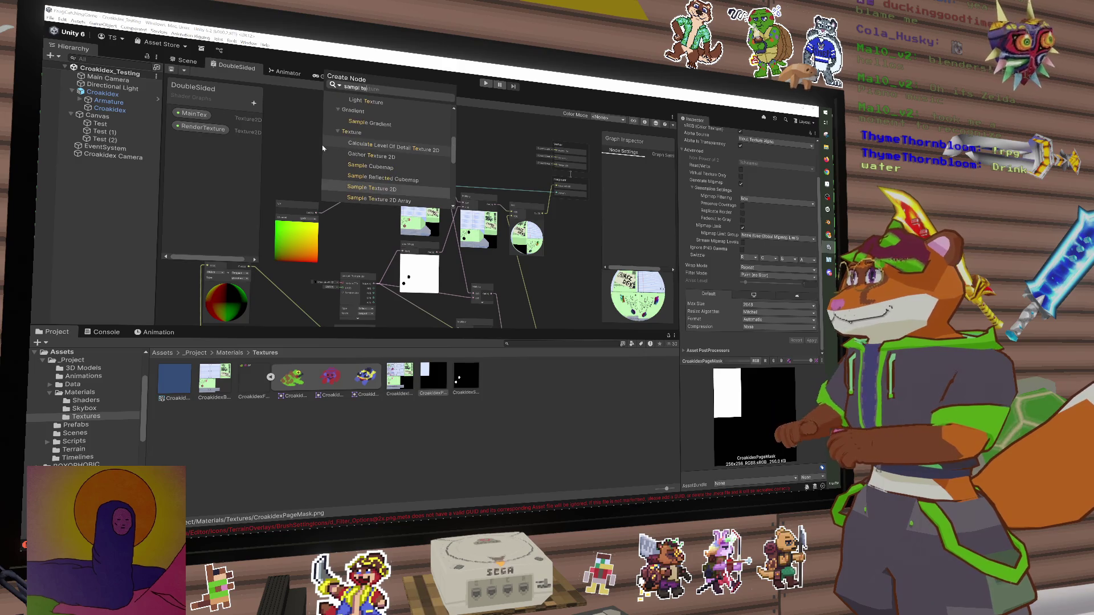
type("e te")
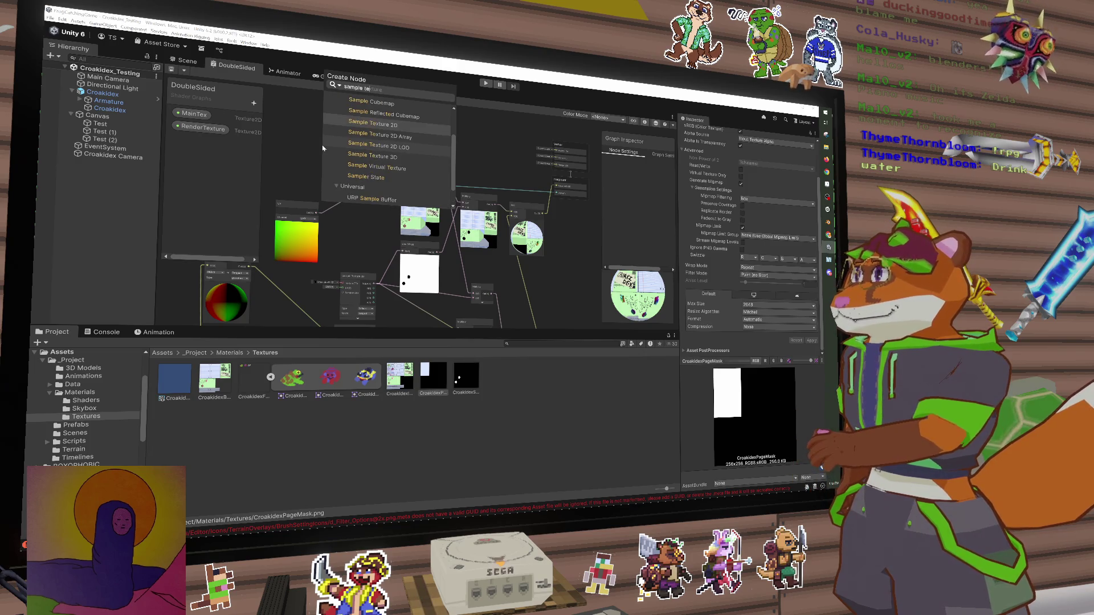
key("Return")
mouse_move(332, 165)
left_mouse_down()
mouse_move(315, 132)
mouse_move(356, 145)
mouse_move(375, 168)
left_mouse_up()
left_click(371, 149)
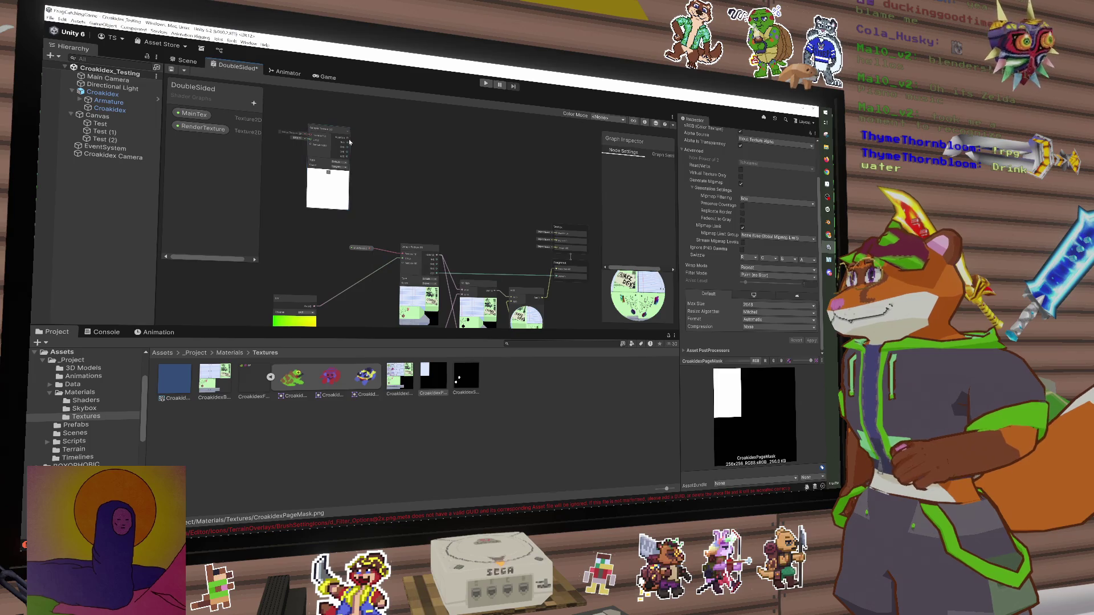
left_click(300, 136)
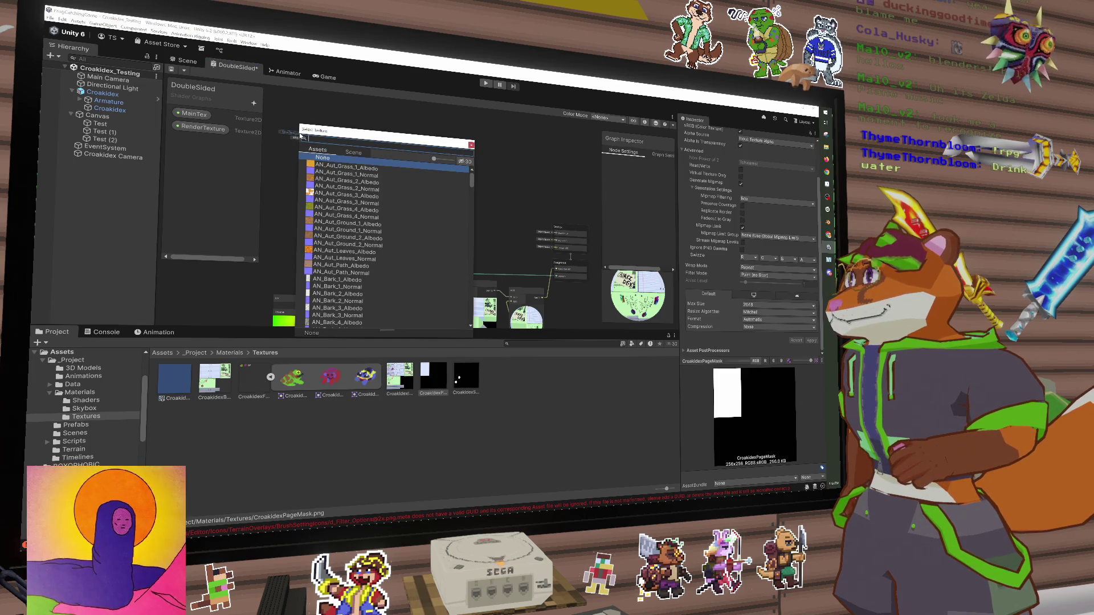
left_click(466, 375)
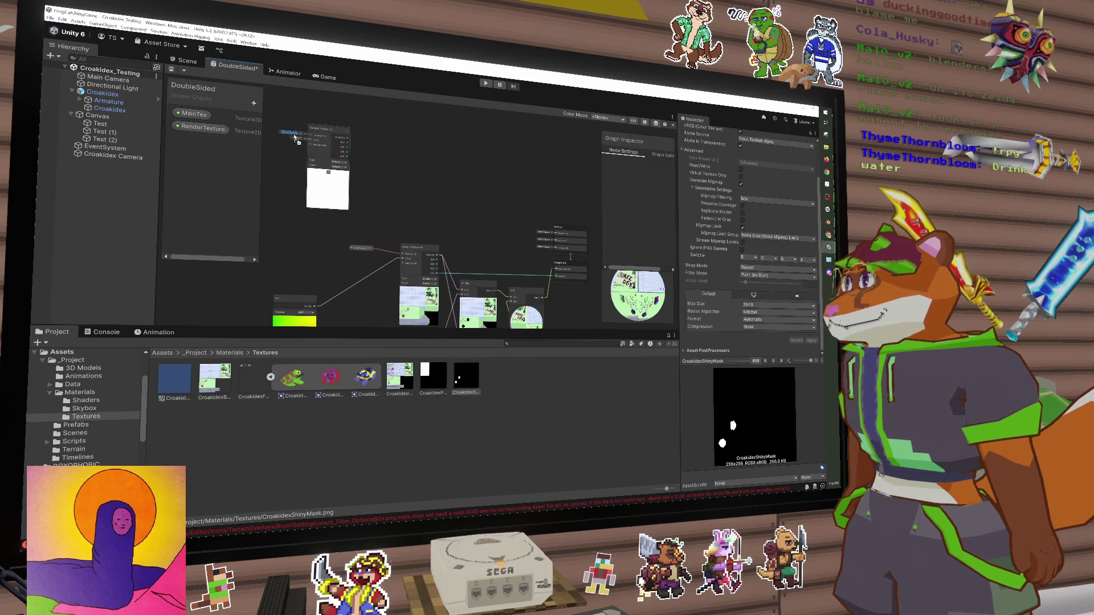
Add a Multiply node and wire the mask sample into its A input
key("space")
type("multiply")
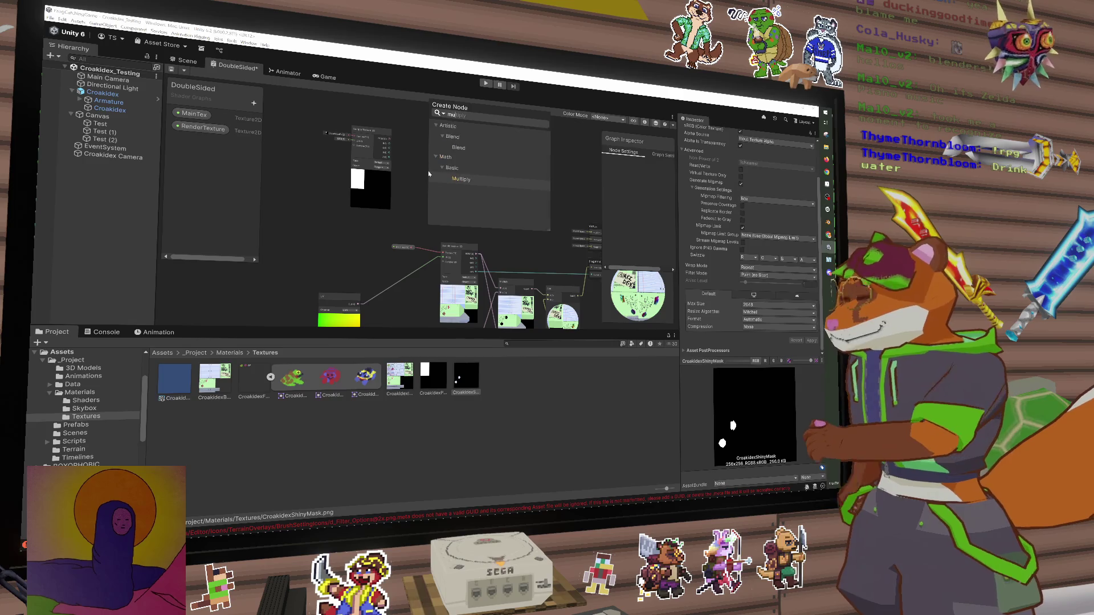
key("Return")
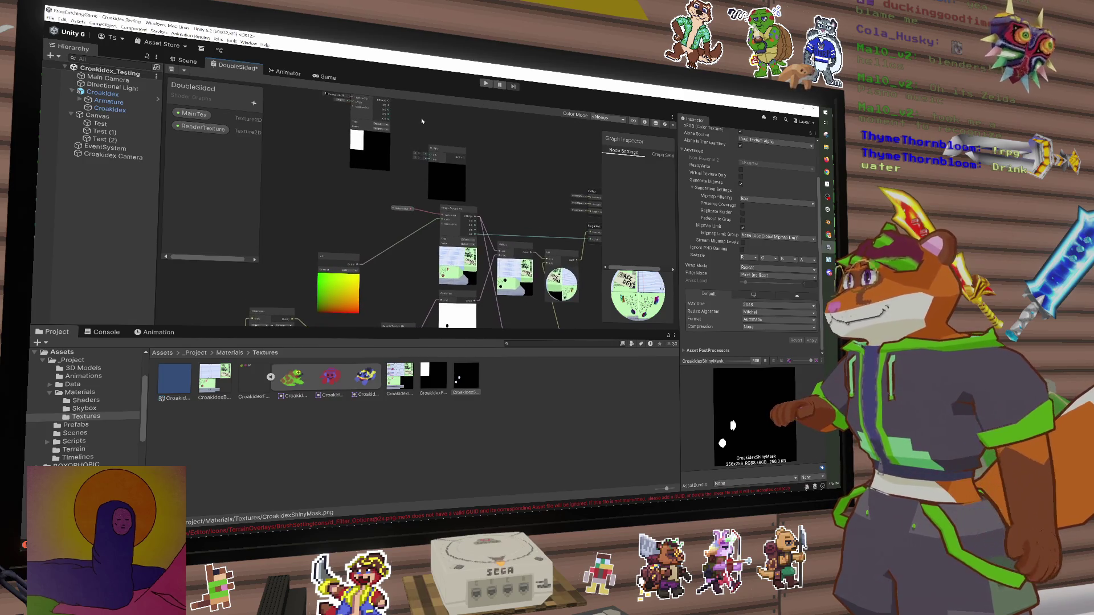
left_click(446, 164)
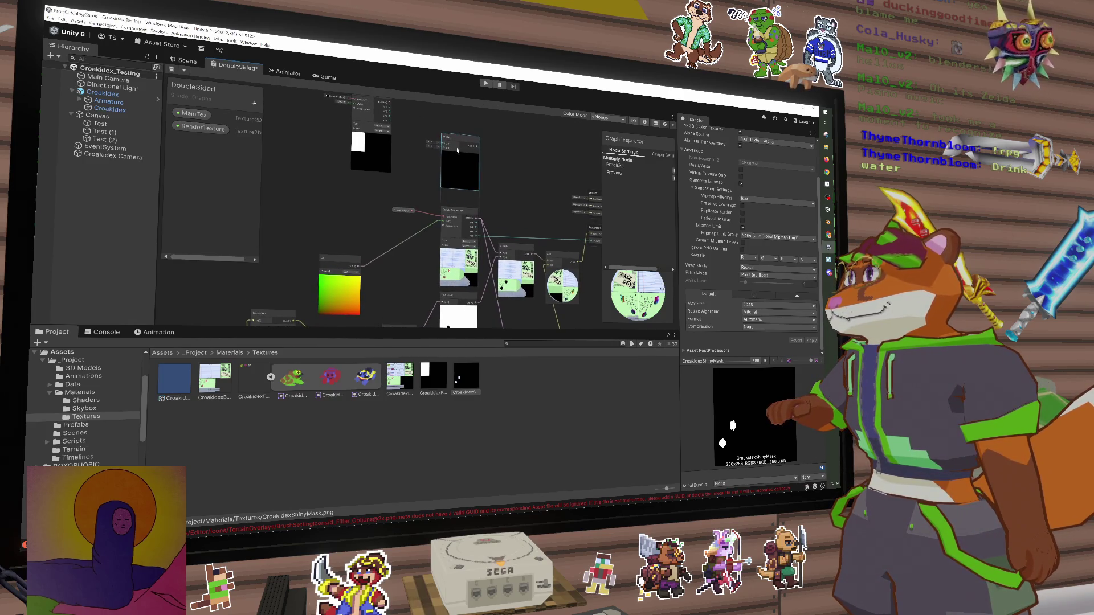
left_click_drag(357, 147, 411, 184)
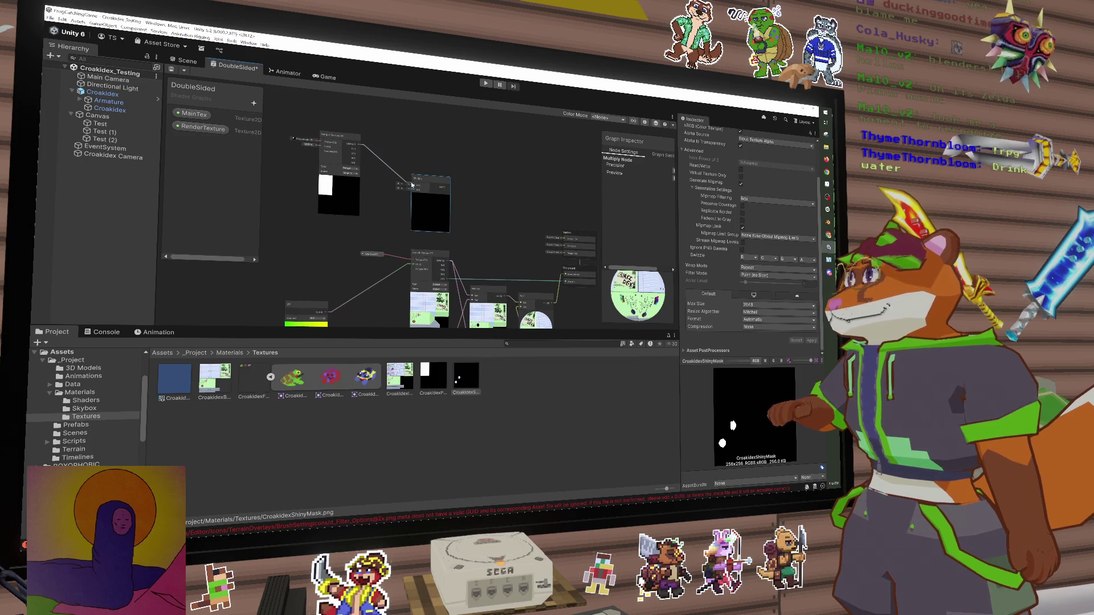
Place the RenderTexture property, duplicate Sample Texture 2D and wire the copy into Multiply's B input
mouse_move(203, 132)
left_mouse_down()
mouse_move(334, 237)
mouse_move(402, 200)
left_mouse_up()
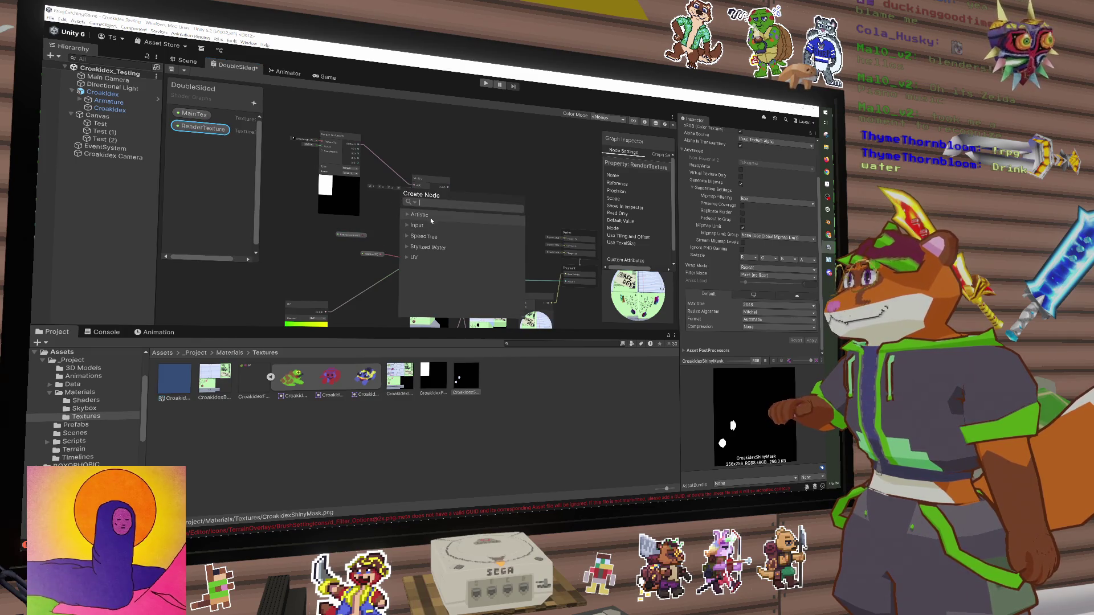
left_click(407, 215)
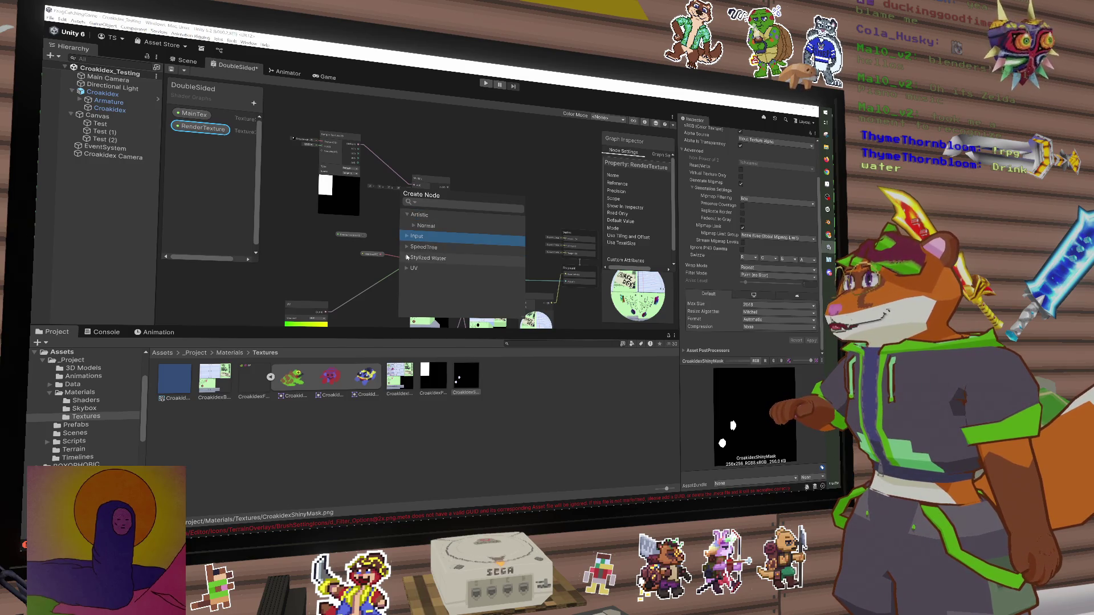
left_click(380, 221)
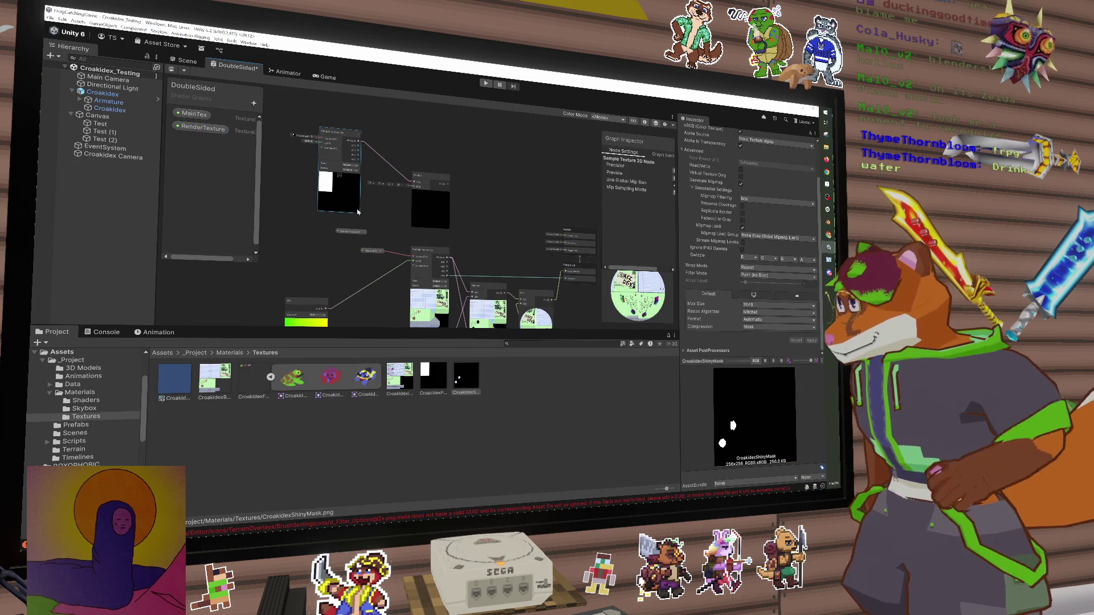
key("ctrl+d")
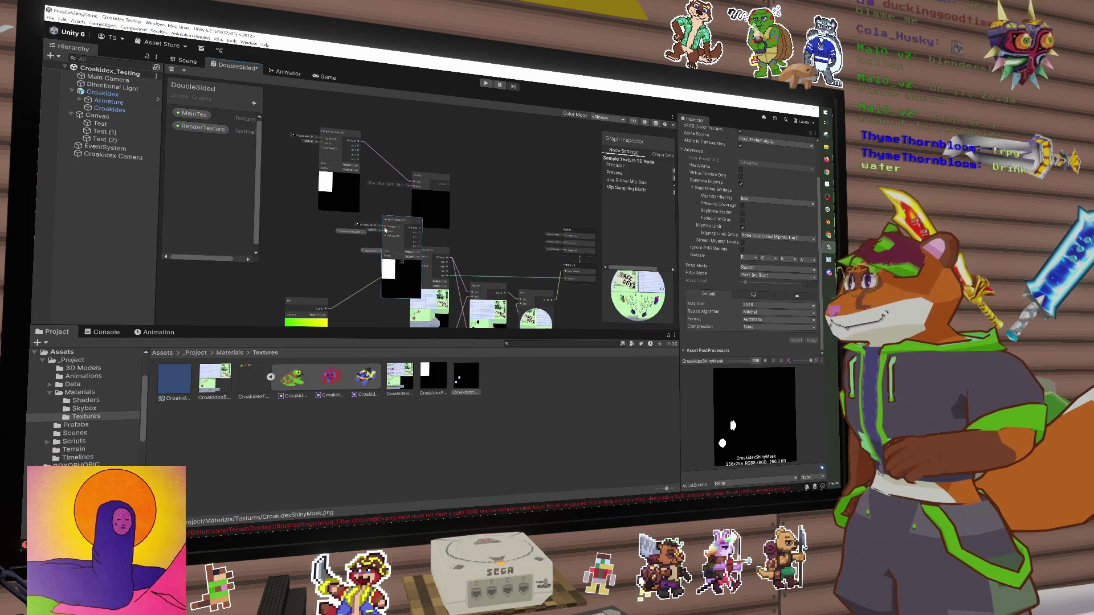
mouse_move(378, 227)
left_mouse_down()
mouse_move(329, 215)
mouse_move(354, 226)
mouse_move(344, 227)
left_mouse_up()
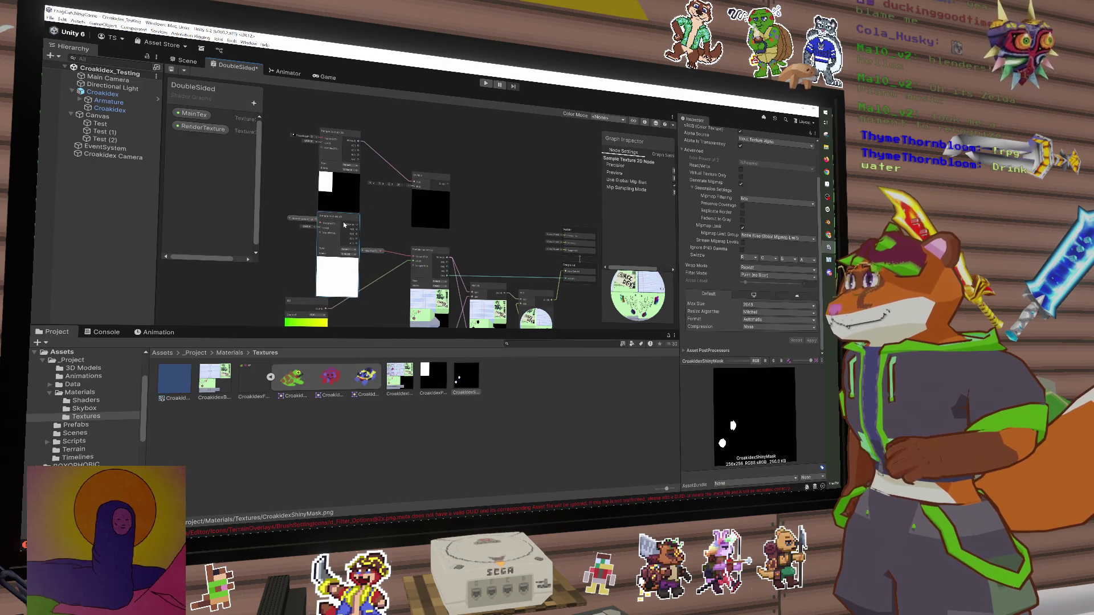
left_click(297, 219)
left_click_drag(406, 198, 414, 187)
Pan around the graph to review the newly connected nodes
scroll(443, 200, "down", 2)
scroll(463, 155, "up", 2)
key("space")
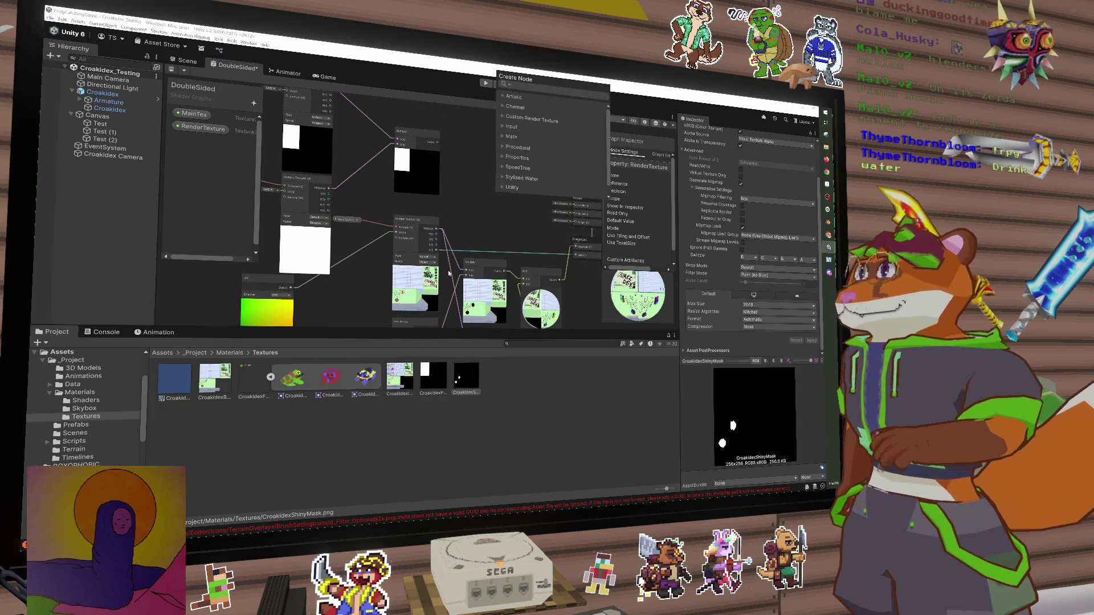
key("Escape")
mouse_move(477, 212)
left_mouse_down()
mouse_move(473, 125)
mouse_move(518, 68)
mouse_move(440, 311)
left_mouse_up()
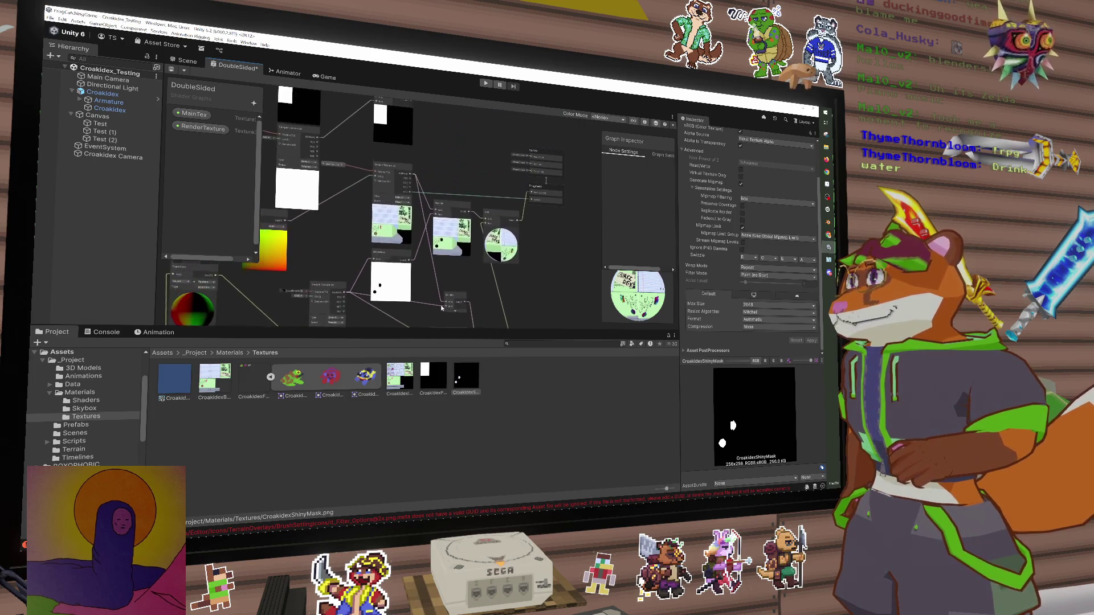
mouse_move(445, 228)
left_mouse_down()
mouse_move(458, 253)
mouse_move(506, 182)
left_mouse_up()
Pan down and move the One Minus node up under the Multiply node
mouse_move(452, 216)
left_mouse_down()
mouse_move(475, 213)
mouse_move(446, 257)
left_mouse_up()
scroll(476, 212, "down", 1)
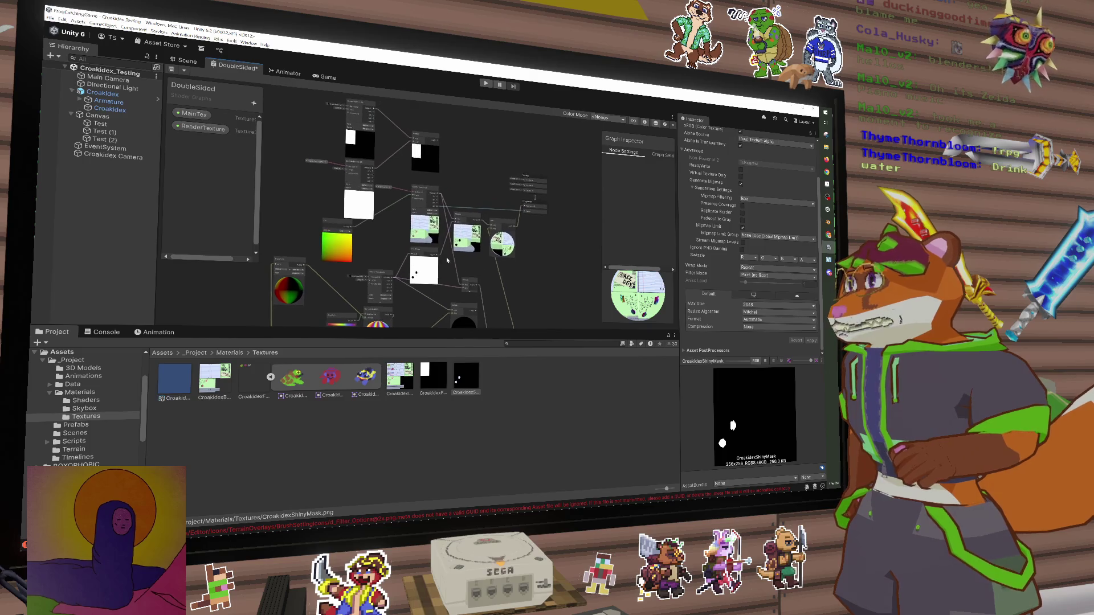
mouse_move(420, 204)
left_mouse_down()
mouse_move(442, 165)
mouse_move(517, 163)
mouse_move(458, 220)
mouse_move(455, 266)
left_mouse_up()
scroll(458, 220, "up", 2)
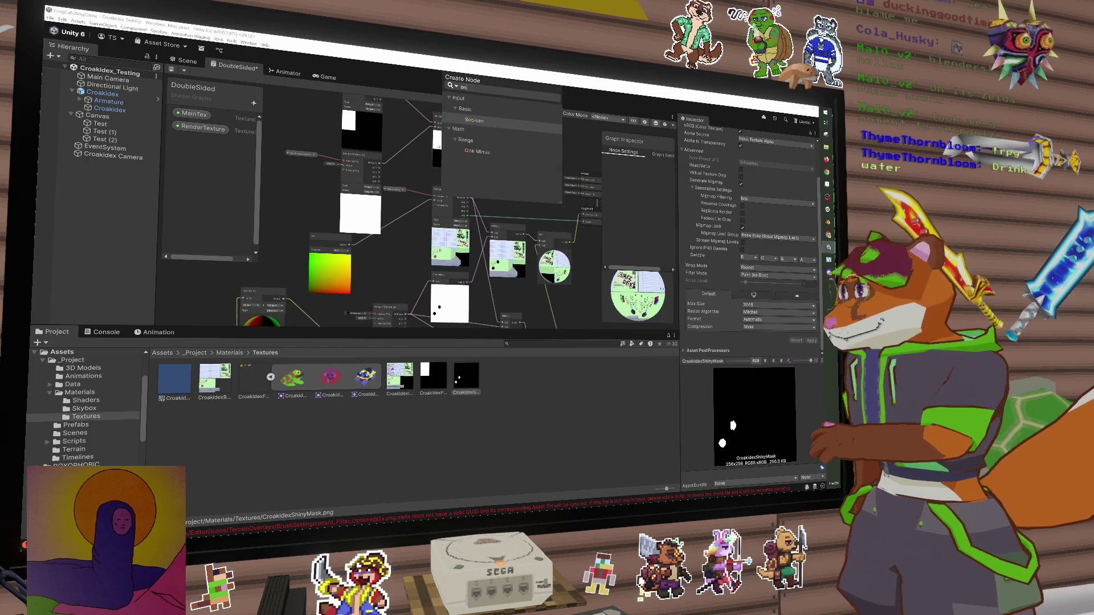
left_click_drag(438, 145, 452, 175)
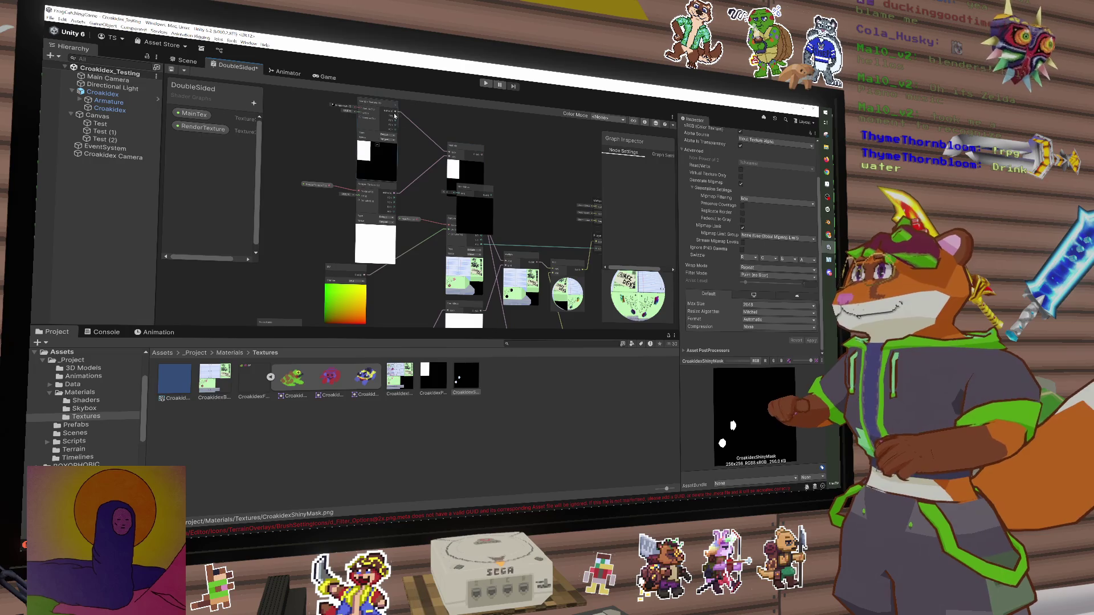
left_click_drag(394, 116, 429, 149)
mouse_move(467, 206)
left_mouse_down()
mouse_move(426, 214)
mouse_move(430, 183)
mouse_move(495, 189)
mouse_move(474, 188)
mouse_move(474, 199)
left_mouse_up()
left_click_drag(513, 251, 513, 212)
left_click_drag(485, 267, 462, 193)
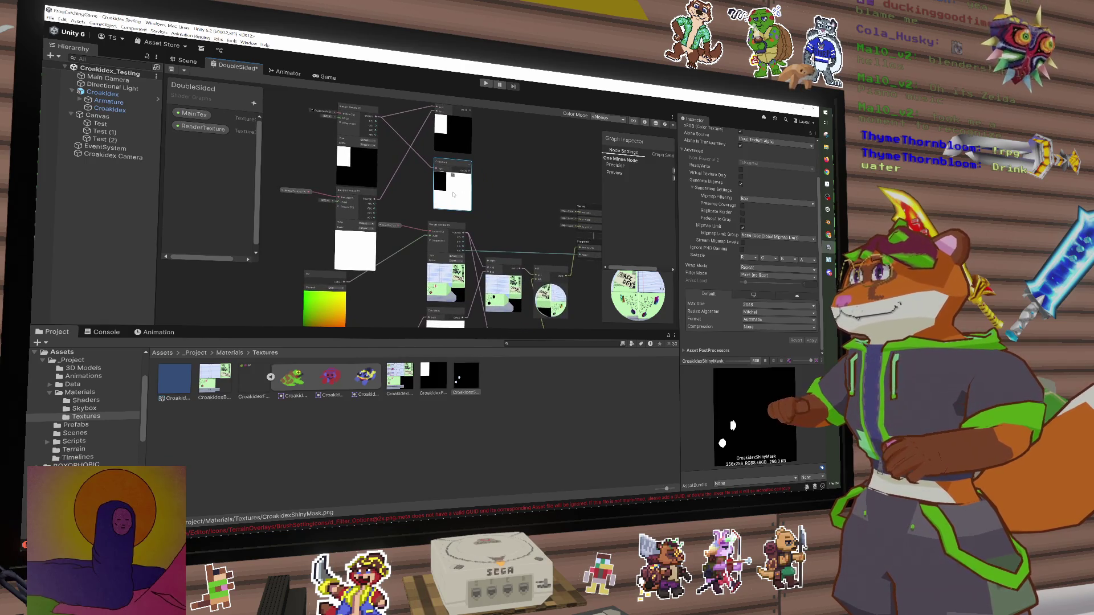
left_click_drag(449, 171, 484, 174)
Reposition the Multiply node and nudge One Minus into alignment beneath it
left_click_drag(472, 113, 471, 134)
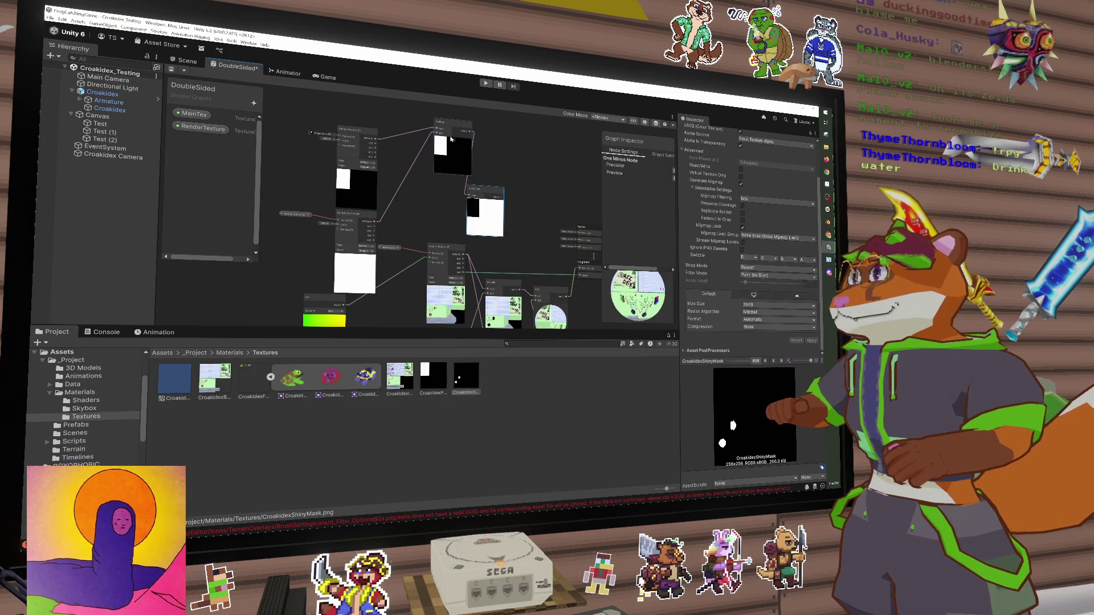
mouse_move(459, 147)
left_mouse_down()
mouse_move(456, 171)
mouse_move(429, 178)
left_mouse_up()
scroll(428, 184, "down", 6)
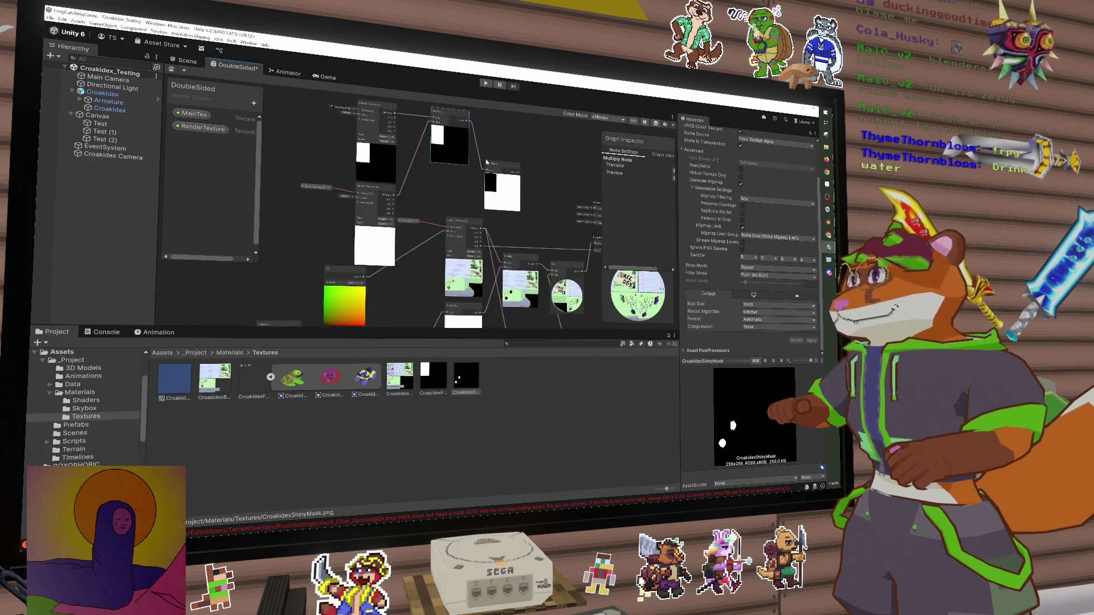
scroll(412, 195, "down", 2)
scroll(450, 171, "up", 2)
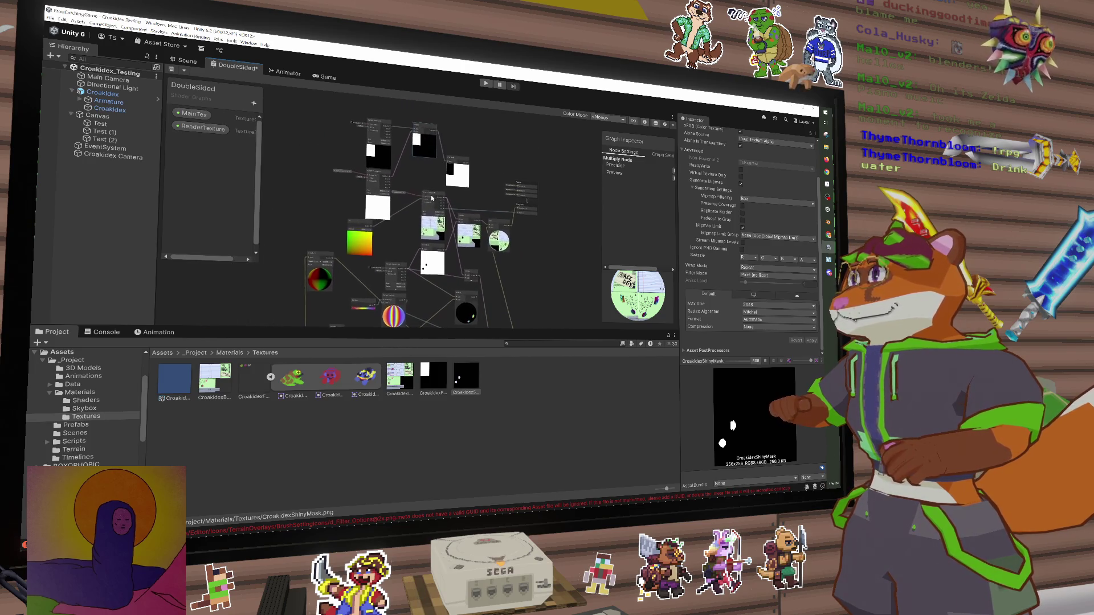
left_click(456, 163)
left_click_drag(455, 163, 450, 166)
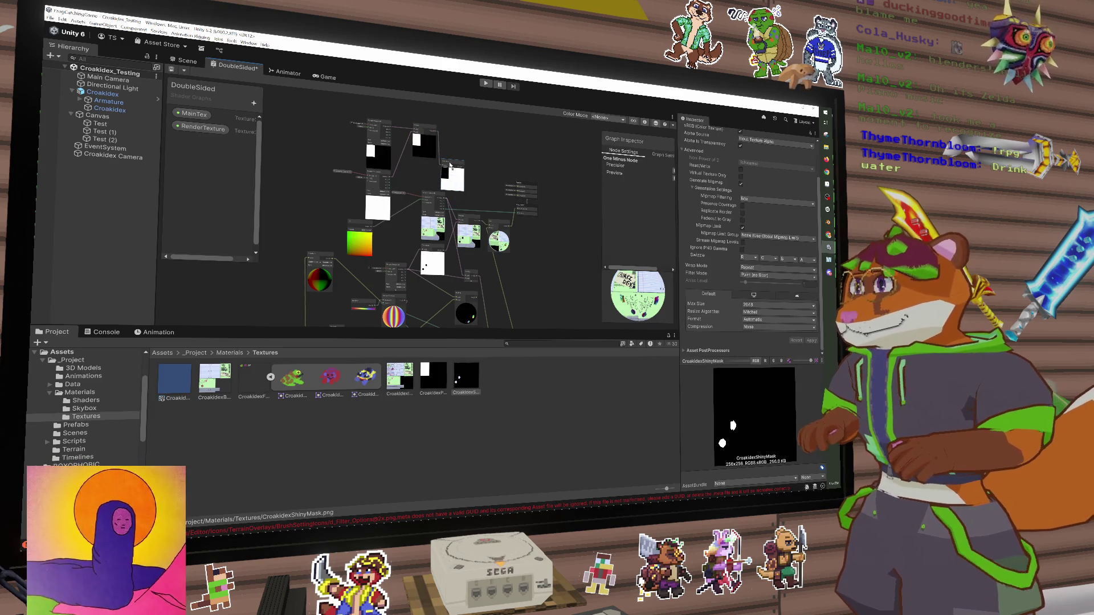
scroll(411, 166, "up", 2)
key("space")
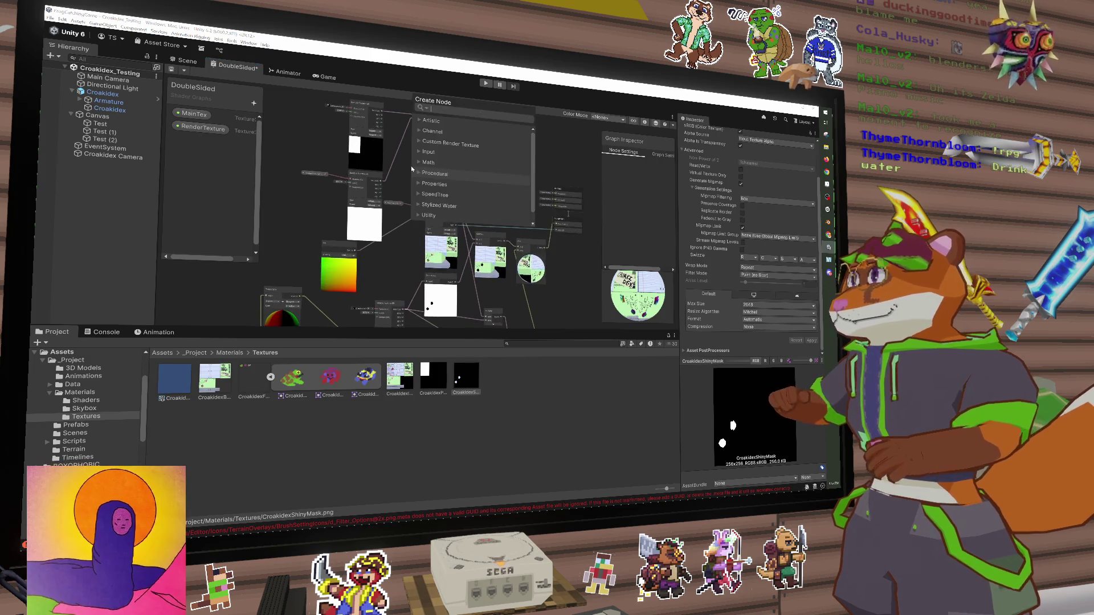
Add another One Minus node from the search and position it in the graph
left_click(439, 132)
left_click(433, 151)
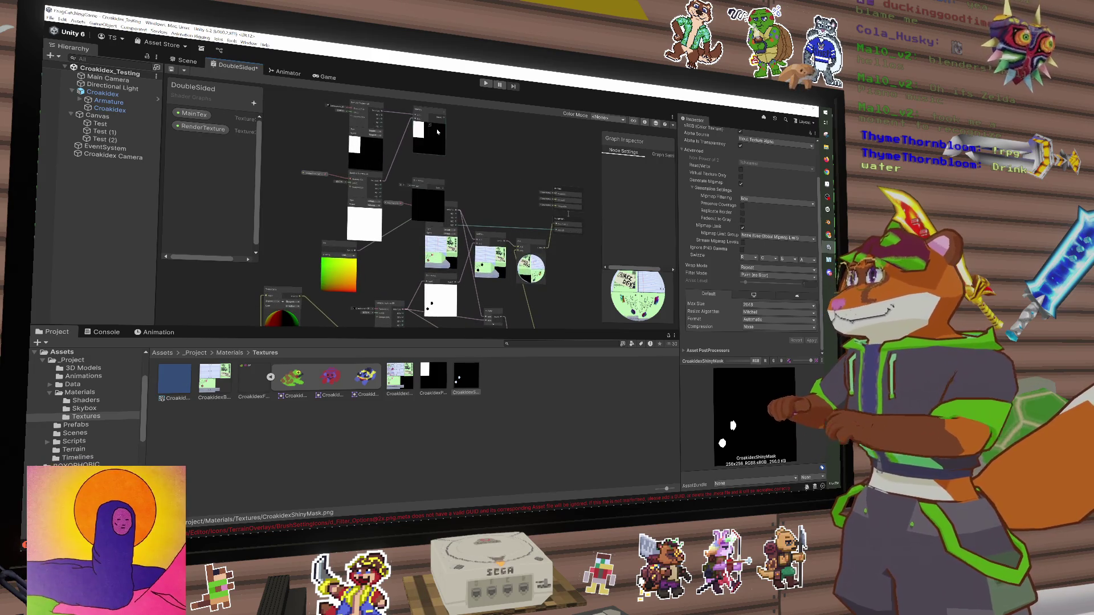
left_click_drag(423, 185, 420, 178)
mouse_move(460, 238)
left_mouse_down()
mouse_move(428, 149)
mouse_move(436, 165)
left_mouse_up()
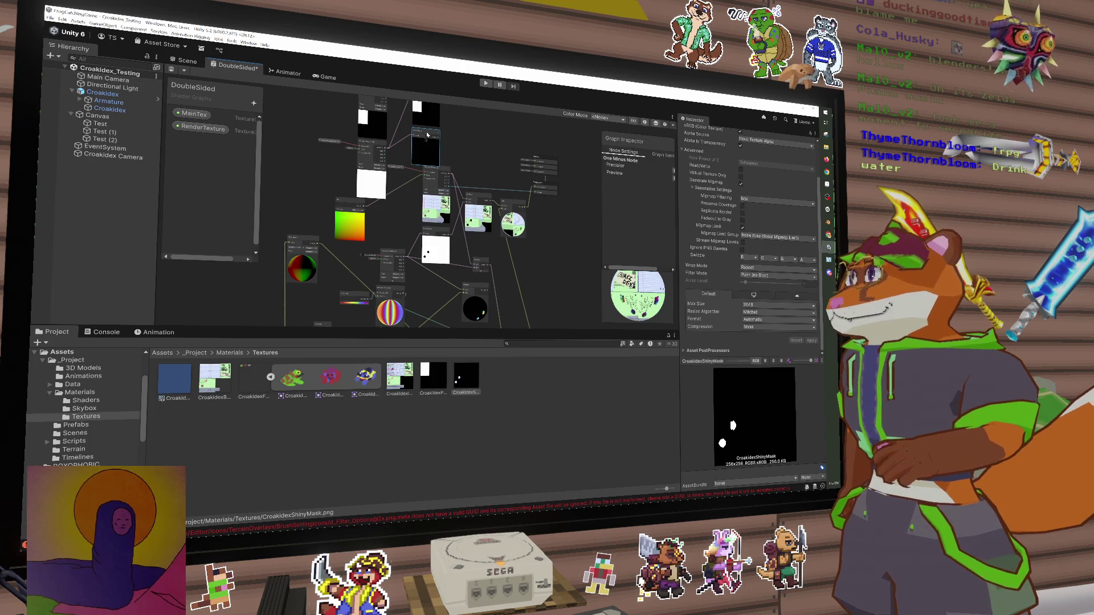
left_click_drag(427, 134, 436, 174)
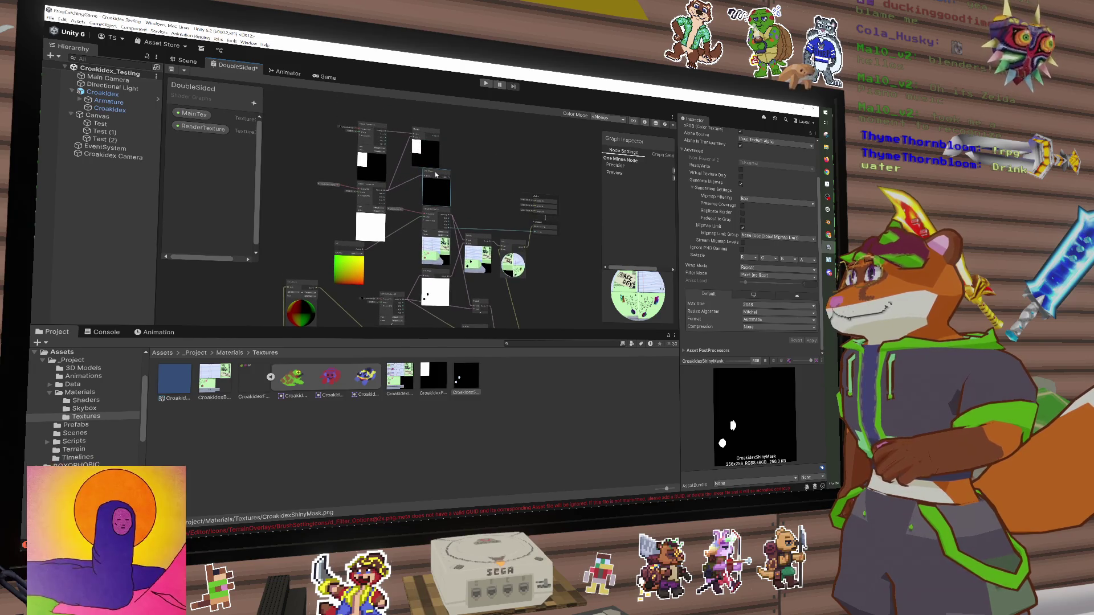
right_click(436, 175)
left_click(467, 166)
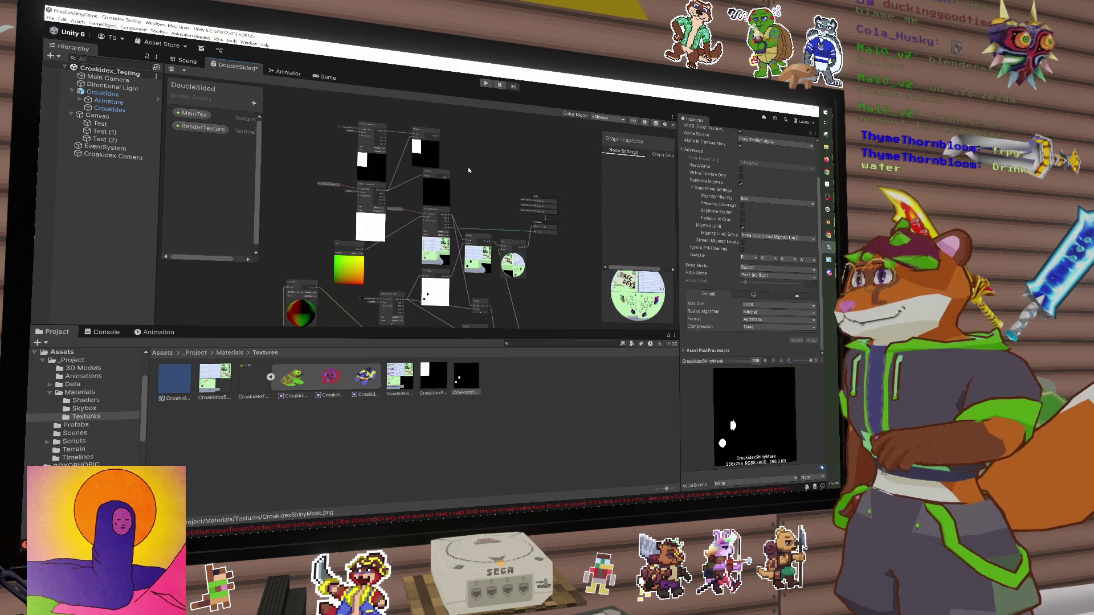
left_click(435, 176)
Look through the node search and Sample Texture 2D Space options without changing anything
key("space")
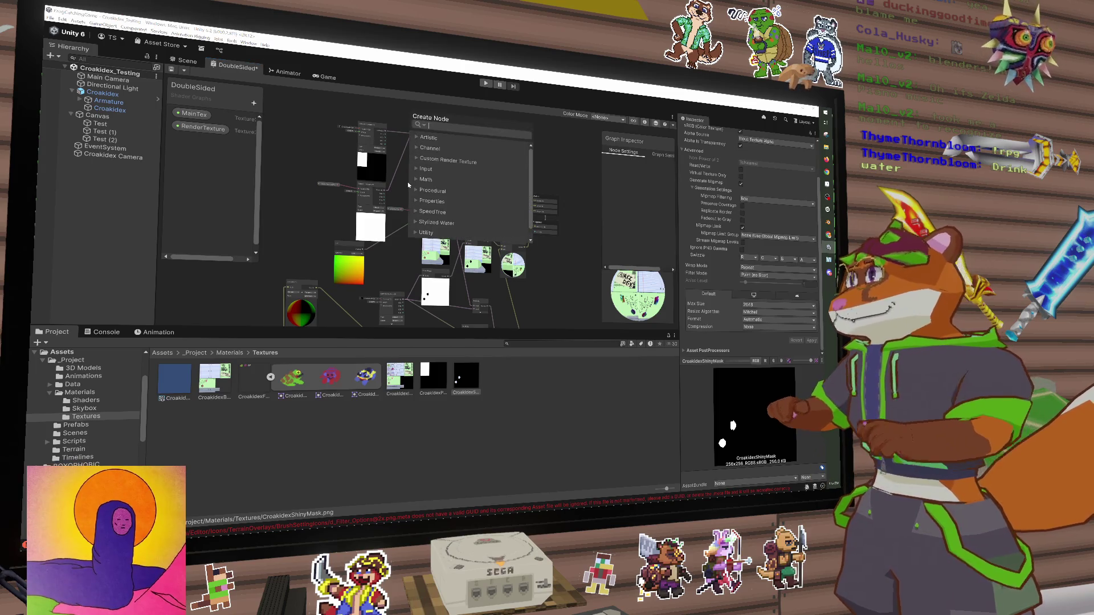
type("grey")
key("BackSpace")
key("BackSpace")
key("BackSpace")
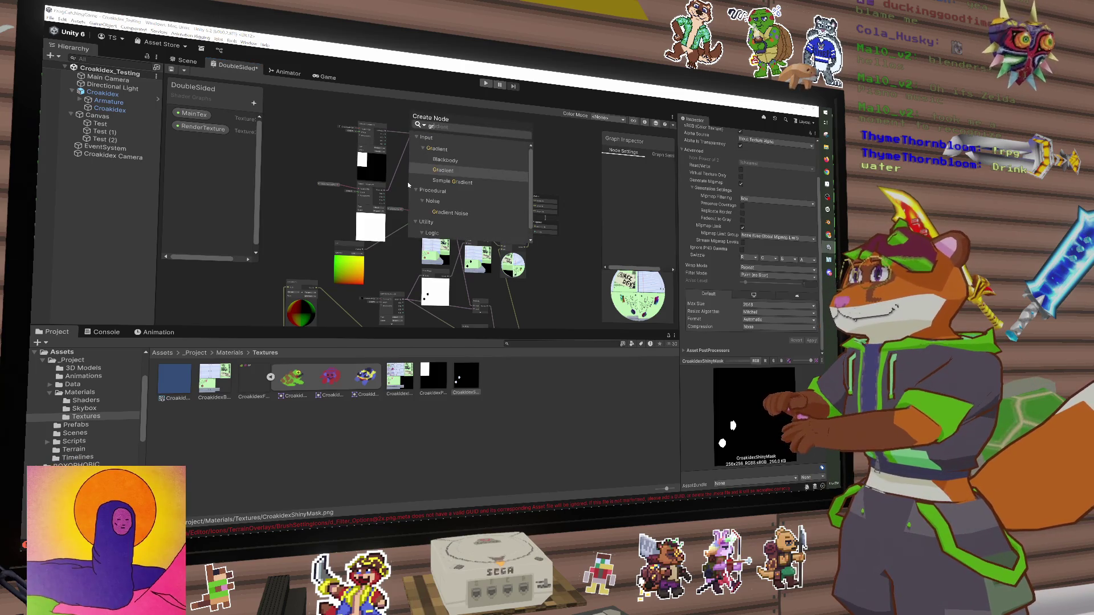
key("Escape")
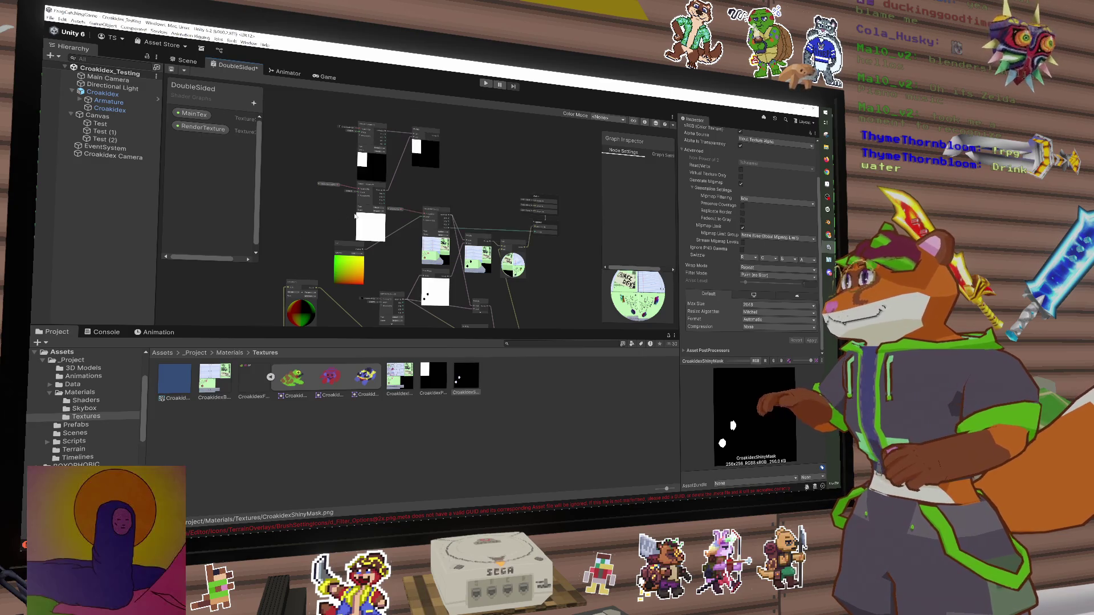
scroll(360, 214, "up", 3)
left_click(400, 209)
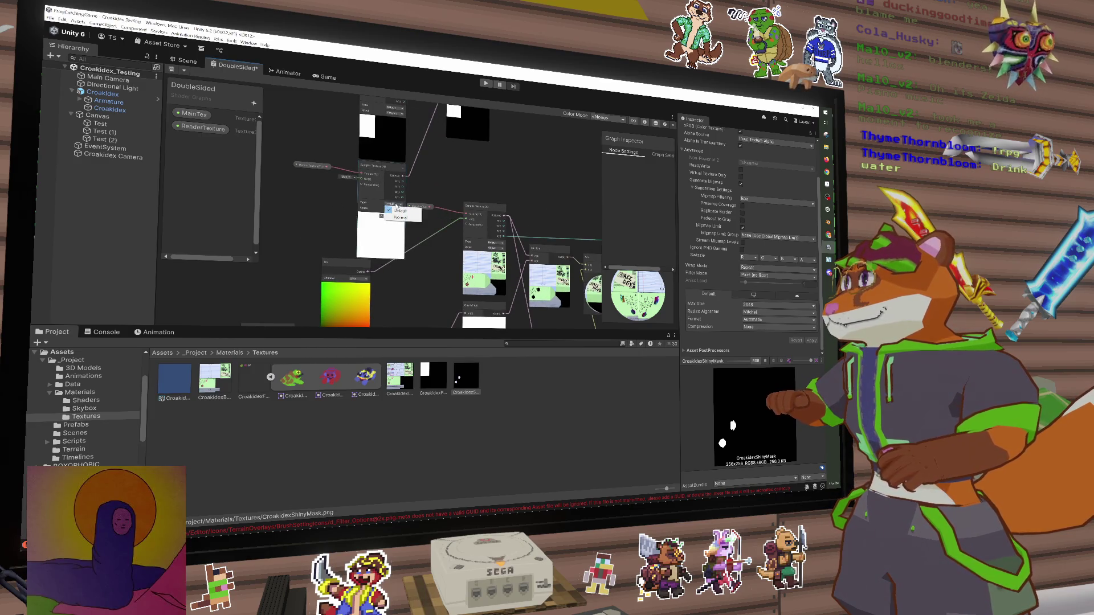
left_click(450, 184)
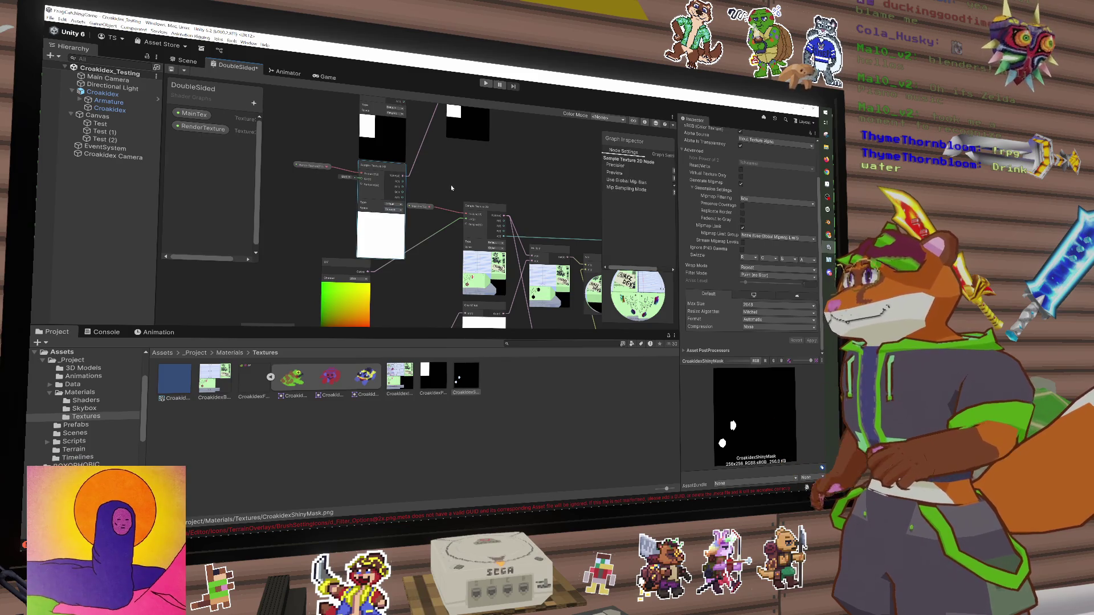
Box-select the left column of texture nodes and shift it further left
scroll(450, 185, "down", 1)
left_click_drag(450, 184, 423, 205)
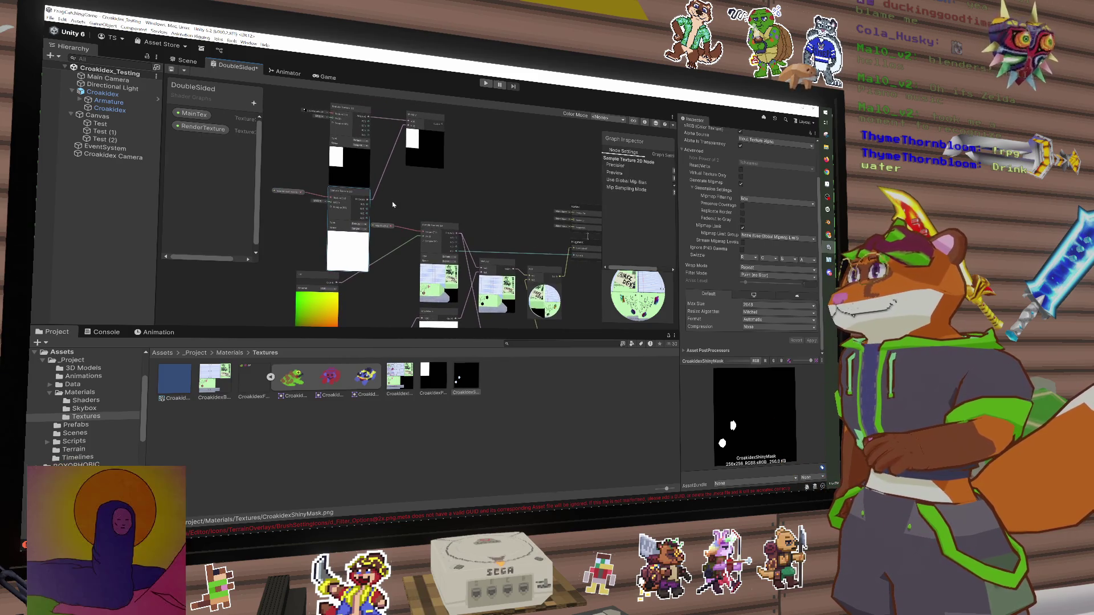
left_click_drag(363, 174, 469, 181)
left_click_drag(381, 129, 473, 268)
left_click_drag(449, 199, 382, 191)
left_click(456, 201)
key("space")
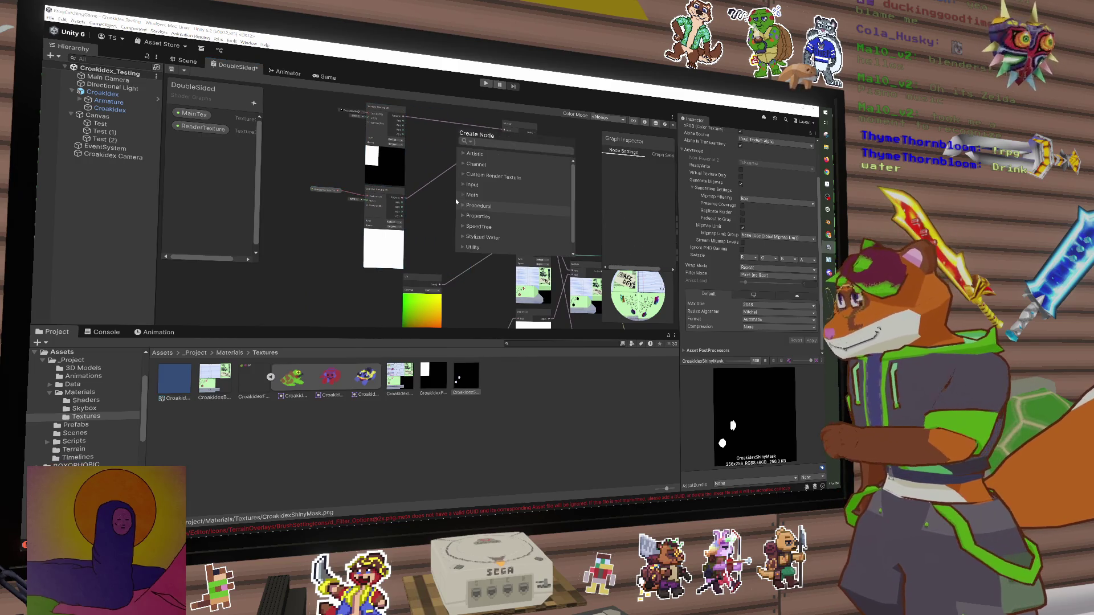
Try a Colorspace Conversion node, review its modes, then delete it
type("colo")
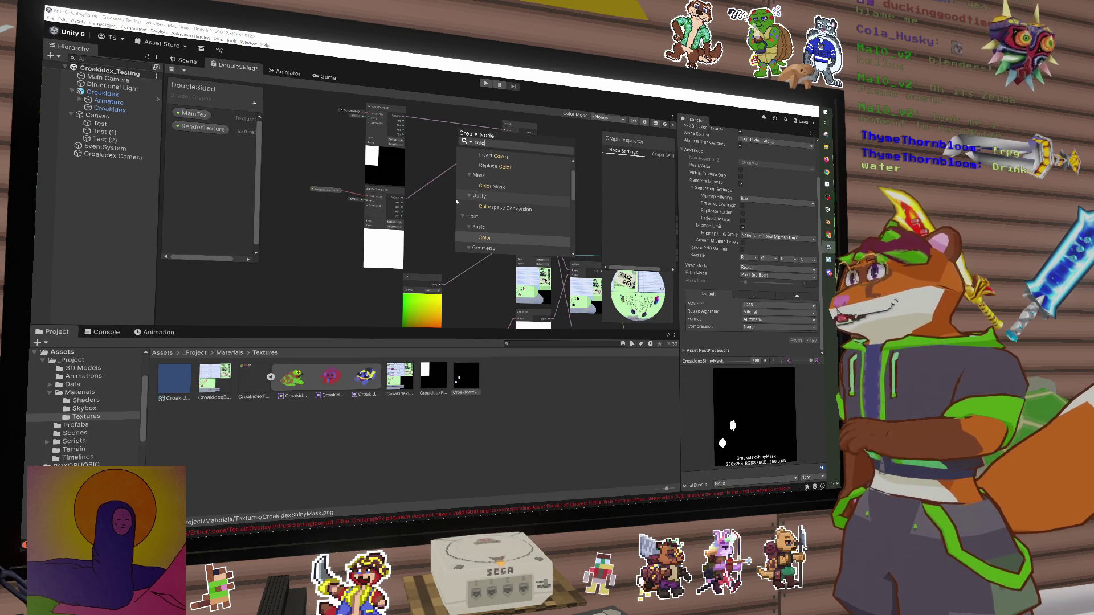
type("r")
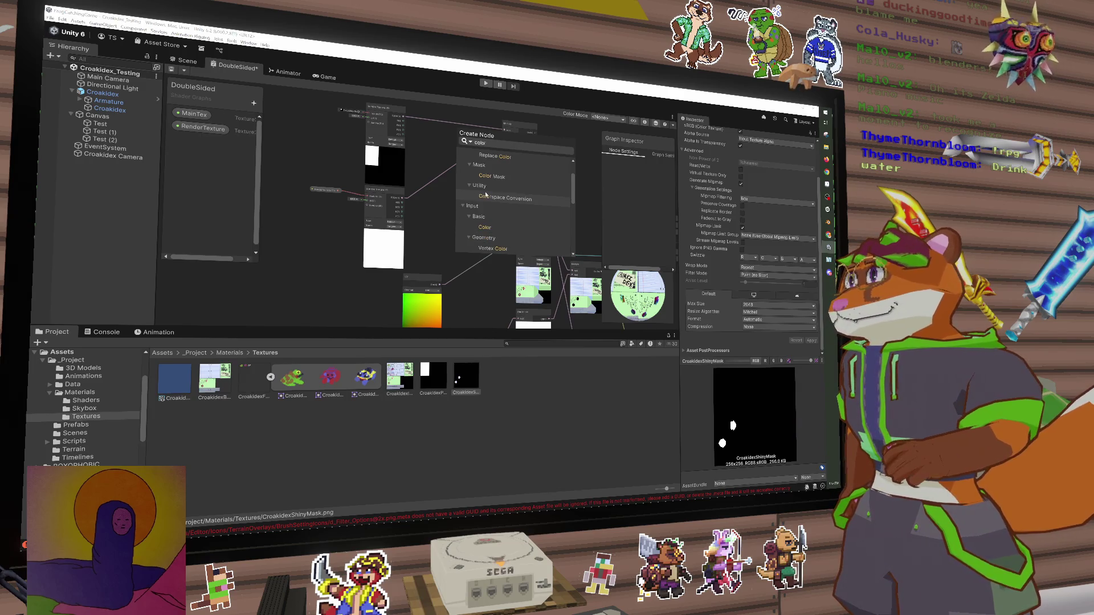
left_click(486, 198)
scroll(471, 213, "up", 2)
left_click(473, 223)
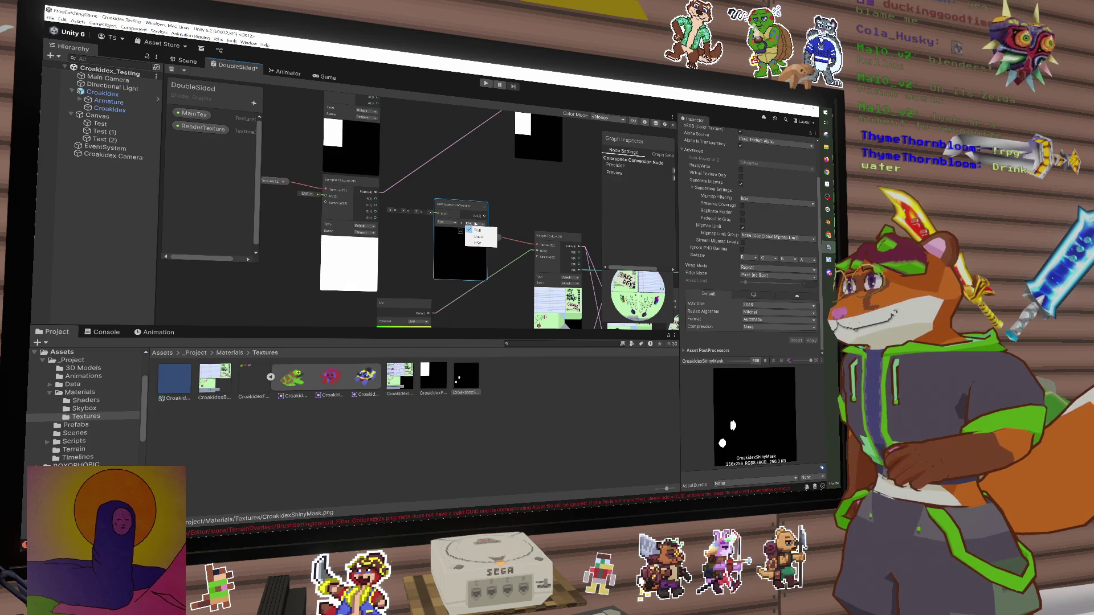
left_click(476, 223)
key("Delete")
Add a Blend node via the 'blend' search and review its Mode choices
key("space")
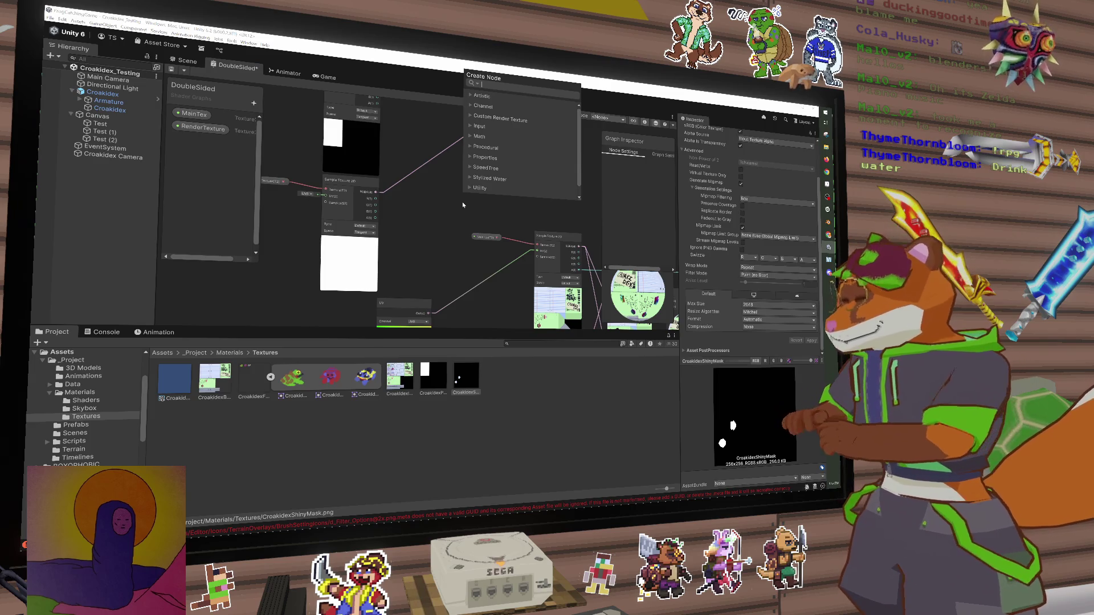
type("g")
key("BackSpace")
type("blend")
key("BackSpace")
key("BackSpace")
key("BackSpace")
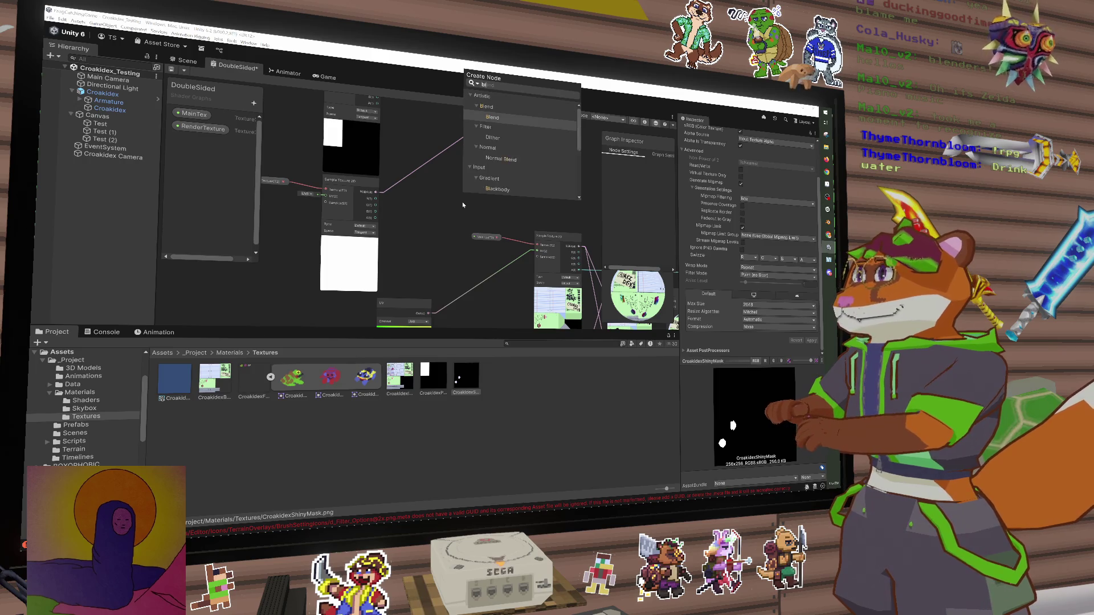
type("mon")
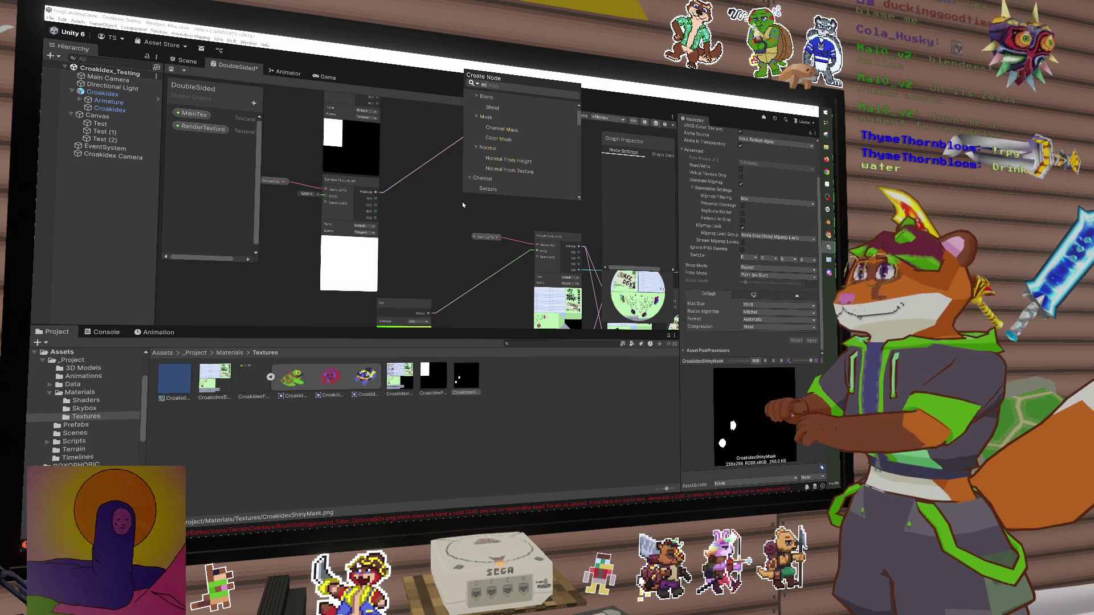
key("BackSpace")
key("BackSpace")
key("BackSpace")
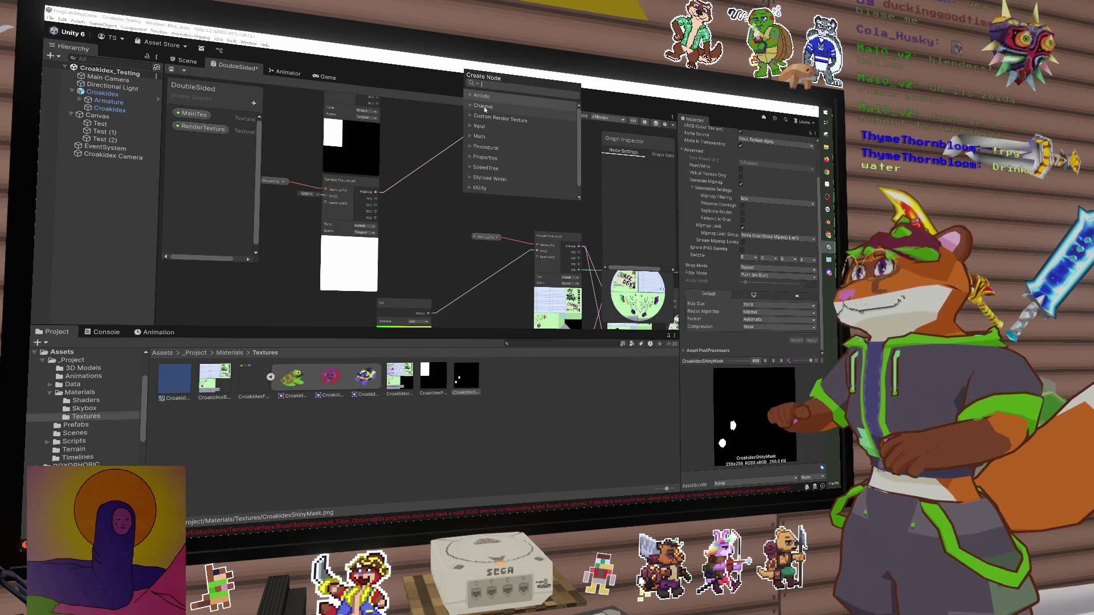
type("fil")
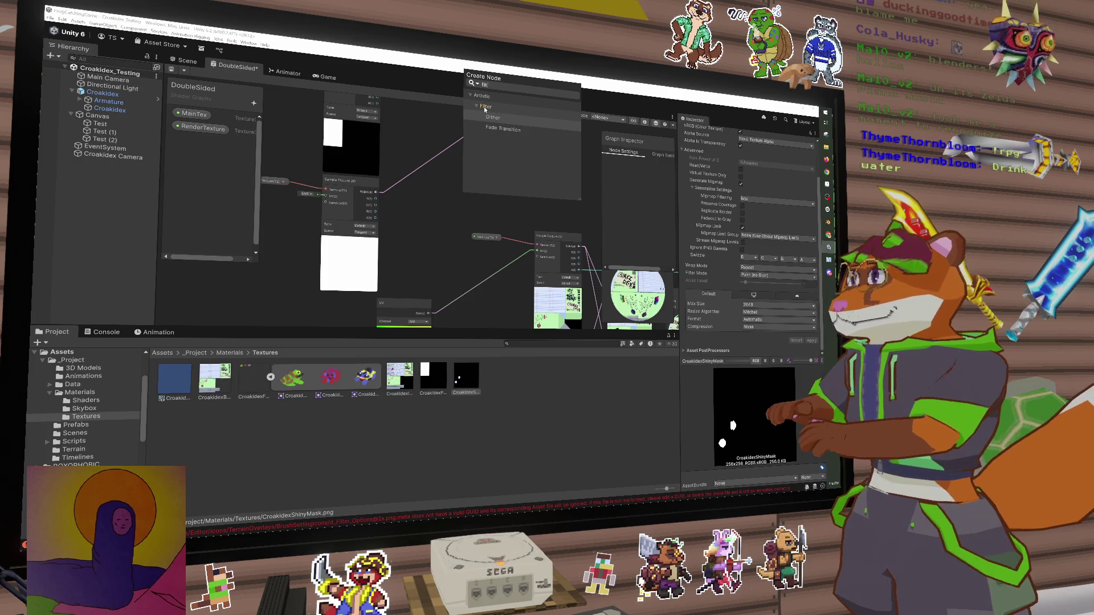
key("BackSpace")
key("BackSpace")
key("BackSpace")
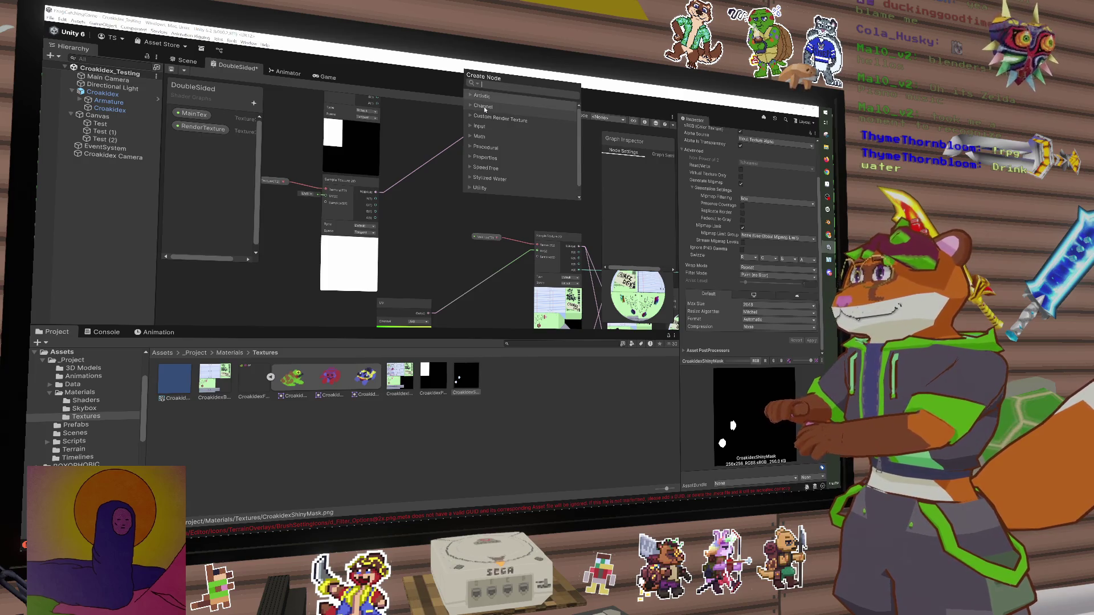
type("blend")
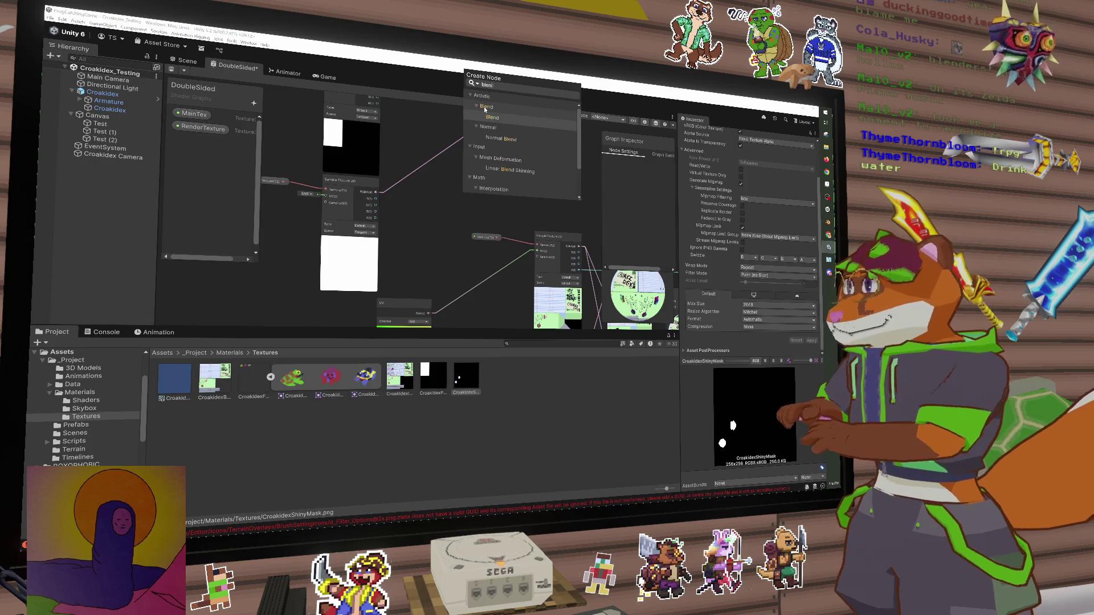
key("Return")
left_click(501, 249)
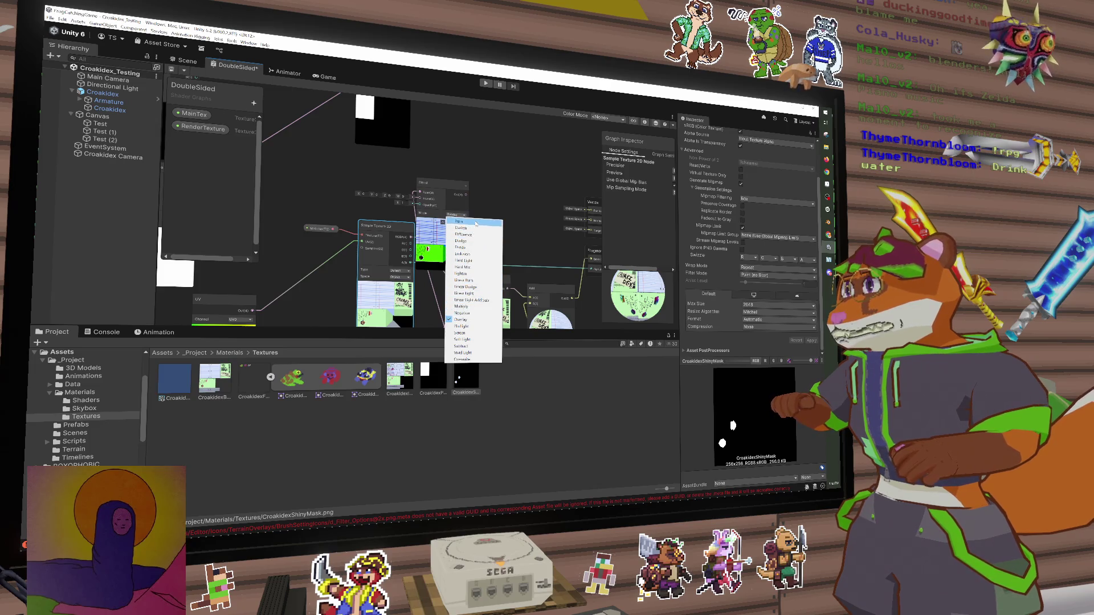
Delete the Blend node and add a Saturation node placed beside the texture nodes
left_click(450, 187)
key("Delete")
left_click_drag(450, 188, 494, 210)
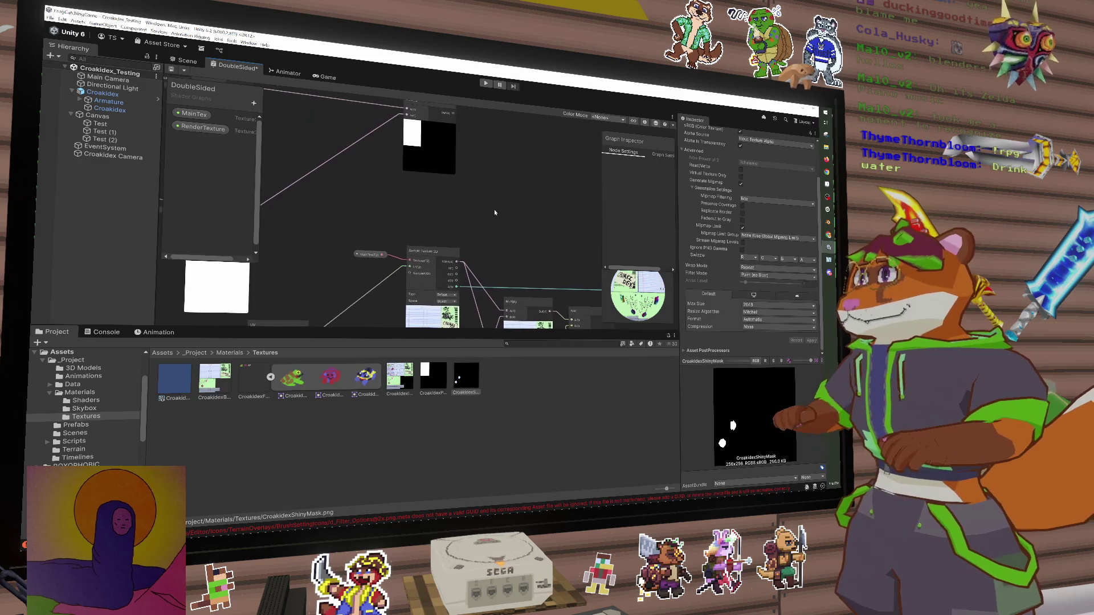
key("space")
type("satu")
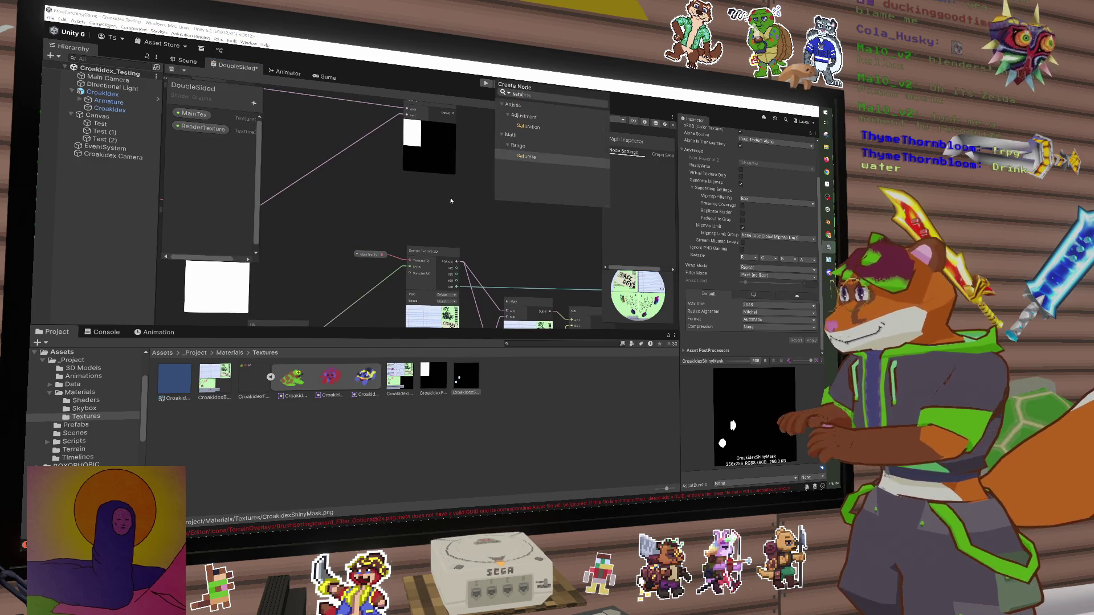
key("Return")
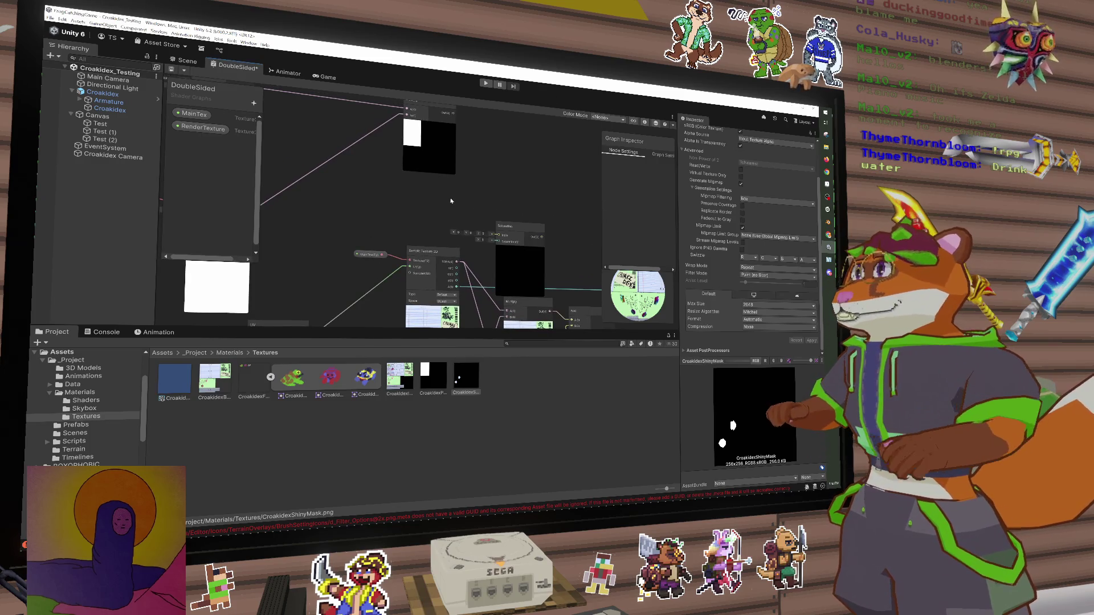
mouse_move(538, 231)
left_mouse_down()
mouse_move(381, 170)
mouse_move(592, 217)
mouse_move(510, 203)
mouse_move(522, 189)
mouse_move(363, 181)
mouse_move(388, 177)
mouse_move(371, 187)
mouse_move(454, 209)
mouse_move(450, 171)
mouse_move(462, 225)
mouse_move(477, 237)
mouse_move(471, 226)
left_mouse_up()
Add a One Minus node after Saturation and drag a connection from its output
type("one minus")
key("Return")
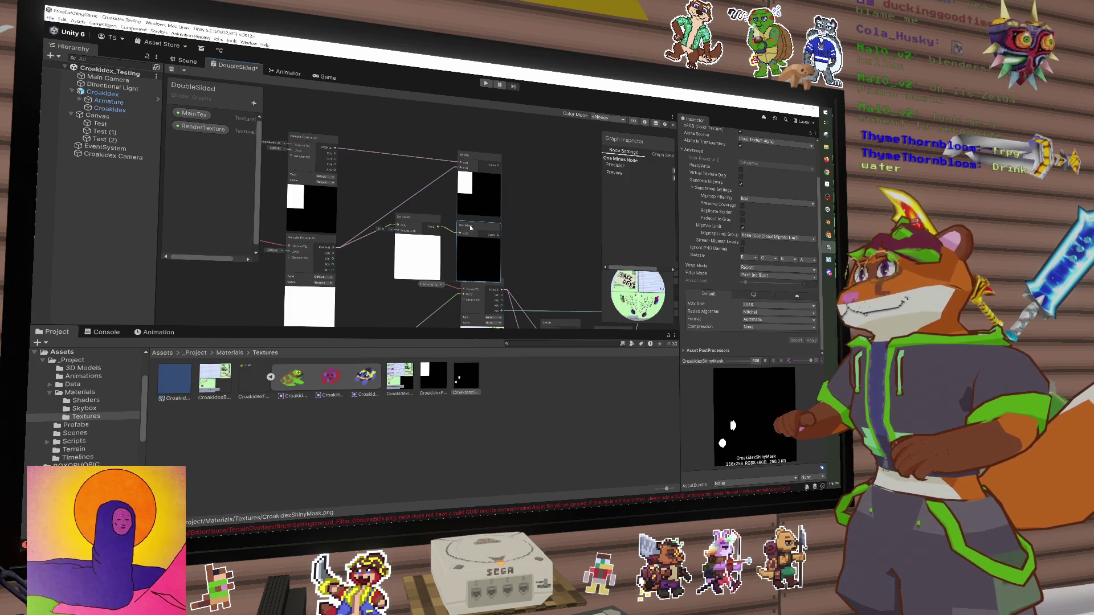
mouse_move(552, 263)
left_mouse_down()
mouse_move(558, 223)
mouse_move(531, 240)
left_mouse_up()
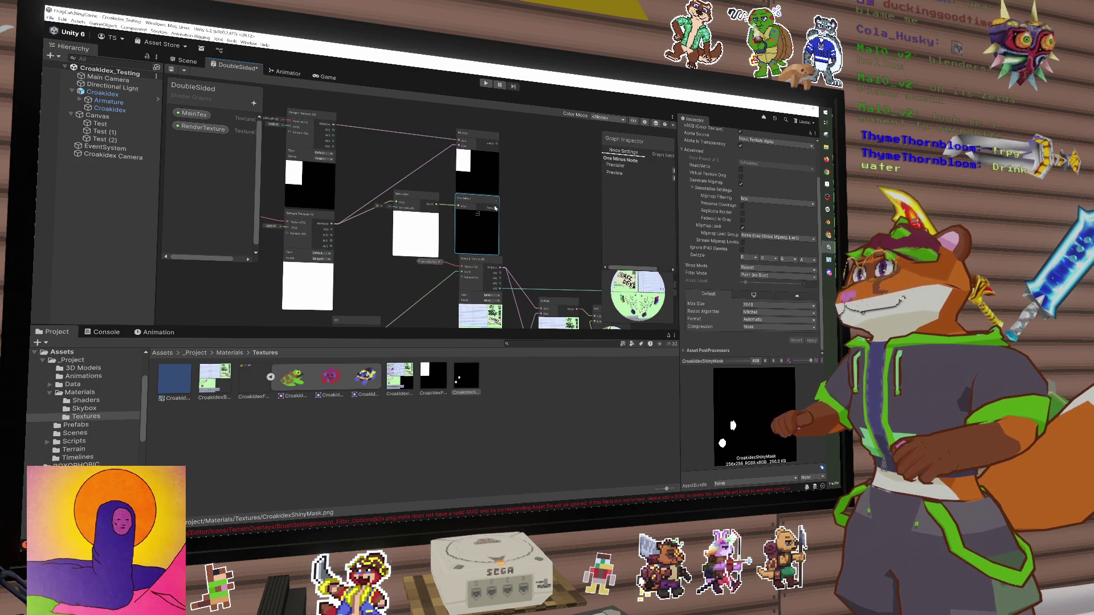
mouse_move(496, 208)
left_mouse_down()
mouse_move(519, 182)
mouse_move(535, 184)
mouse_move(522, 175)
left_mouse_up()
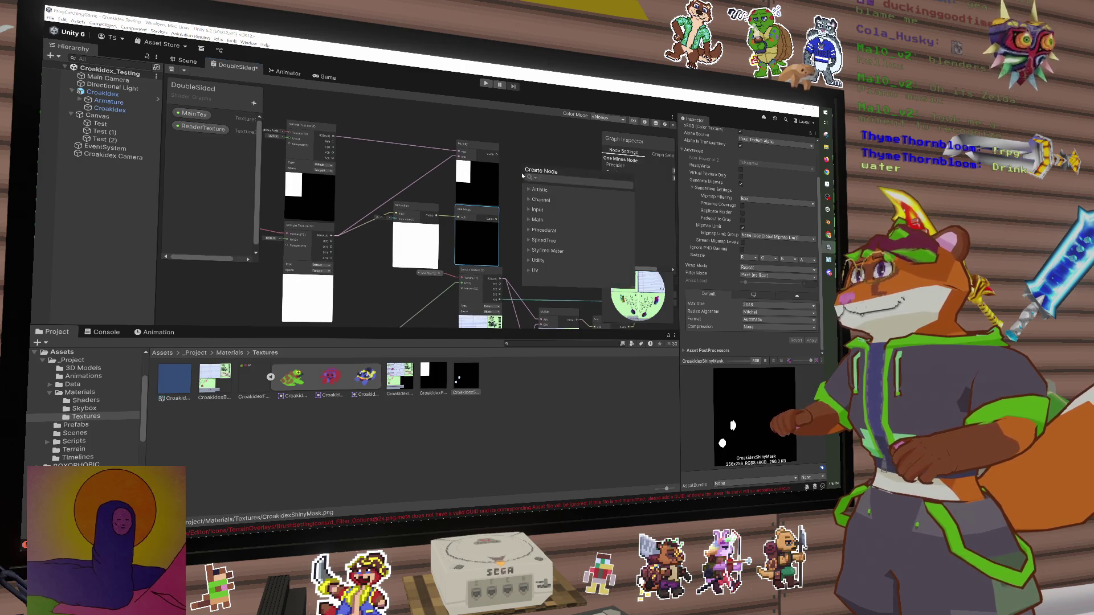
left_click(502, 210)
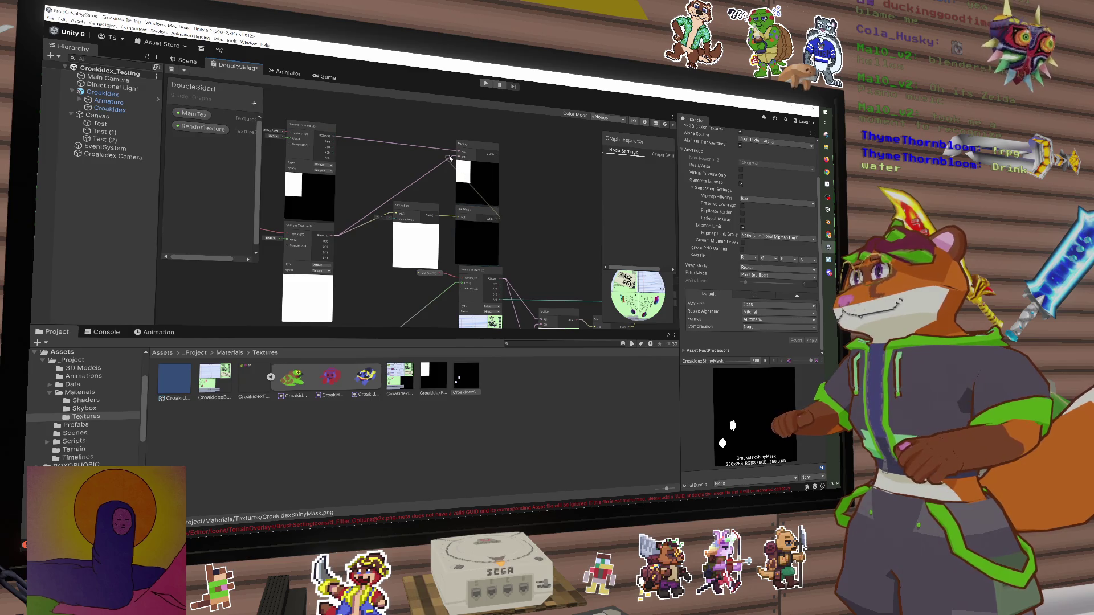
Reposition the Multiply node beside the One Minus nodes
left_click_drag(457, 158, 501, 160)
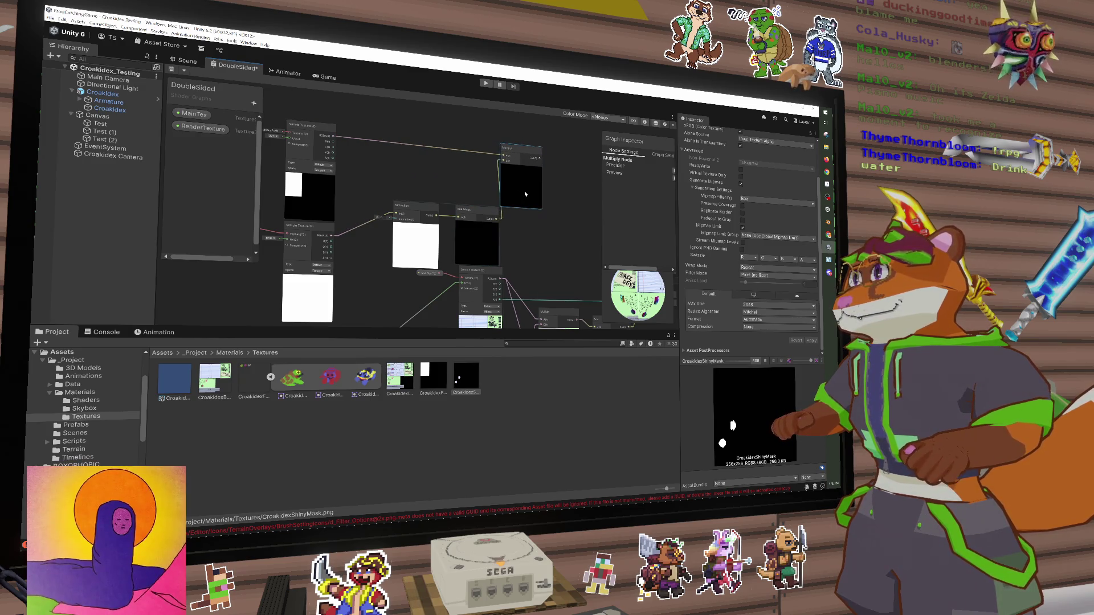
left_click_drag(532, 196, 482, 187)
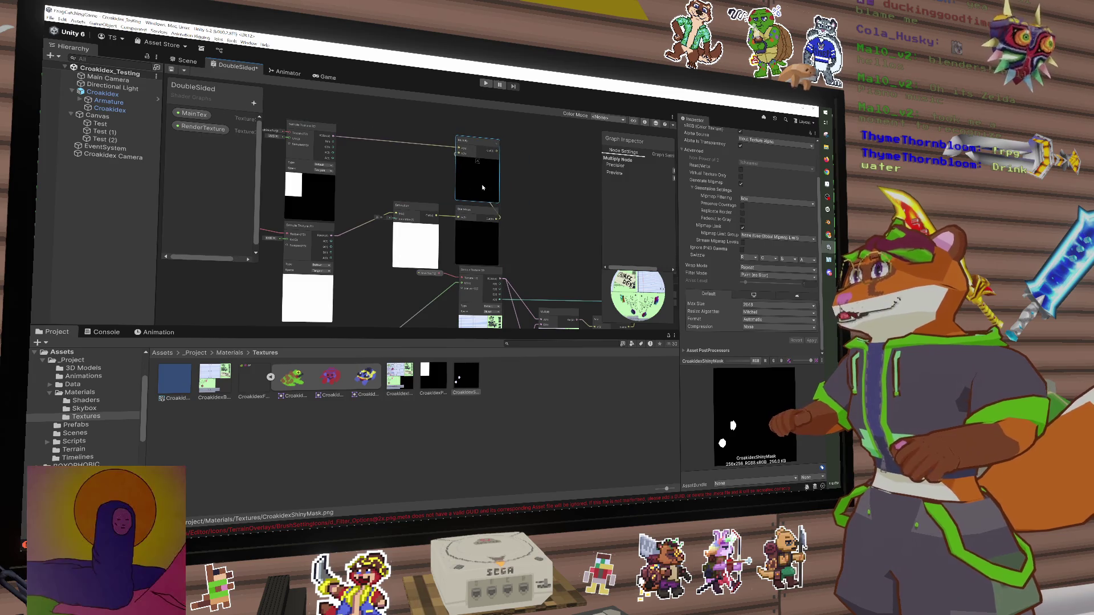
right_click(489, 178)
left_click(494, 181)
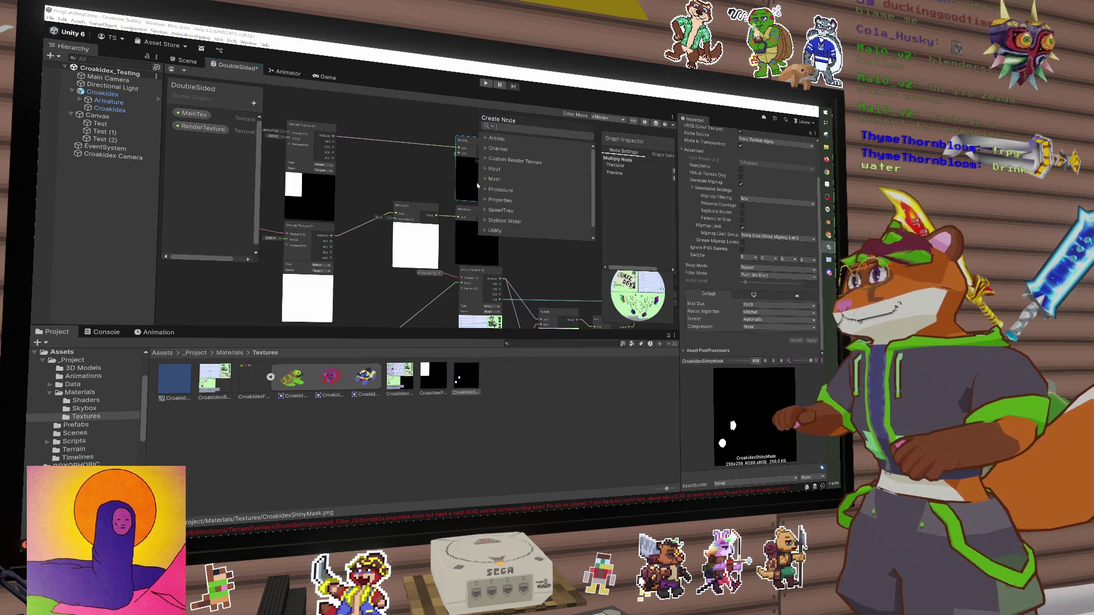
left_click(402, 136)
Delete the spare Sample Texture 2D node and reposition the remaining sampler
mouse_move(365, 175)
left_mouse_down()
mouse_move(411, 162)
mouse_move(456, 170)
mouse_move(549, 214)
mouse_move(553, 241)
left_mouse_up()
key("Delete")
mouse_move(503, 162)
left_mouse_down()
mouse_move(450, 131)
mouse_move(430, 134)
left_mouse_up()
left_click_drag(320, 165, 361, 144)
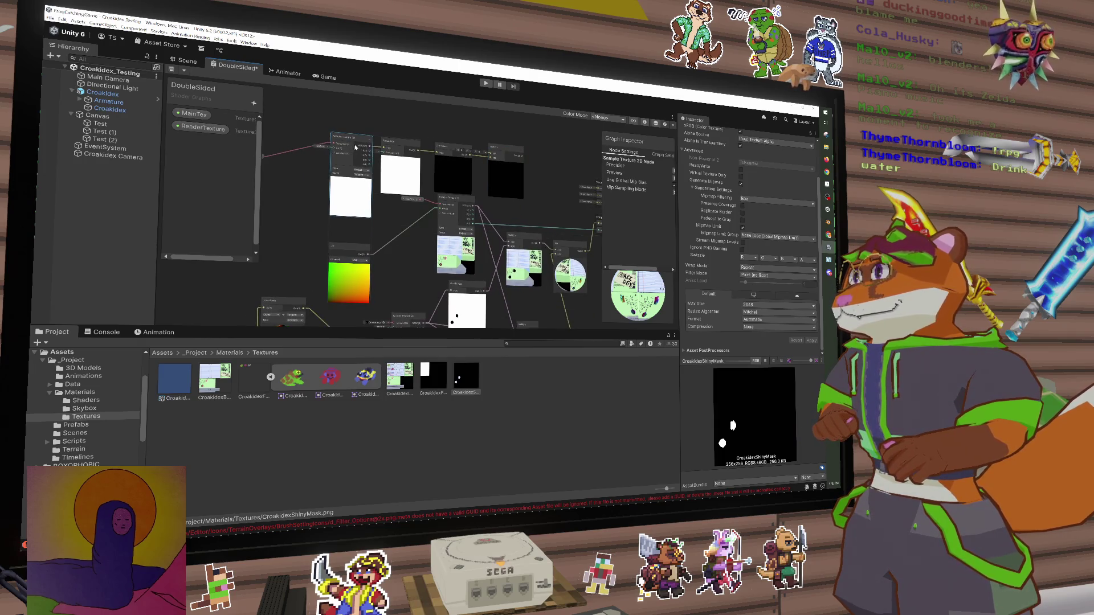
left_click(282, 167)
Place the RenderTexture node beside the sampler and assign CroakidexPageMask as its texture
left_click_drag(281, 167, 337, 146)
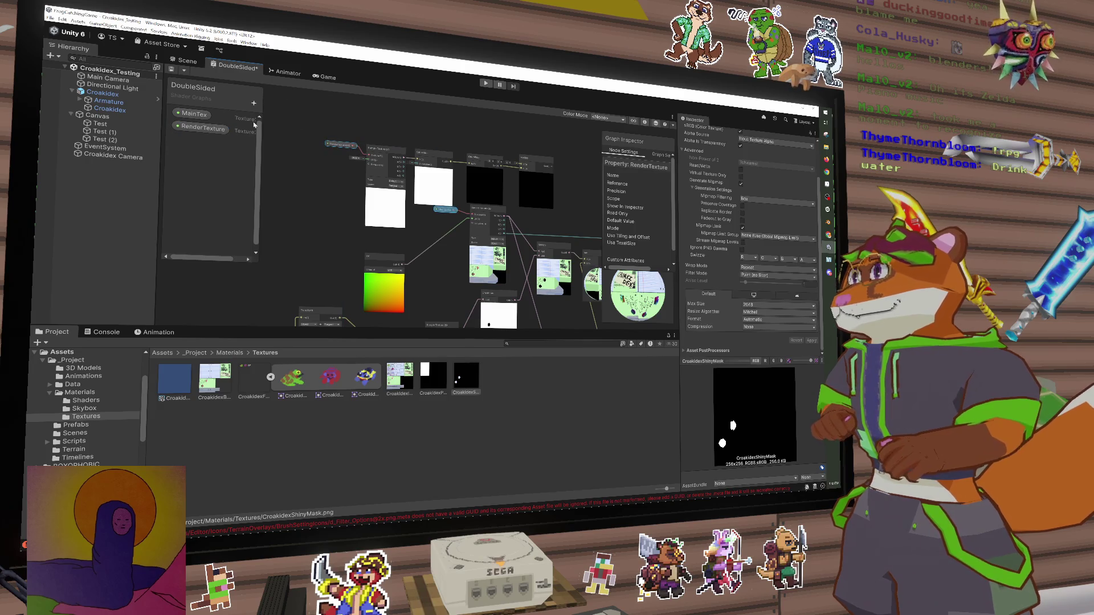
left_click(342, 147)
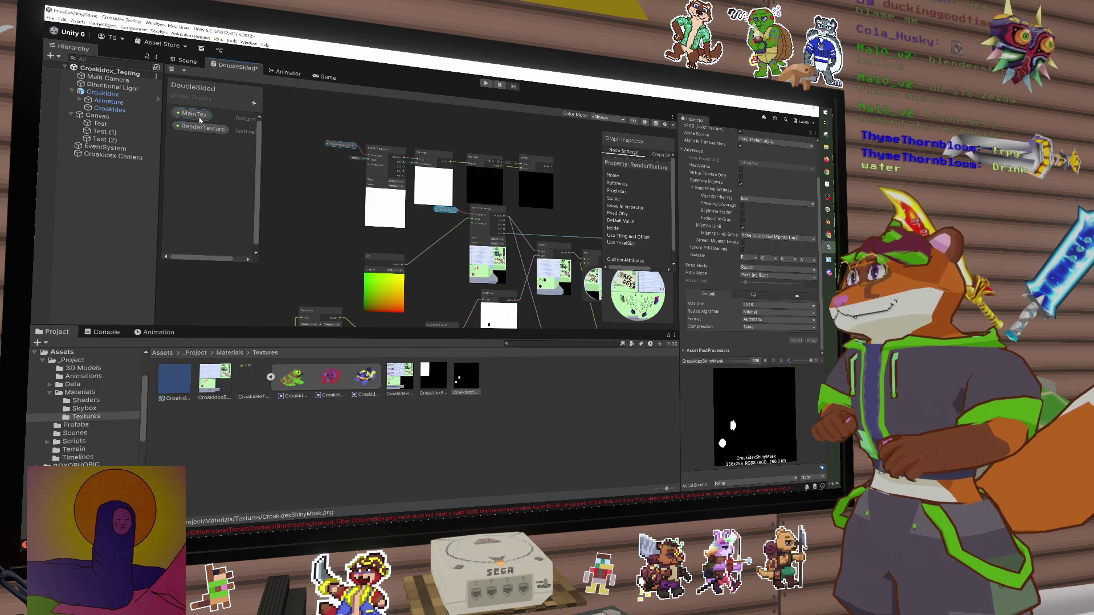
left_click_drag(347, 148, 346, 154)
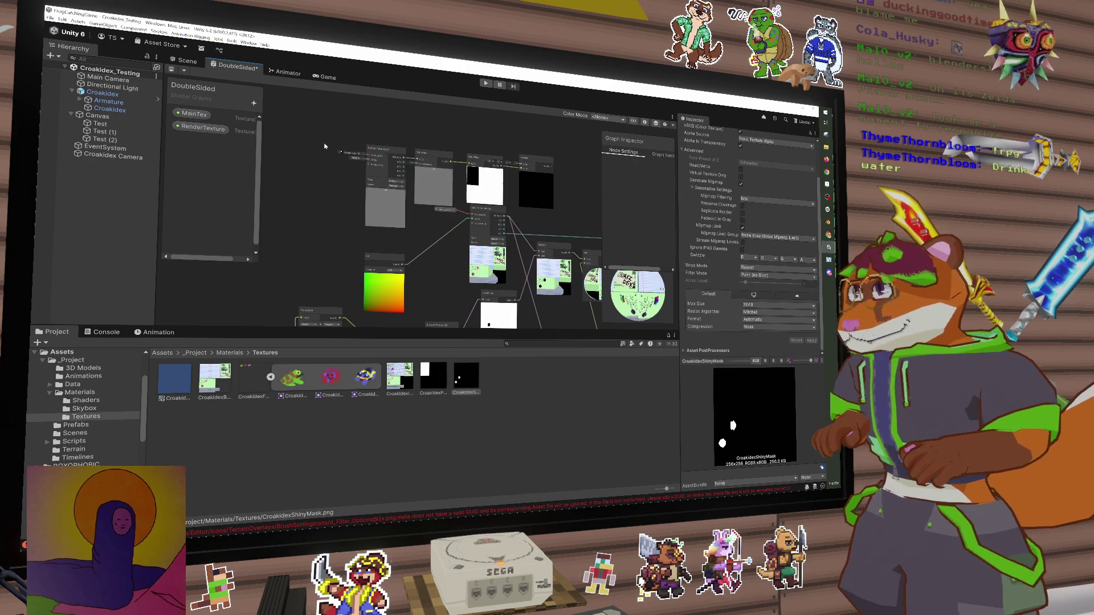
left_click(359, 157)
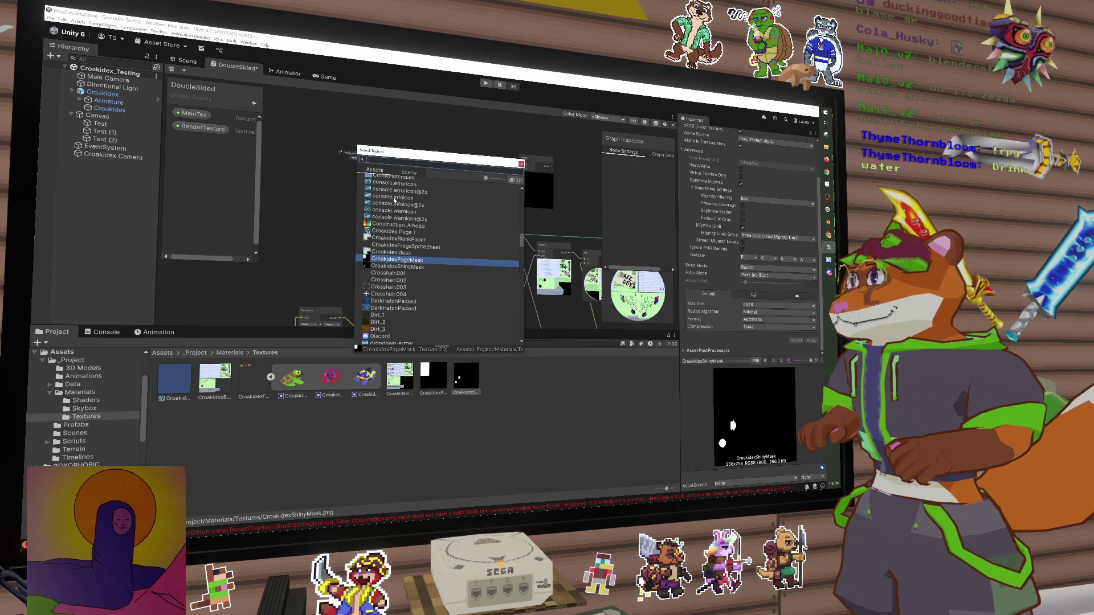
double_click(401, 255)
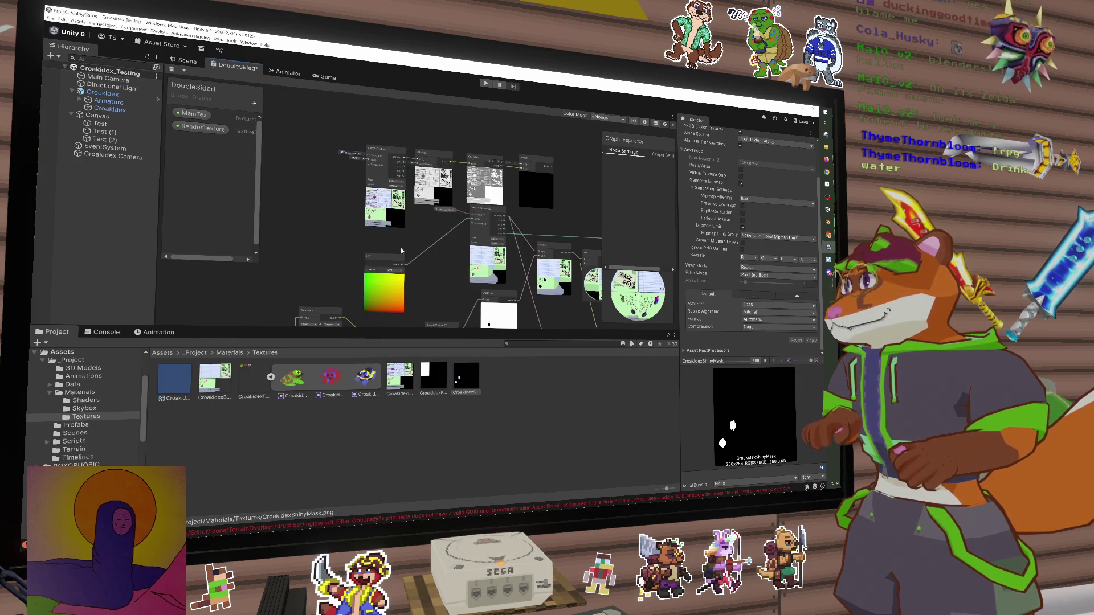
Zoom out and move the Multiply node to the right
scroll(360, 113, "down", 2)
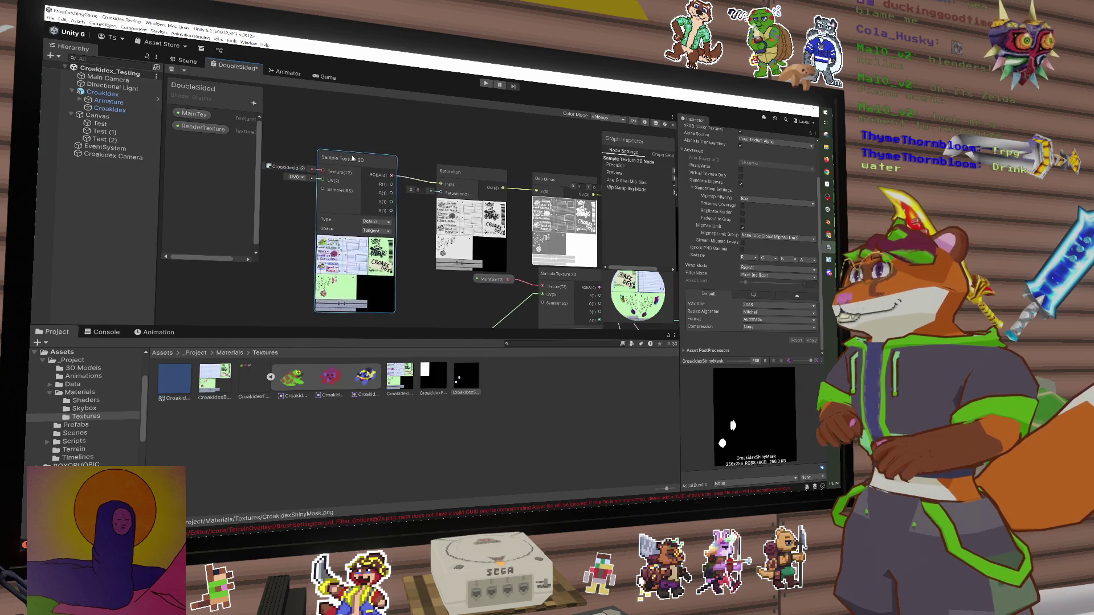
left_click_drag(361, 113, 253, 103)
scroll(521, 167, "up", 2)
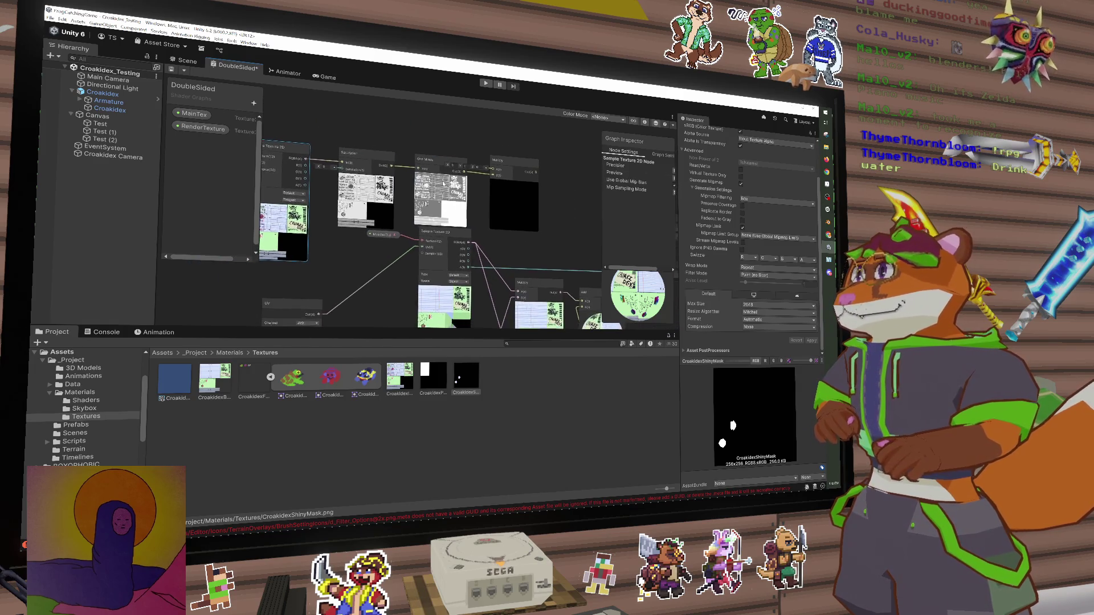
left_click_drag(521, 167, 543, 168)
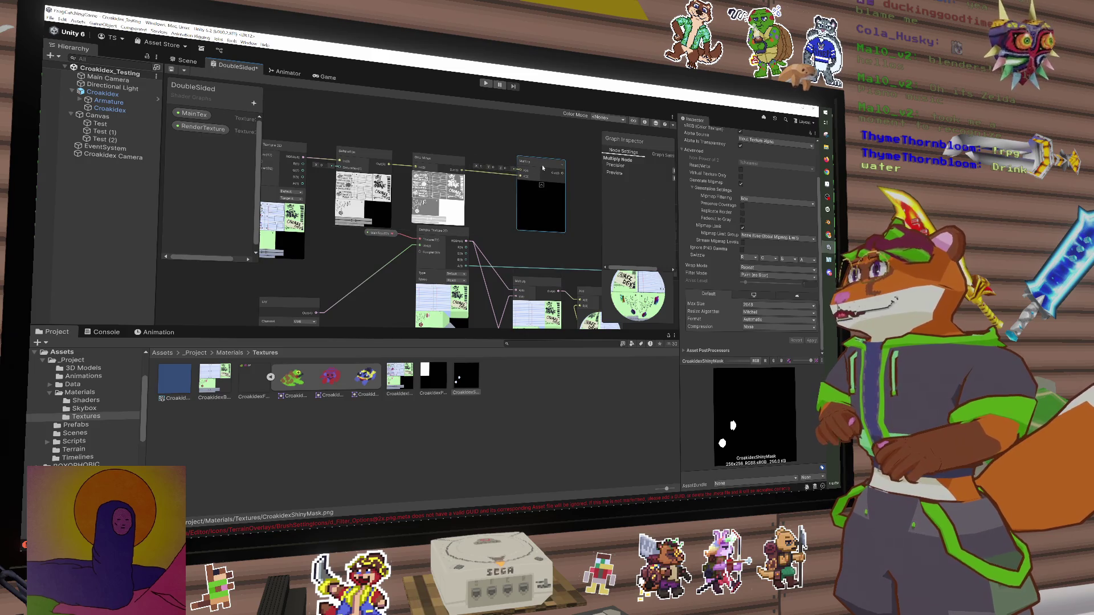
scroll(542, 167, "down", 2)
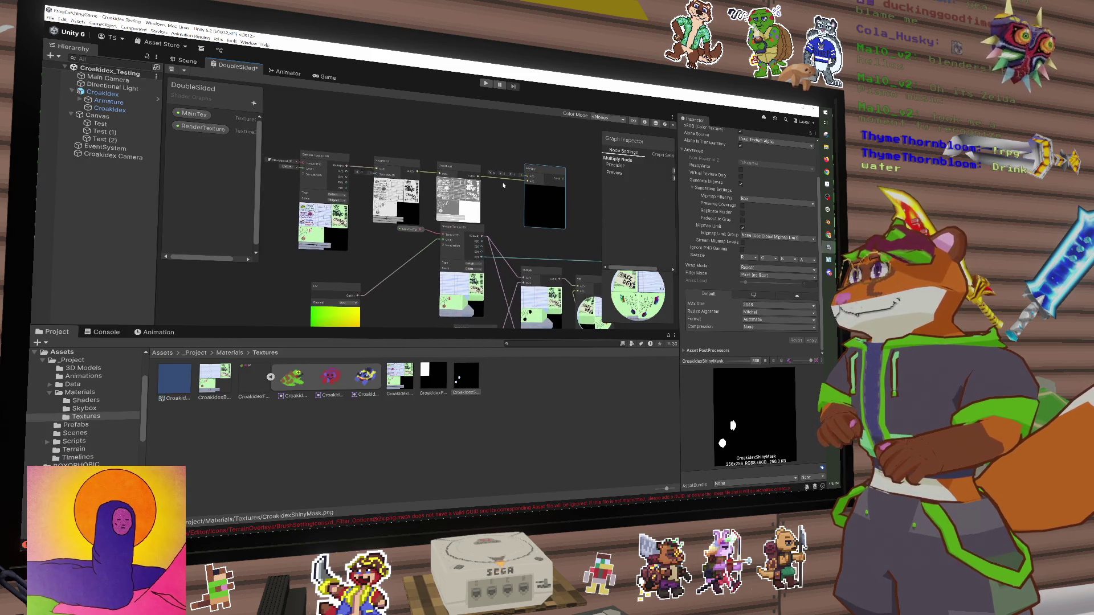
left_click_drag(356, 188, 351, 191)
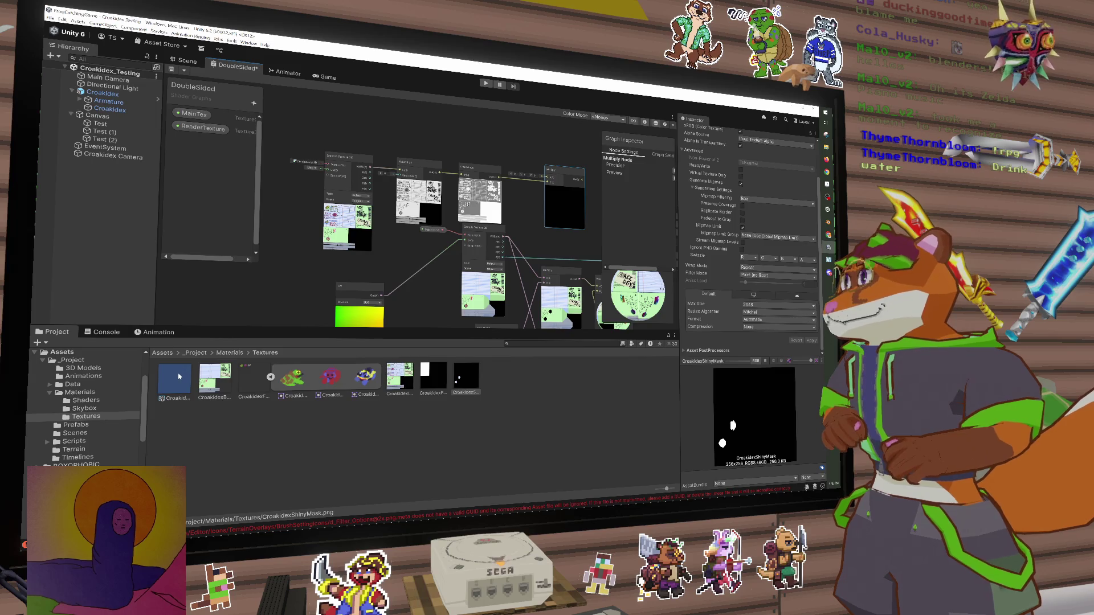
Set Croakidex Page 1 as the RenderTexture property's Default Value
left_click(204, 127)
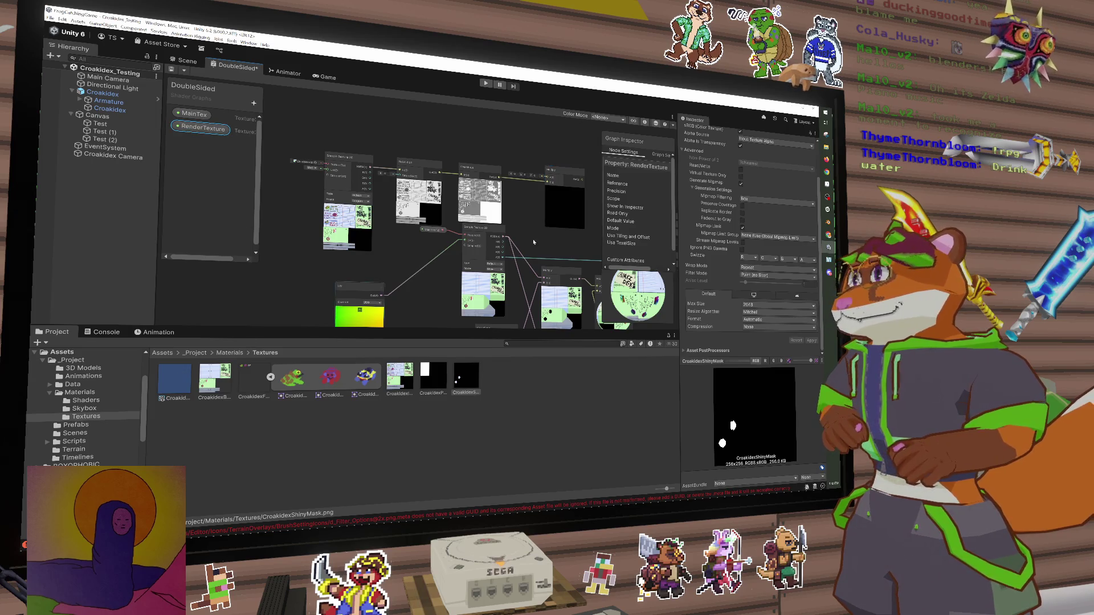
left_click_drag(604, 212, 525, 201)
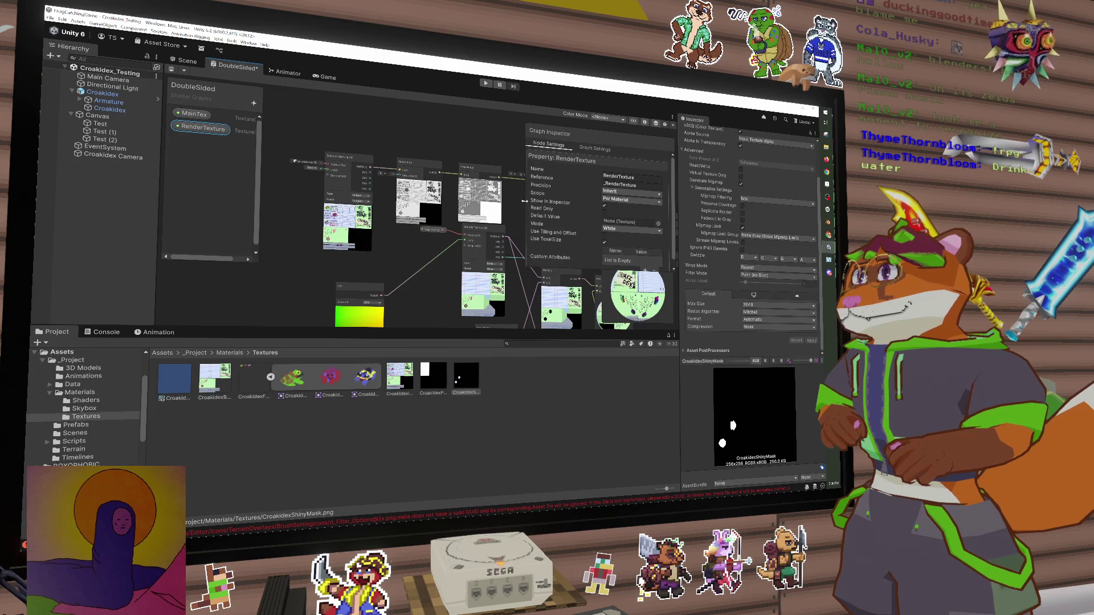
left_click_drag(173, 386, 629, 224)
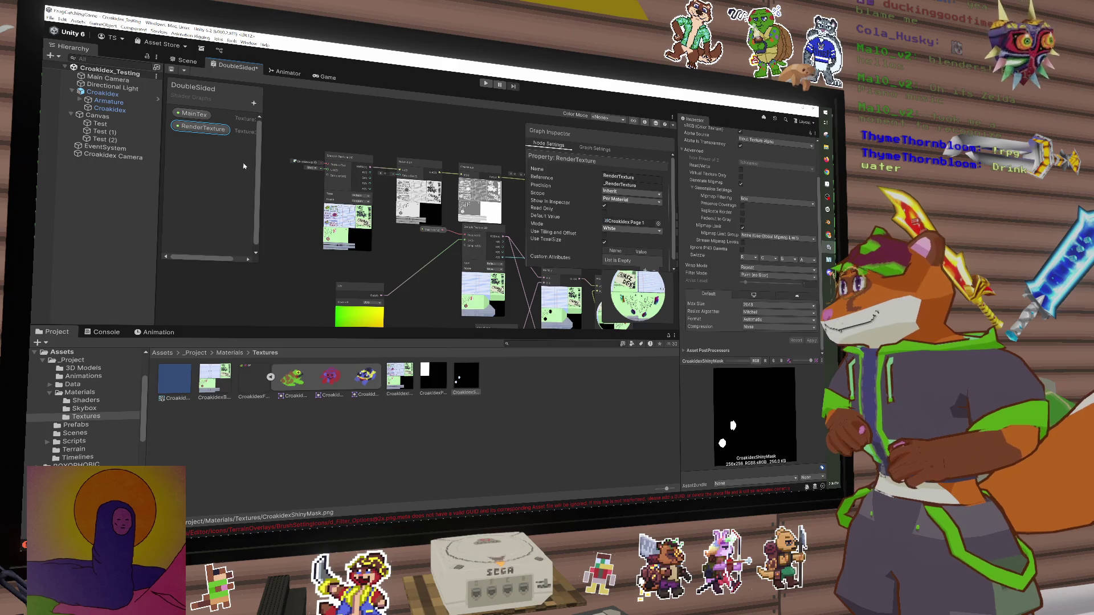
Wire the RenderTexture property into the texture sample and return to the Scene view
mouse_move(279, 195)
left_mouse_down()
mouse_move(319, 181)
mouse_move(325, 166)
mouse_move(298, 183)
mouse_move(299, 160)
left_mouse_up()
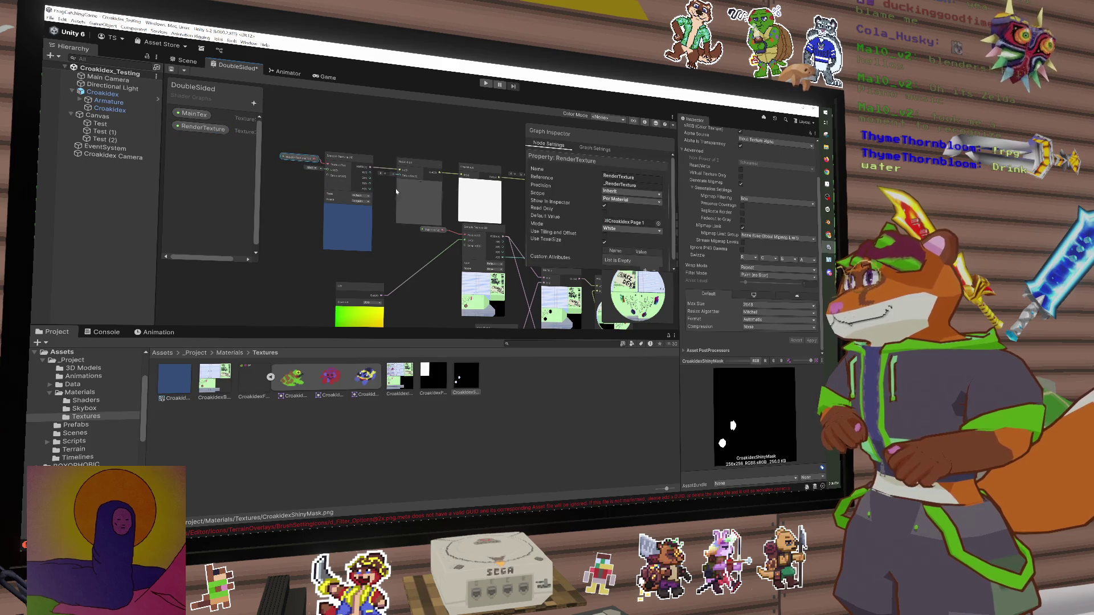
scroll(330, 251, "up", 5)
mouse_move(395, 206)
left_mouse_down()
mouse_move(385, 203)
mouse_move(392, 219)
left_mouse_up()
scroll(399, 194, "down", 4)
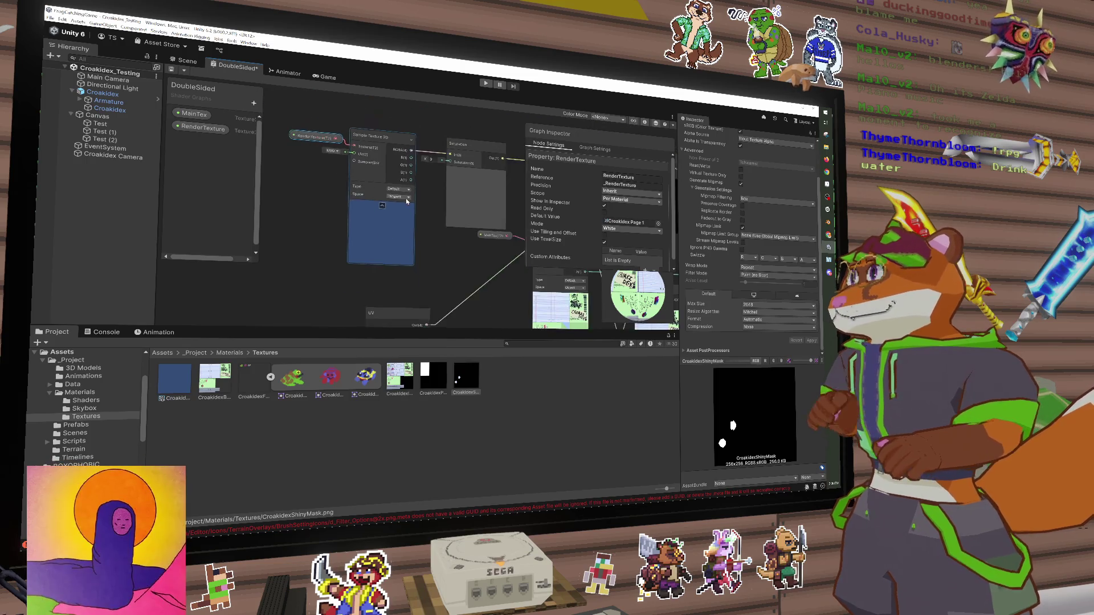
left_click(186, 60)
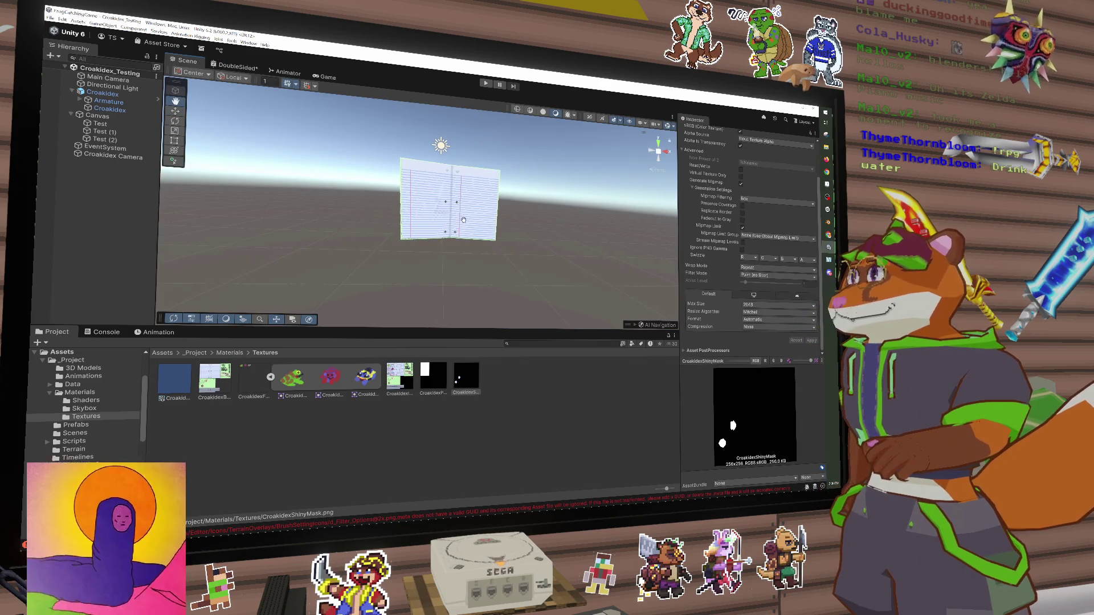
Inspect the Test UI image, Canvas and Croakidex Camera in the scene
mouse_move(427, 217)
left_mouse_down()
mouse_move(368, 233)
mouse_move(335, 156)
mouse_move(403, 169)
left_mouse_up()
scroll(354, 208, "down", 3)
left_click(334, 157)
left_click_drag(465, 228, 464, 226)
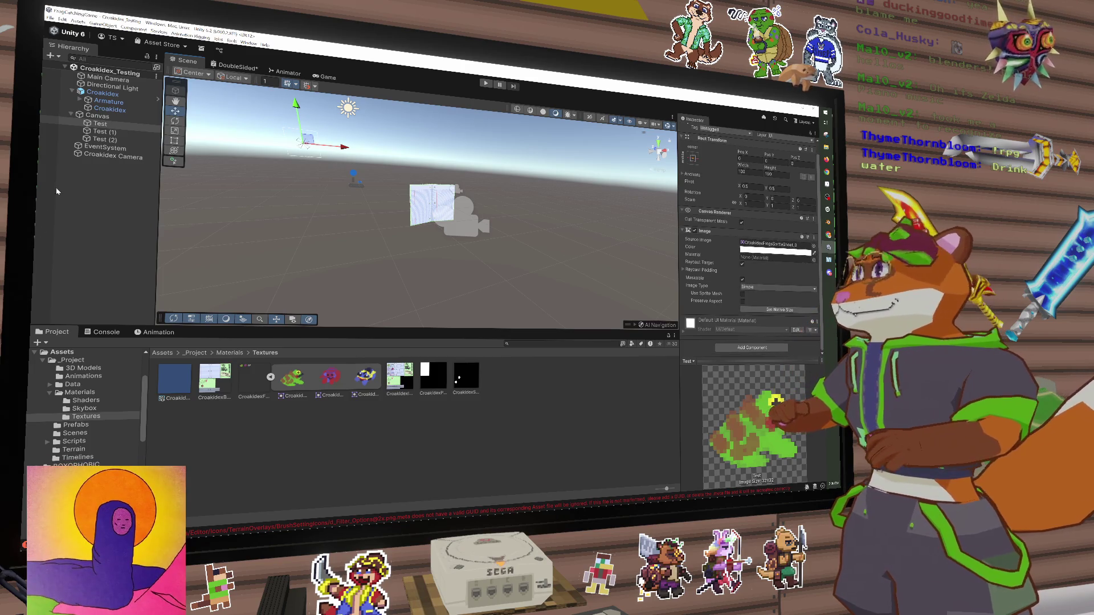
left_click(466, 224)
key("f")
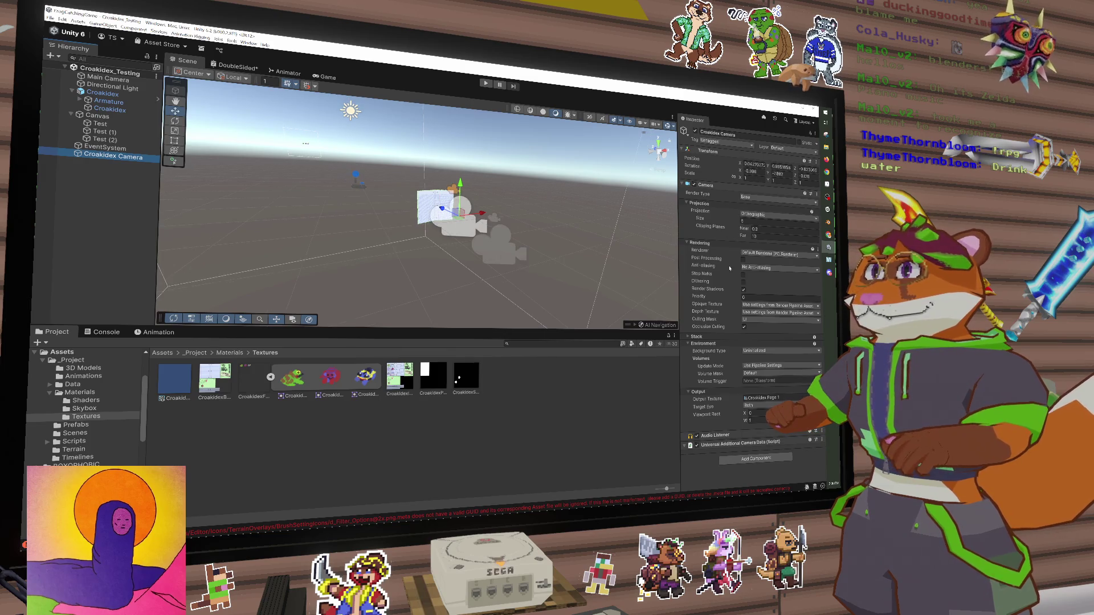
left_click(299, 149)
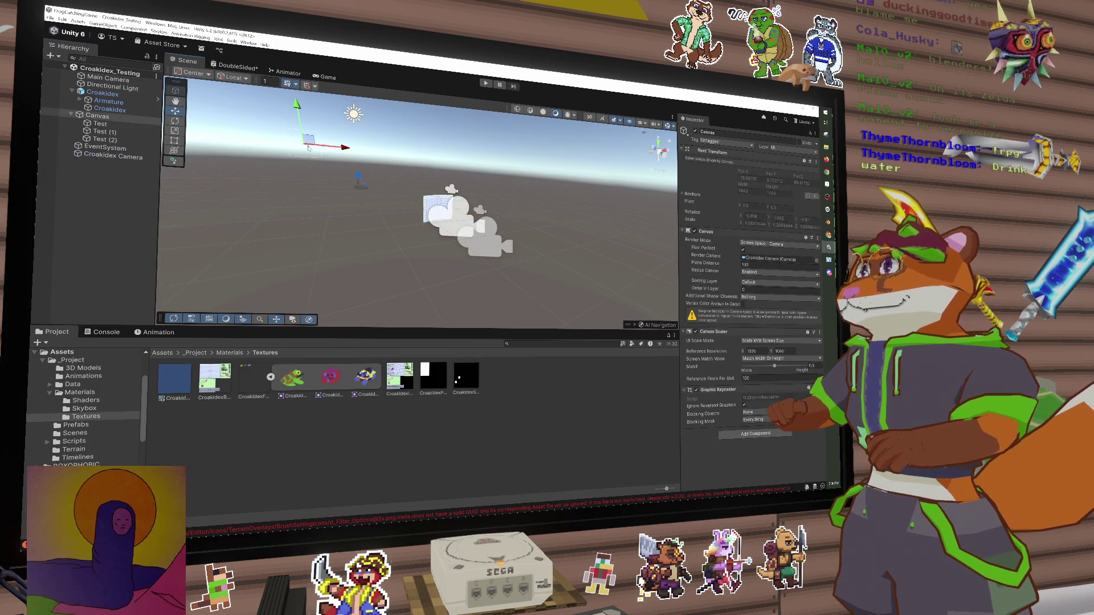
left_click(473, 233)
Set the Croakidex Camera's far clipping plane to 1000
left_click(764, 235)
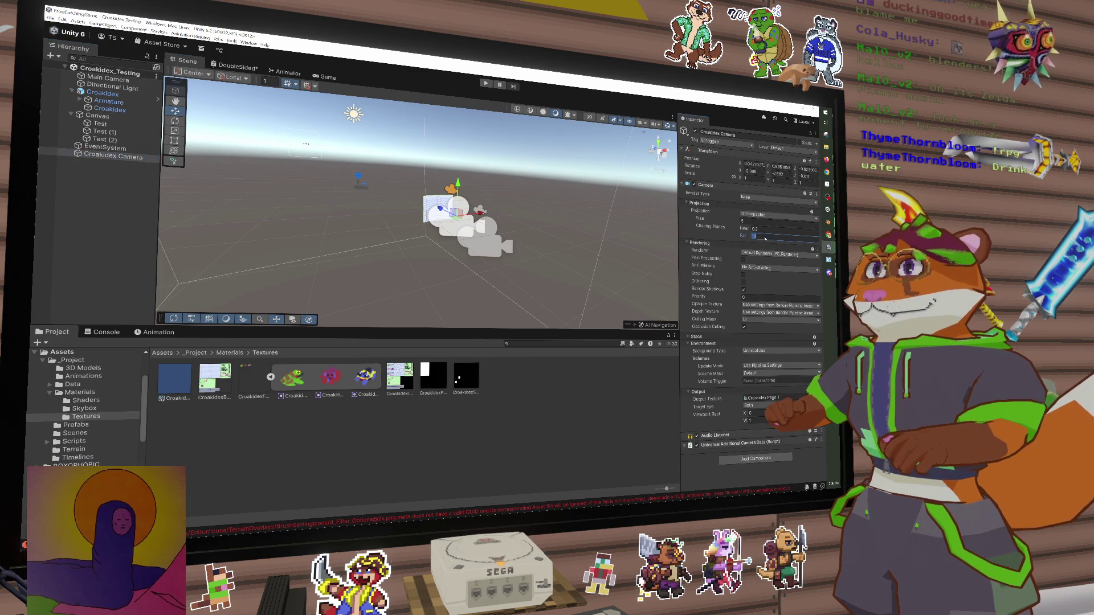
type("1000")
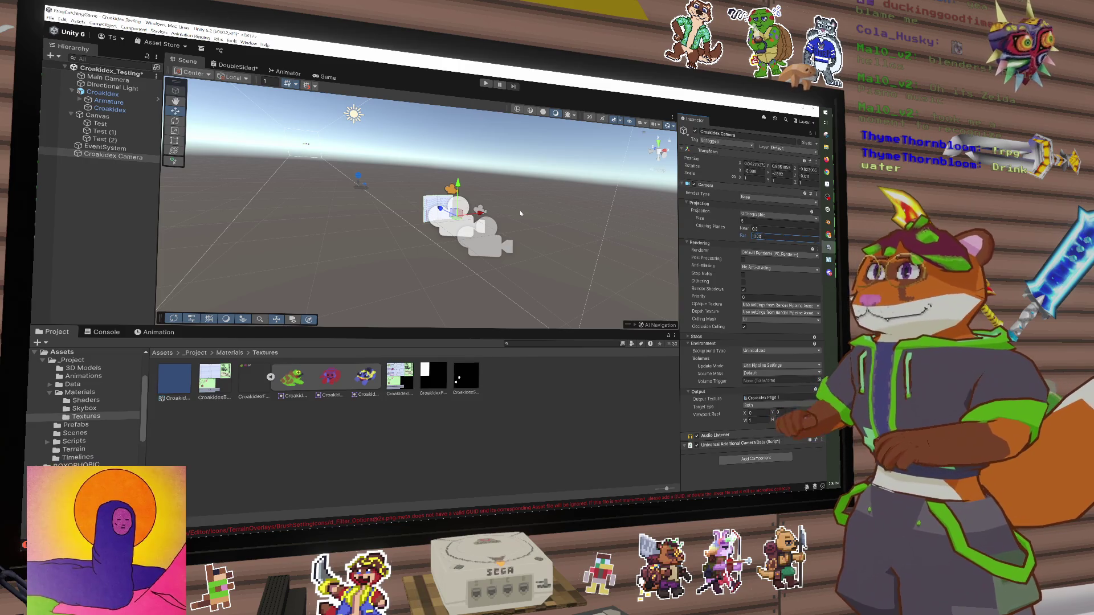
left_click(614, 219)
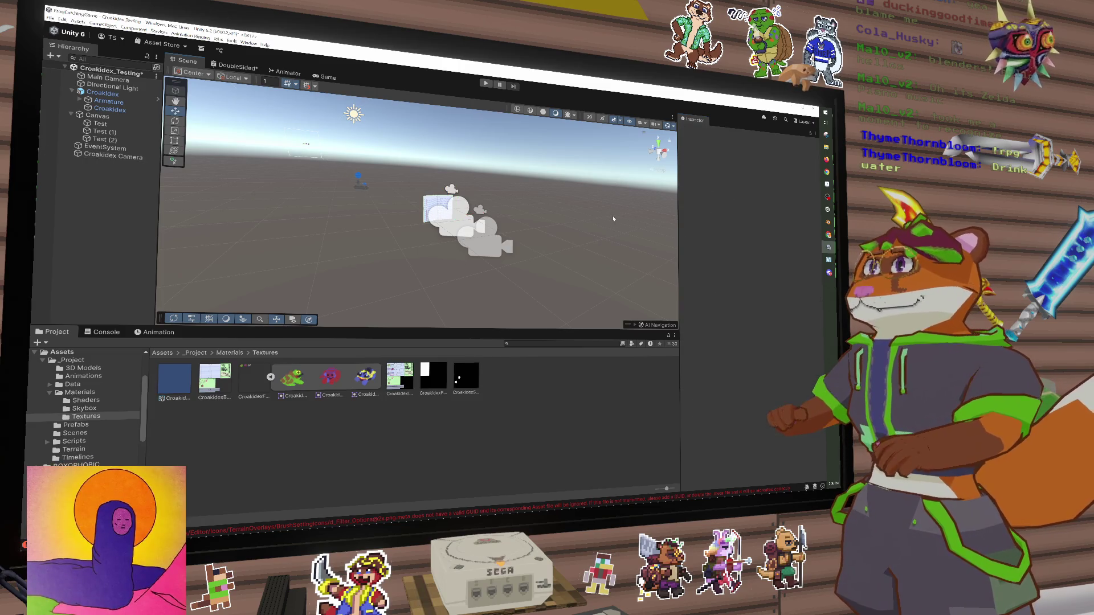
left_click(114, 156)
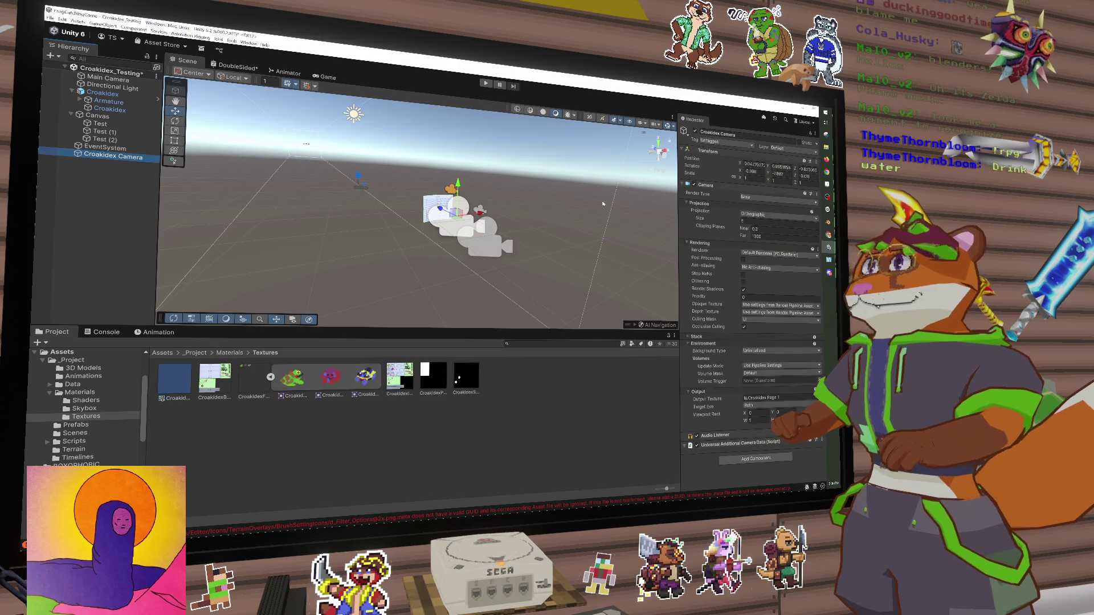
Set the camera background to Solid Color black (000) and return to the DoubleSided graph
left_click(754, 351)
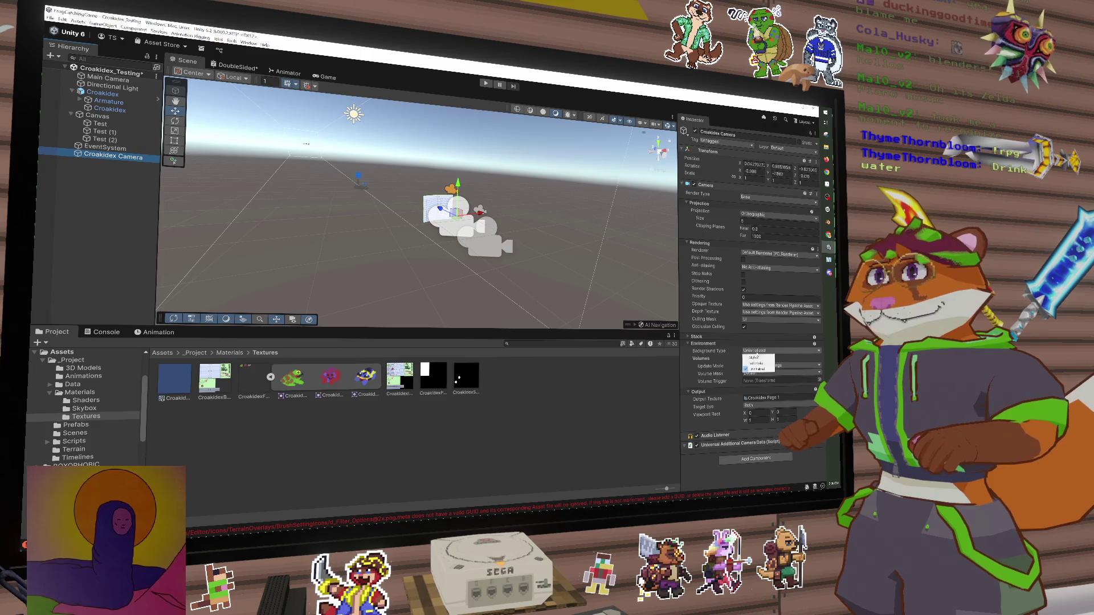
left_click(757, 363)
left_click(764, 357)
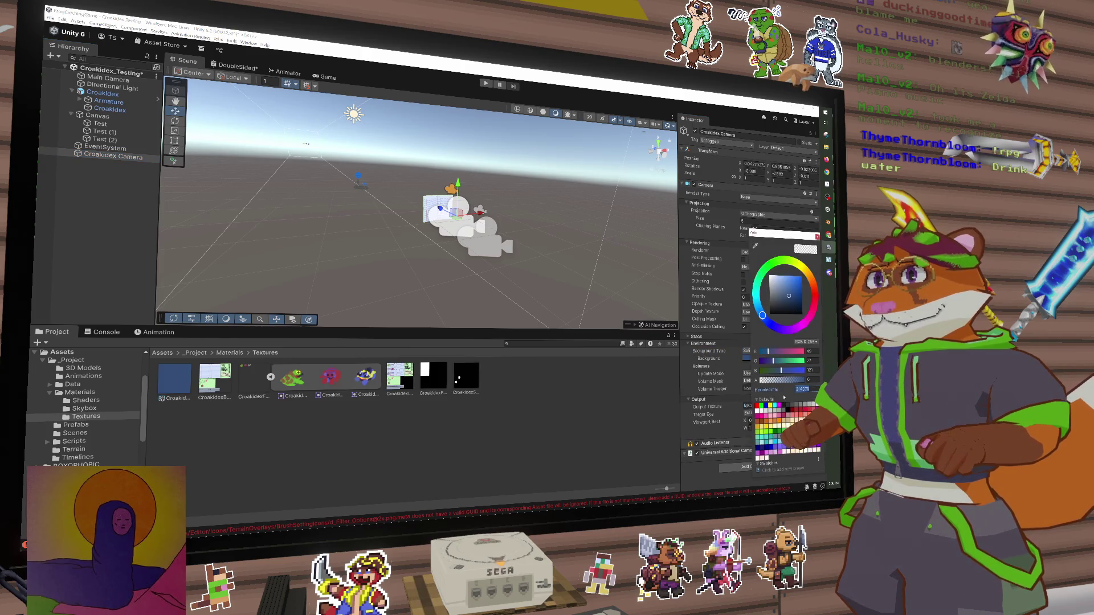
type("000000")
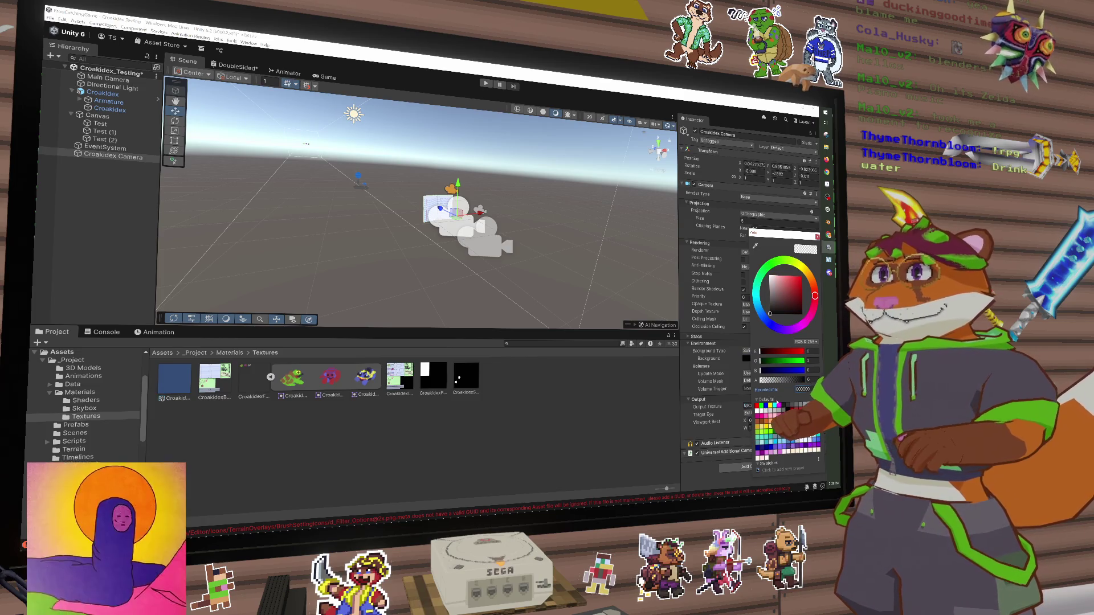
left_click(817, 237)
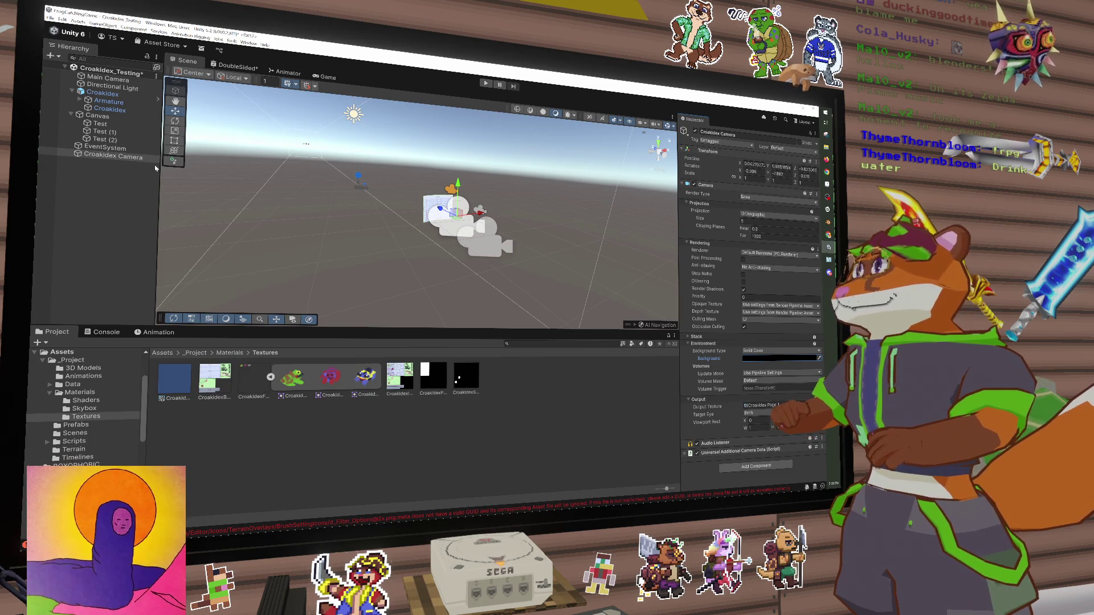
left_click(235, 66)
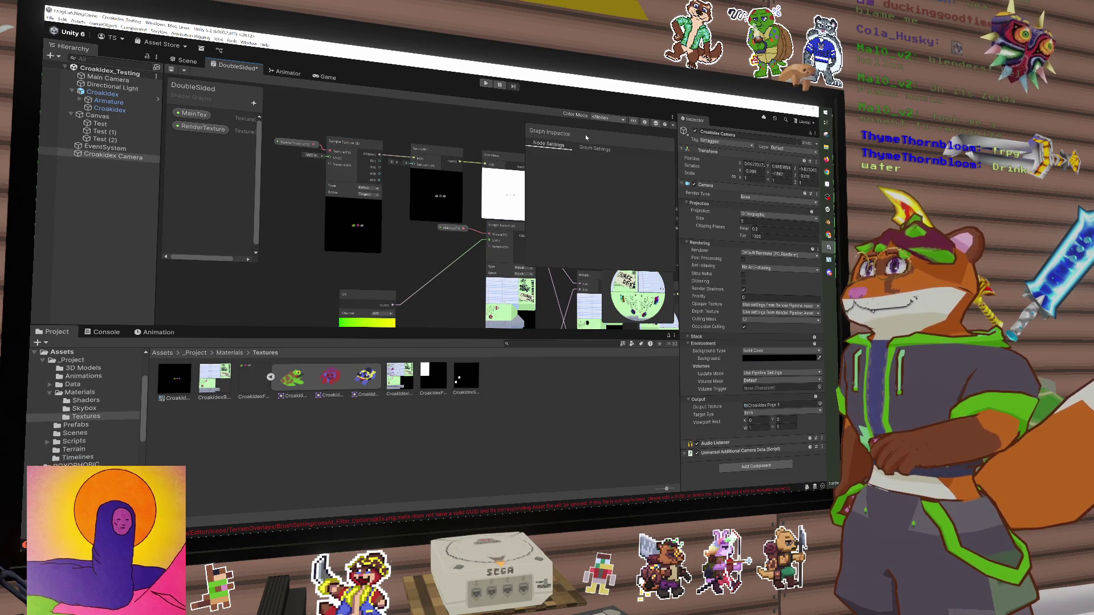
left_click_drag(483, 227, 385, 210)
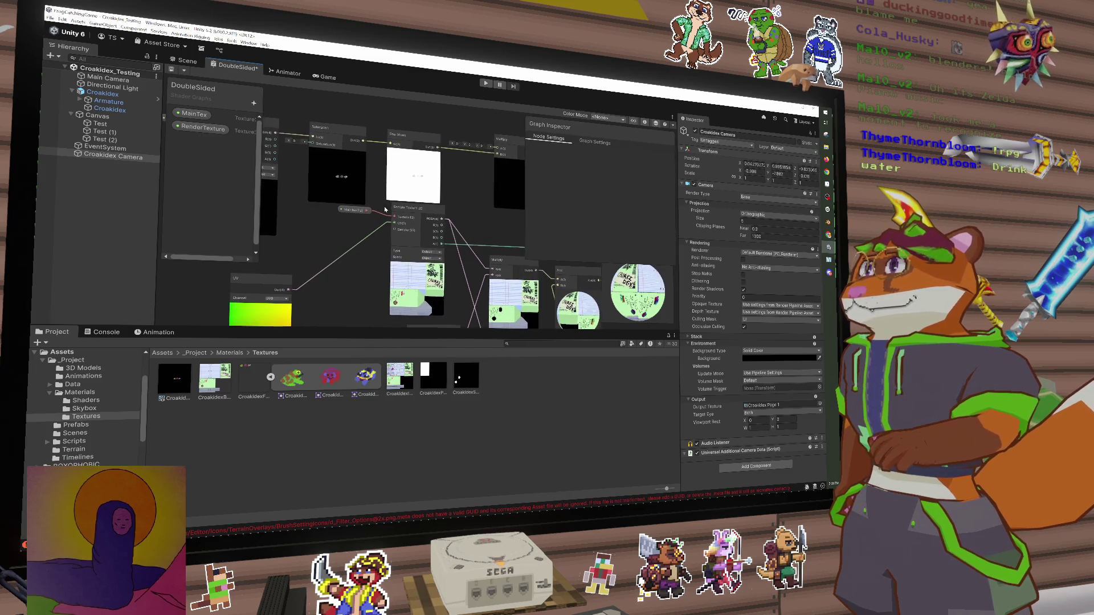
left_click_drag(525, 237, 614, 239)
mouse_move(373, 329)
left_mouse_down()
mouse_move(418, 336)
mouse_move(418, 429)
left_mouse_up()
scroll(419, 341, "down", 2)
scroll(419, 340, "up", 2)
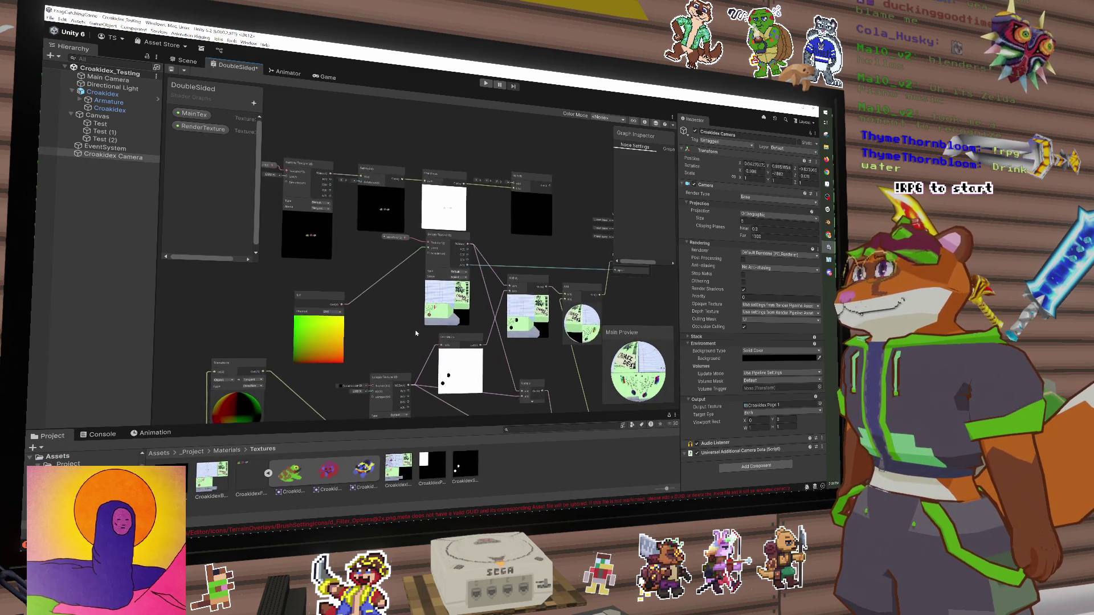
left_click_drag(419, 340, 427, 336)
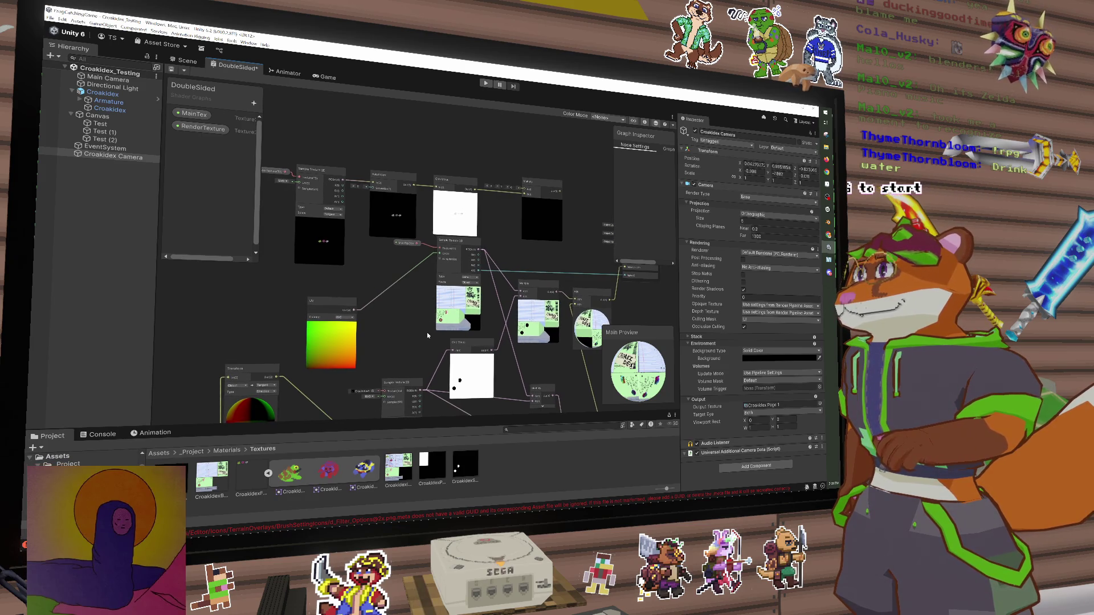
scroll(468, 245, "up", 5)
scroll(467, 245, "up", 3)
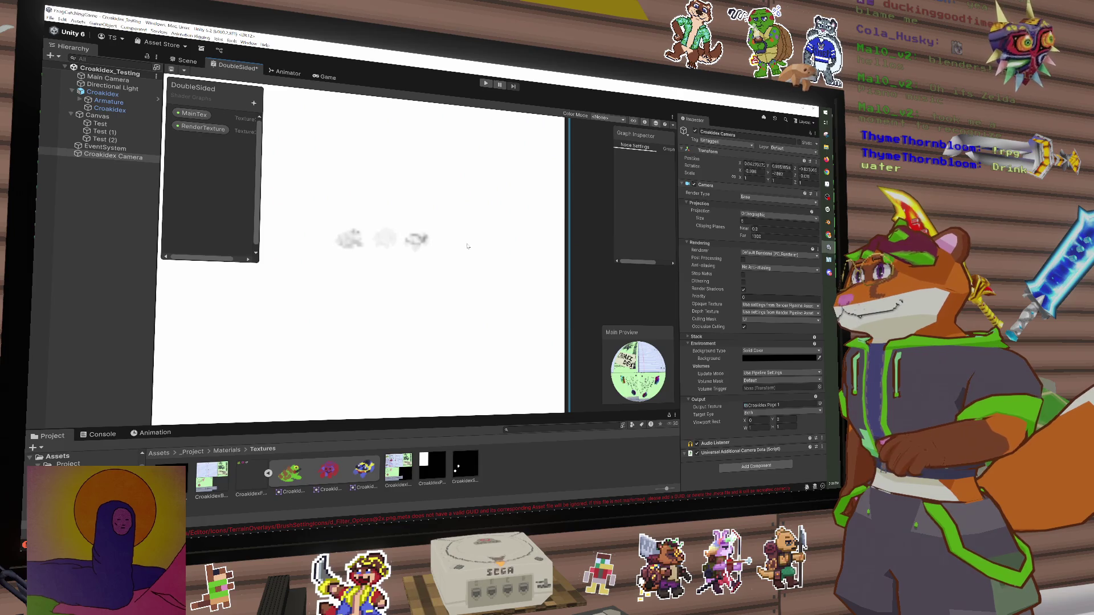
scroll(468, 248, "down", 6)
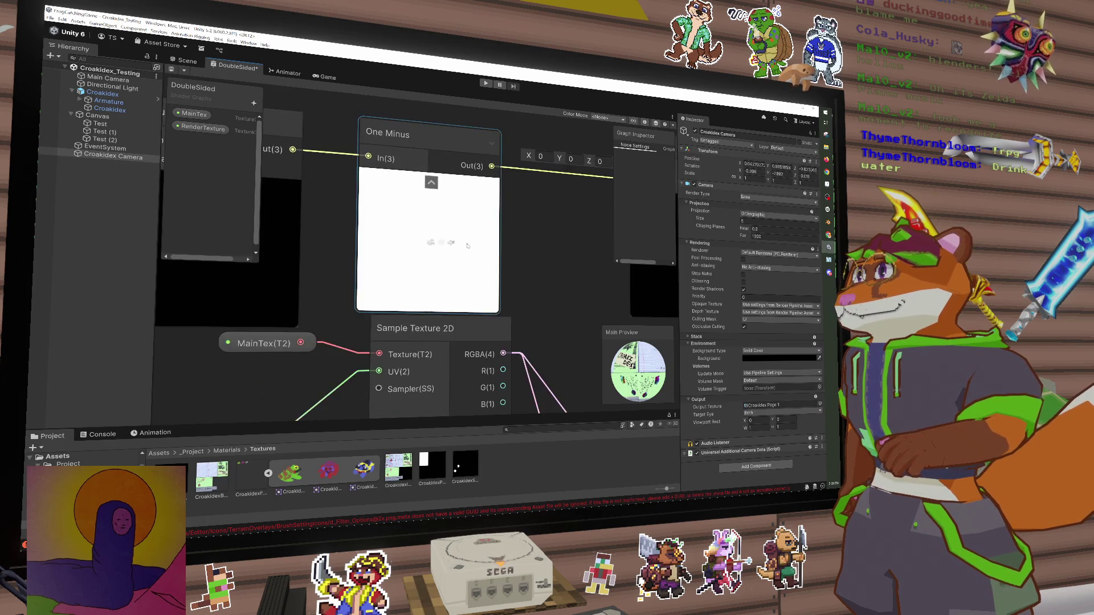
scroll(456, 262, "up", 8)
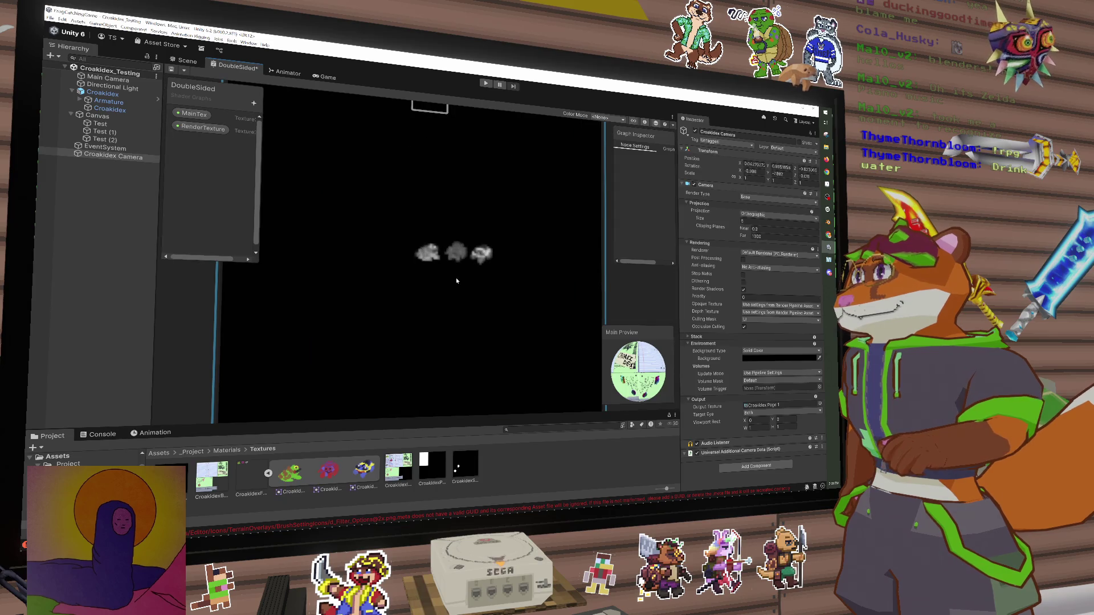
scroll(456, 278, "down", 8)
scroll(454, 284, "up", 3)
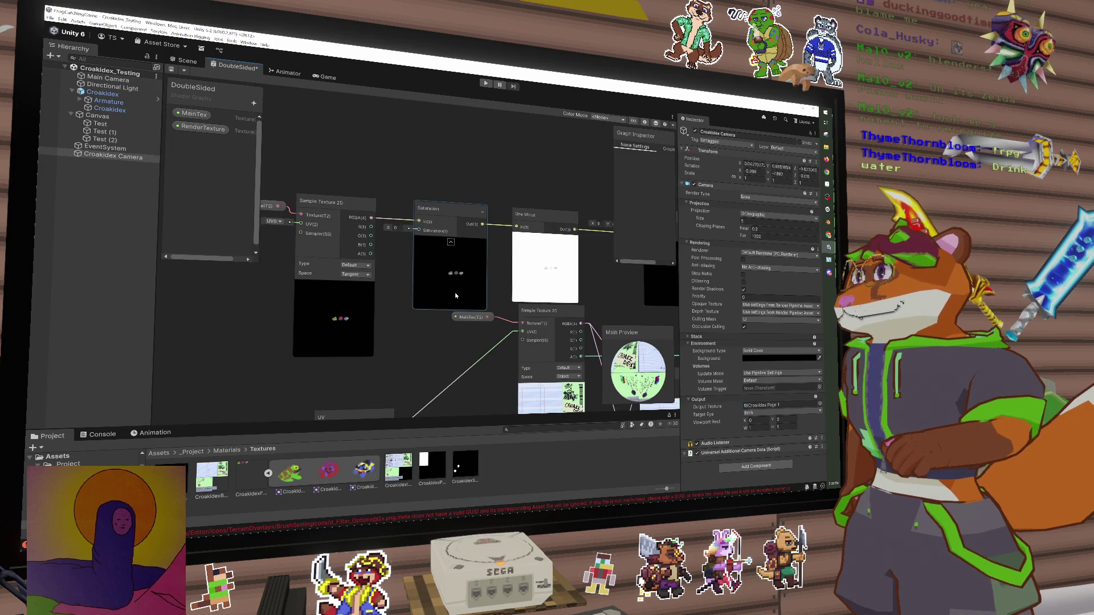
scroll(453, 288, "up", 6)
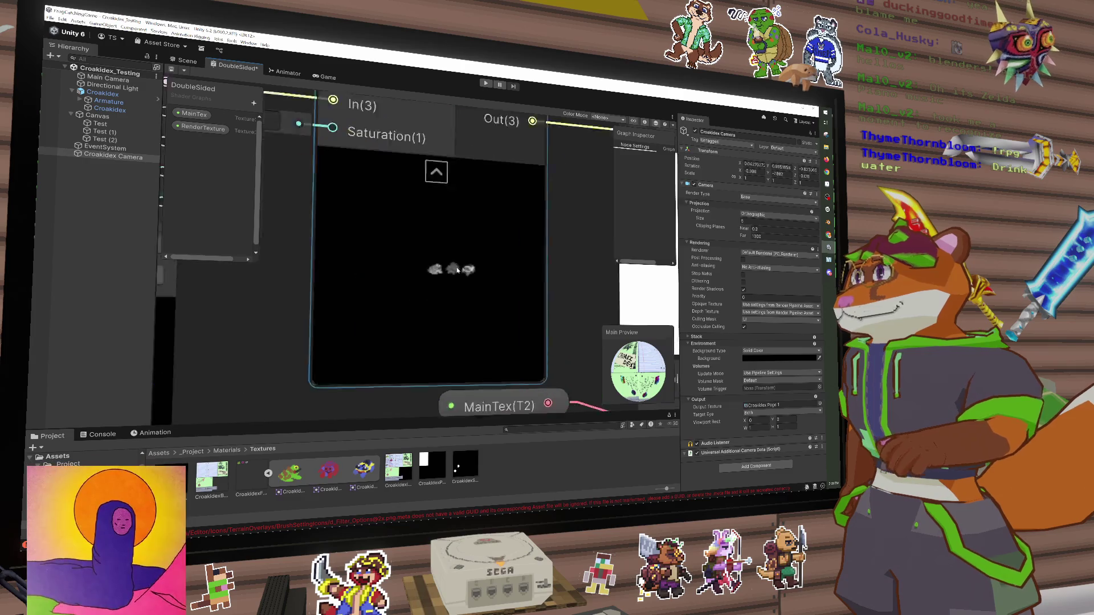
scroll(438, 314, "down", 8)
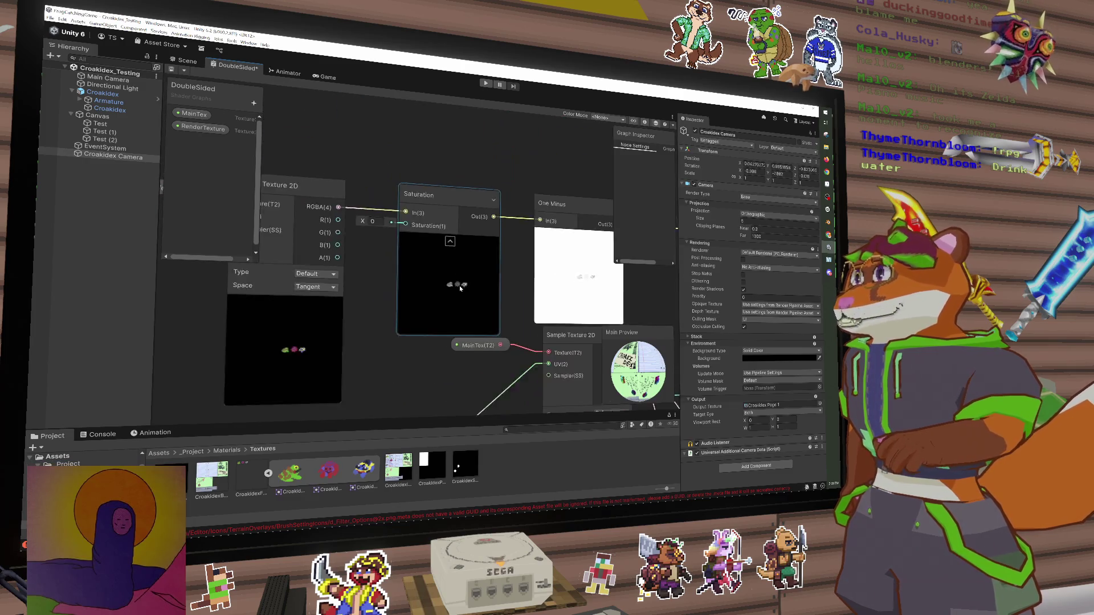
scroll(419, 289, "down", 4)
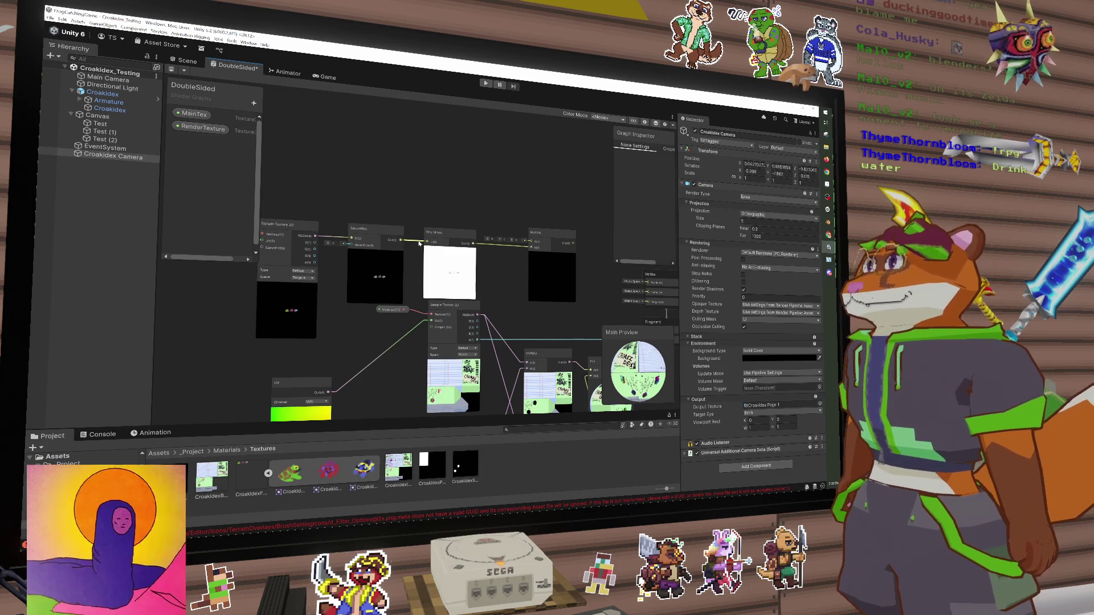
scroll(396, 263, "down", 2)
scroll(396, 263, "down", 2)
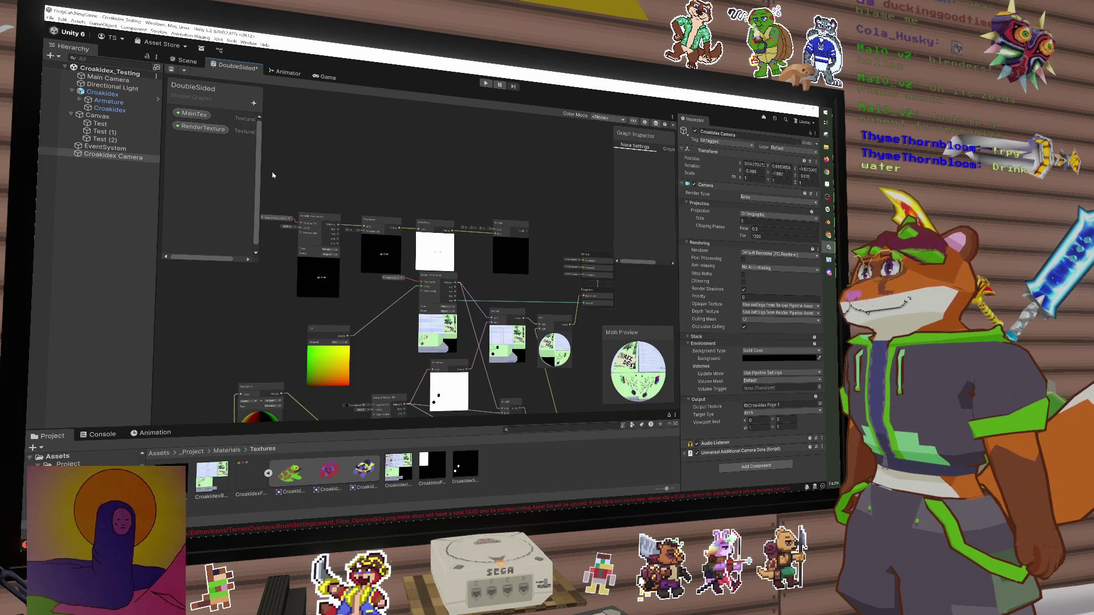
Make room in the DoubleSided graph and add a Remap node
mouse_move(506, 262)
left_mouse_down()
mouse_move(471, 237)
mouse_move(467, 206)
mouse_move(455, 206)
left_mouse_up()
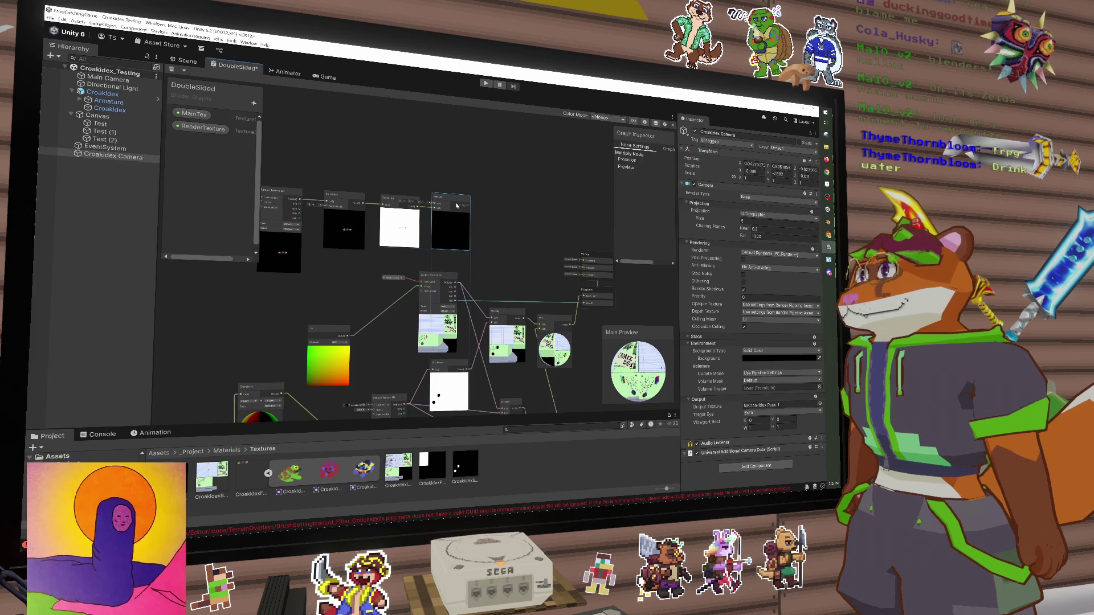
scroll(455, 206, "up", 5)
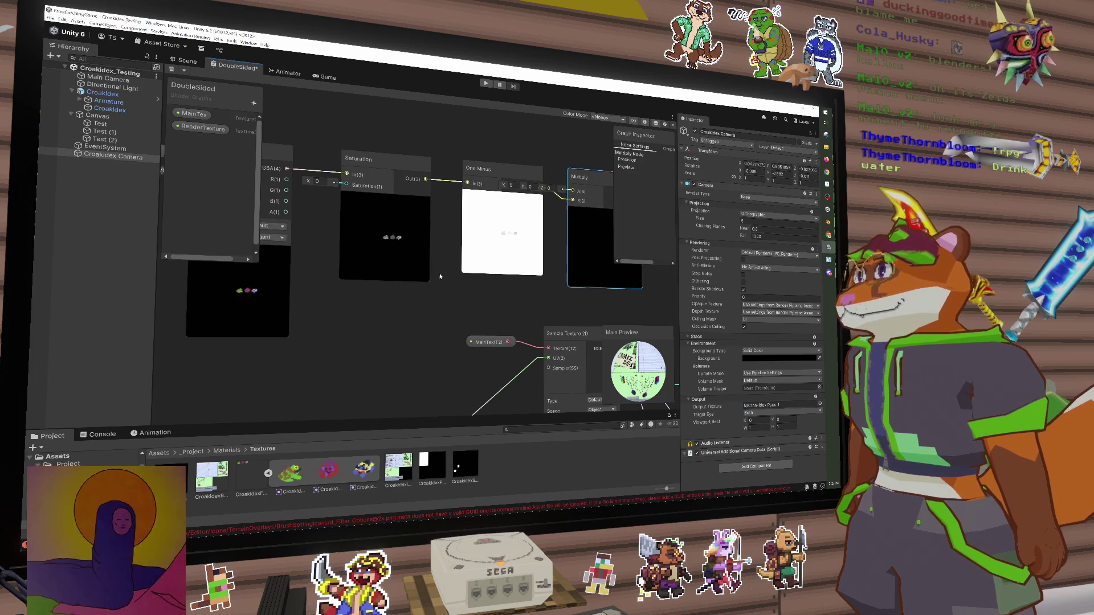
left_click_drag(453, 274, 487, 278)
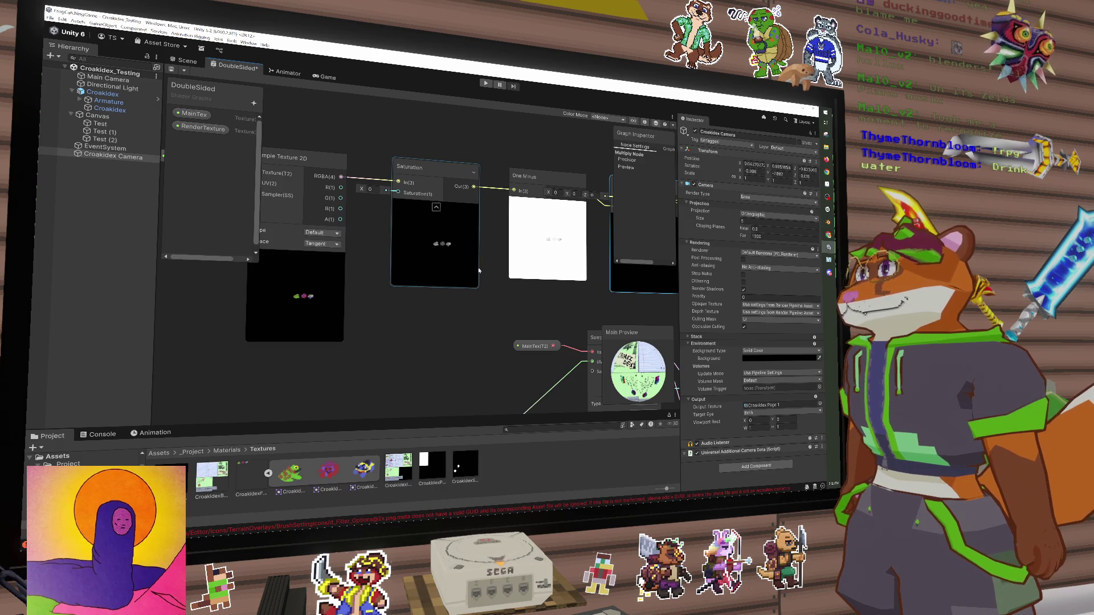
key("space")
type("rema")
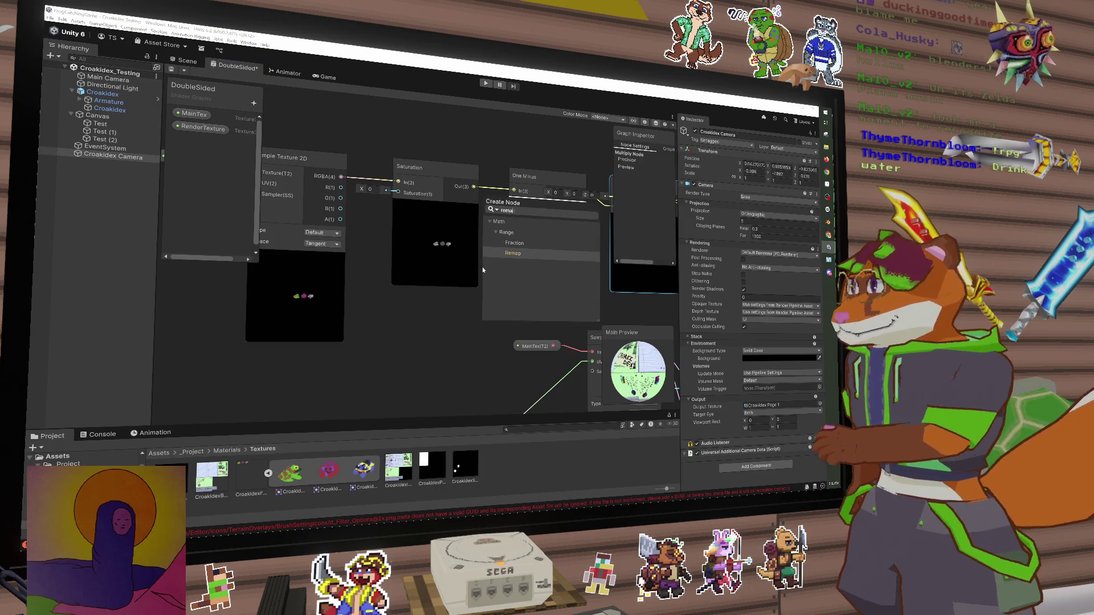
key("Return")
Connect the Saturation node's Out to the Remap node's In input
left_click_drag(483, 267, 521, 268)
mouse_move(374, 143)
left_mouse_down()
mouse_move(476, 253)
mouse_move(418, 250)
left_mouse_up()
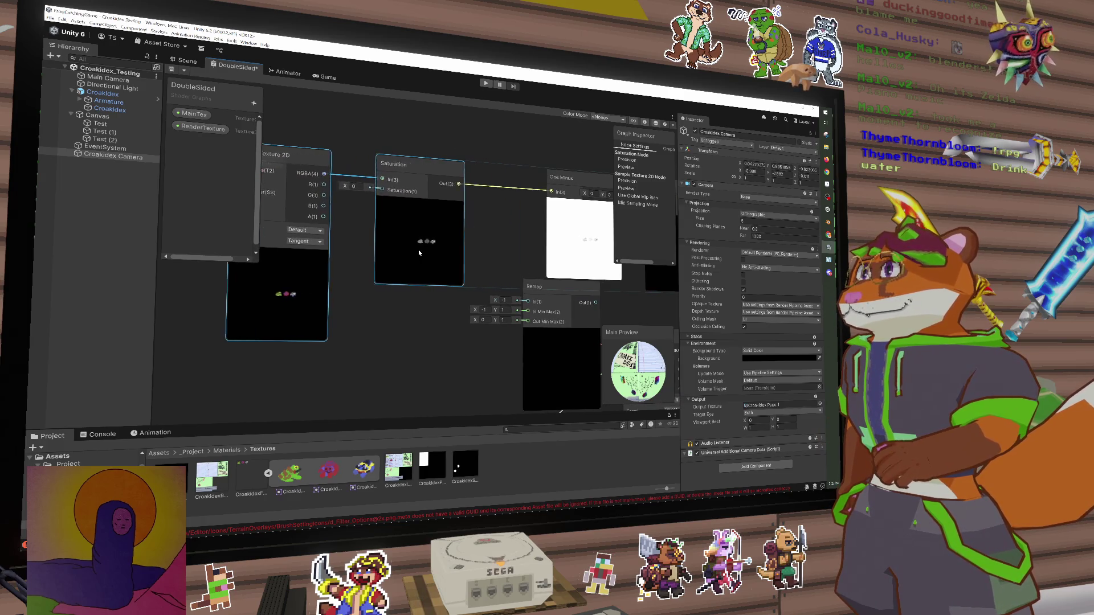
left_click(522, 291)
left_click_drag(522, 291, 495, 234)
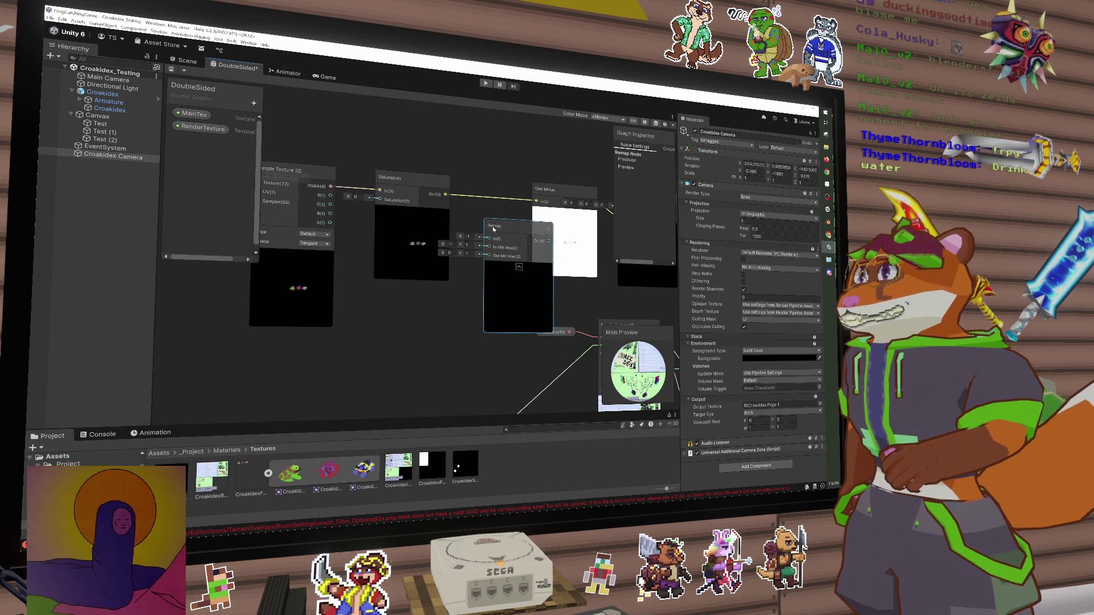
mouse_move(445, 194)
left_mouse_down()
mouse_move(489, 239)
mouse_move(500, 208)
left_mouse_up()
scroll(493, 242, "up", 3)
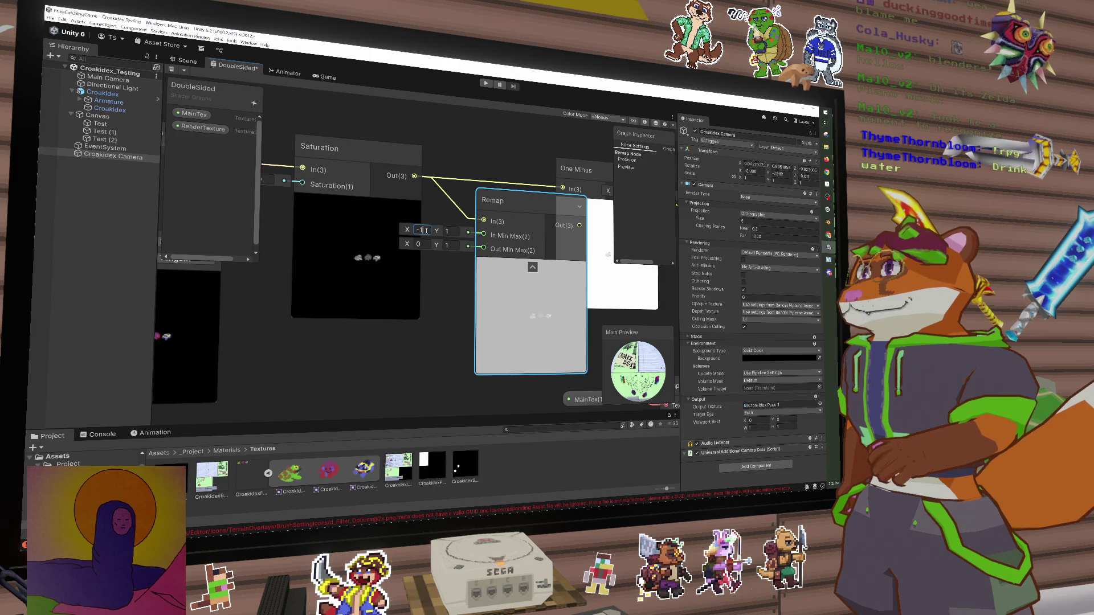
scroll(452, 168, "down", 3)
key("space")
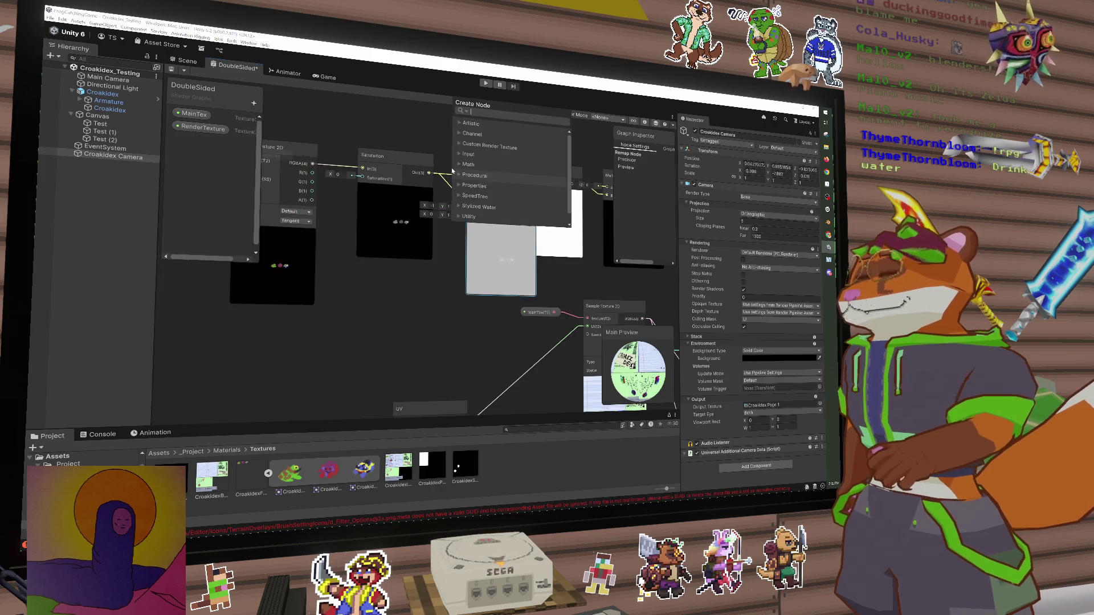
Replace the Remap node with a Clamp node fed by the Saturation output
type("clamp")
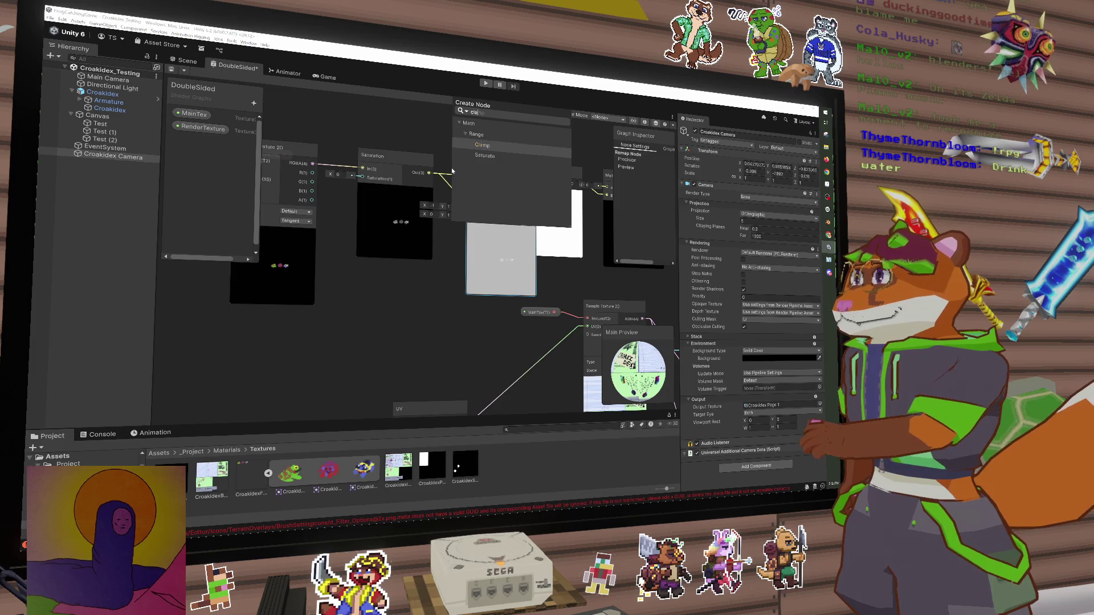
key("Return")
mouse_move(463, 187)
left_mouse_down()
mouse_move(453, 220)
mouse_move(474, 210)
left_mouse_up()
left_click(478, 199)
key("Delete")
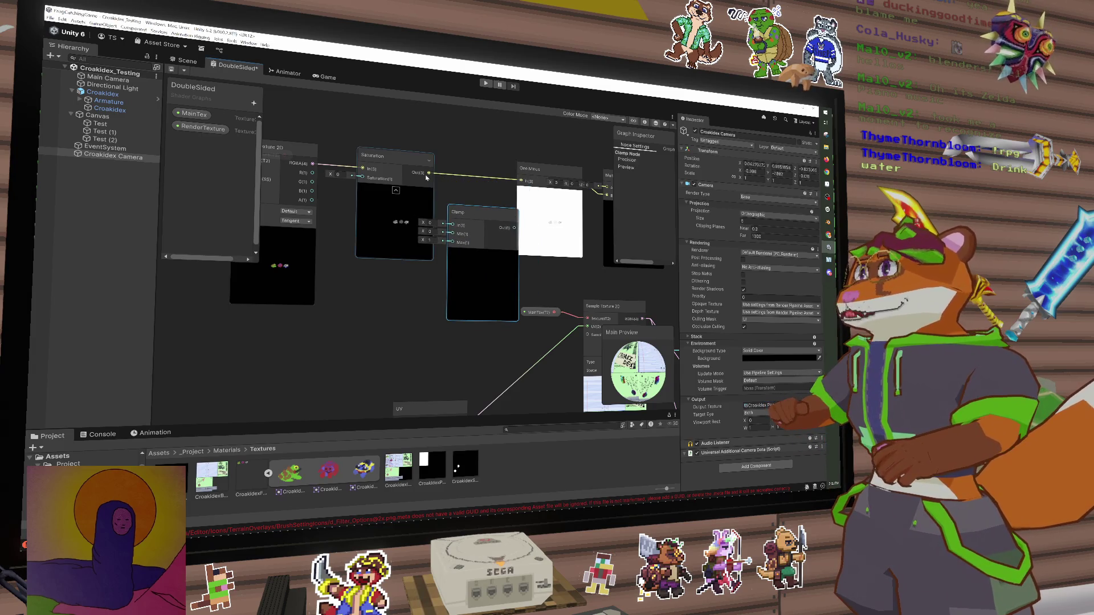
mouse_move(427, 174)
left_mouse_down()
mouse_move(452, 226)
mouse_move(510, 222)
left_mouse_up()
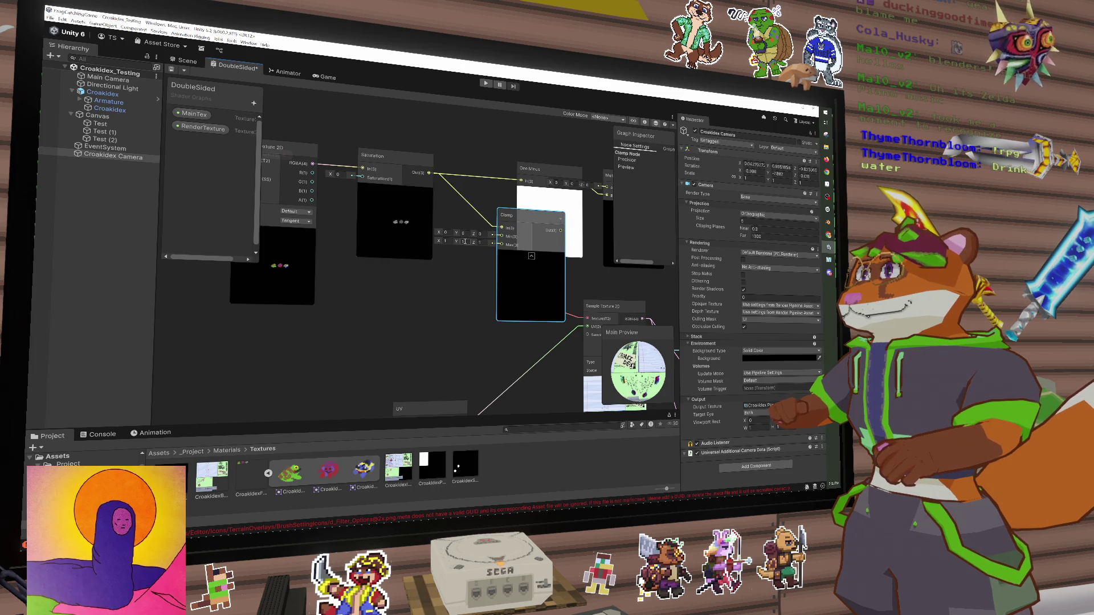
Add a Power node with the Saturation output feeding its A input
right_click(433, 174)
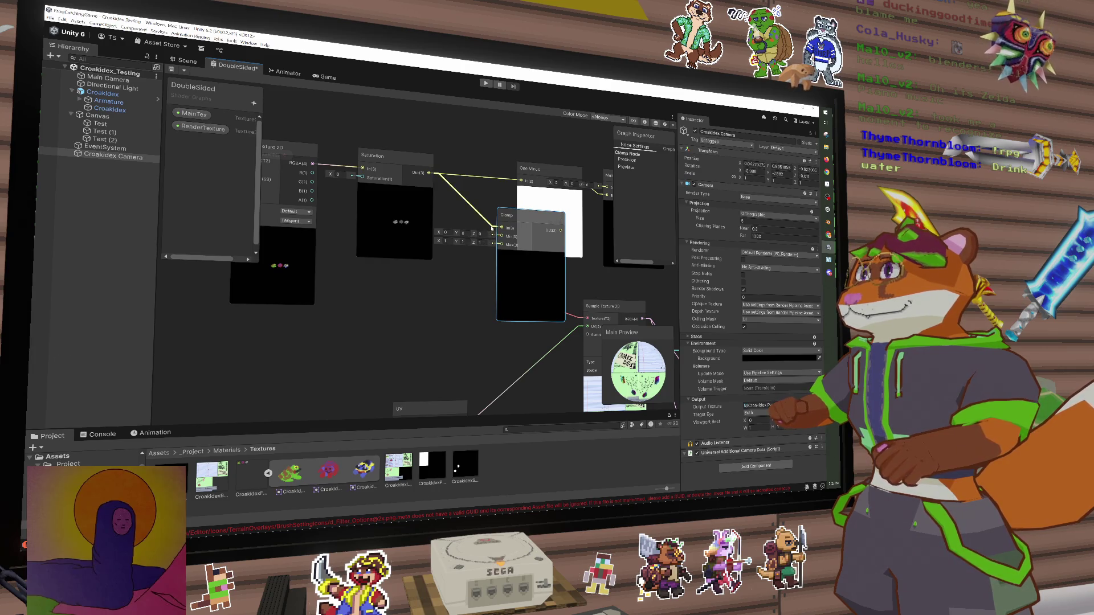
left_click(453, 179)
type("power")
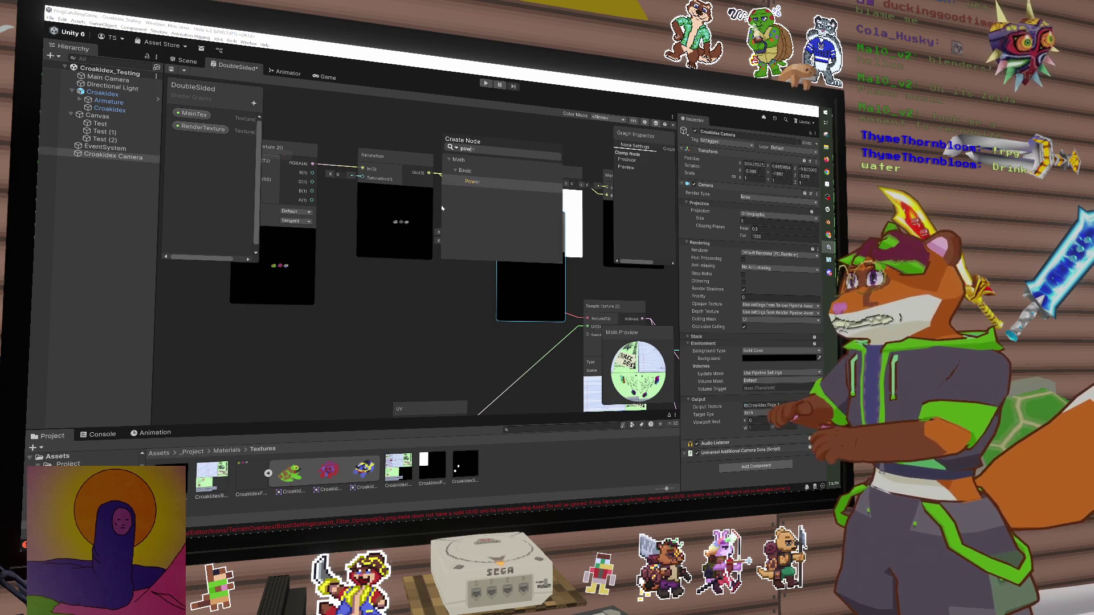
key("Return")
left_click_drag(428, 173, 438, 205)
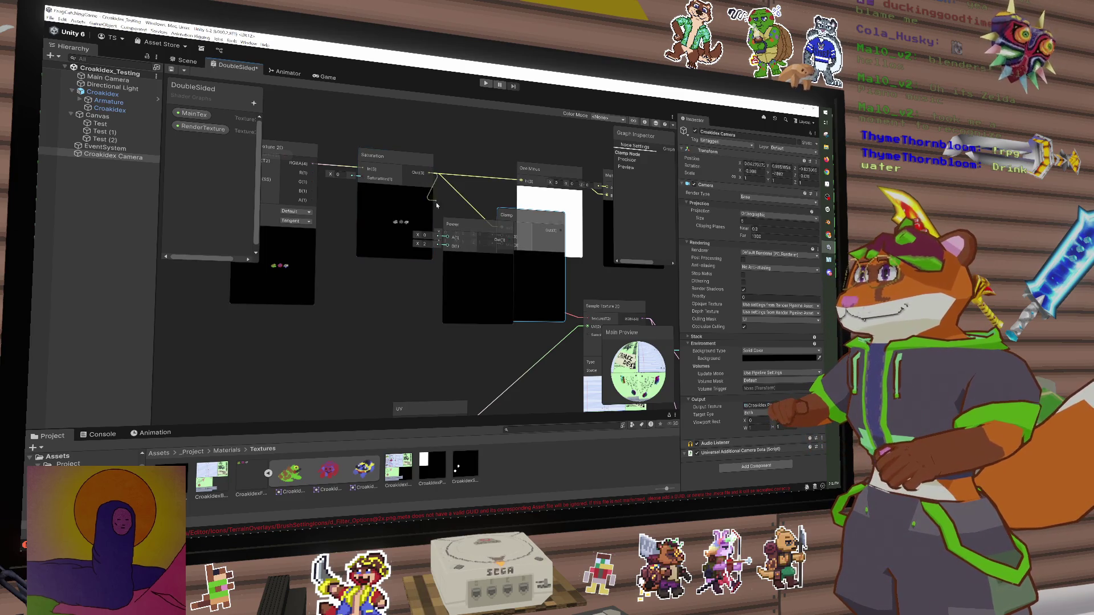
left_click_drag(448, 242, 454, 238)
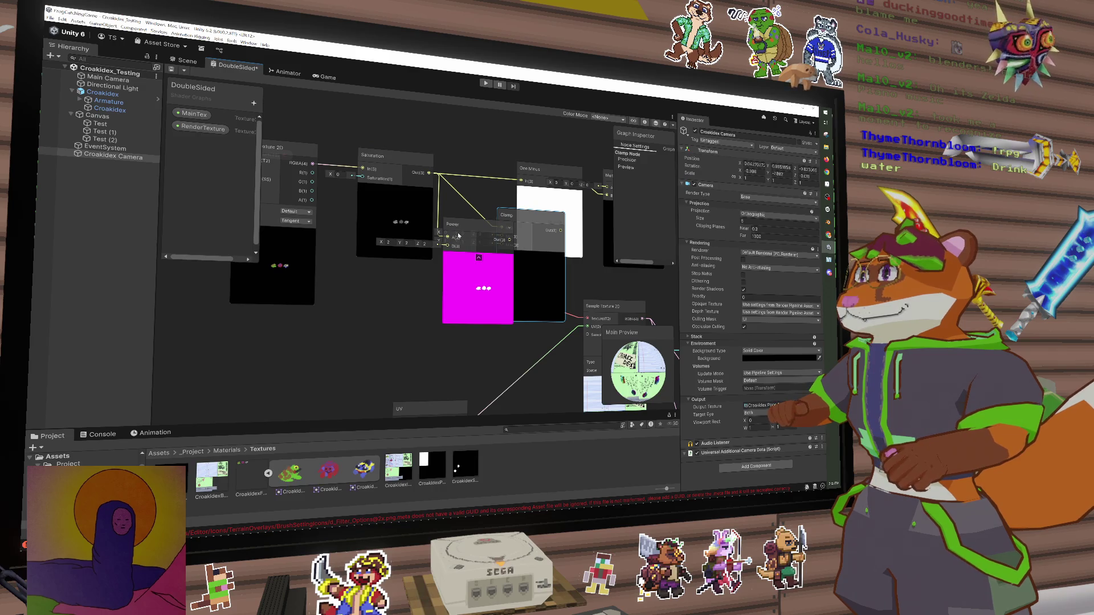
mouse_move(458, 234)
left_mouse_down()
mouse_move(430, 232)
mouse_move(497, 238)
left_mouse_up()
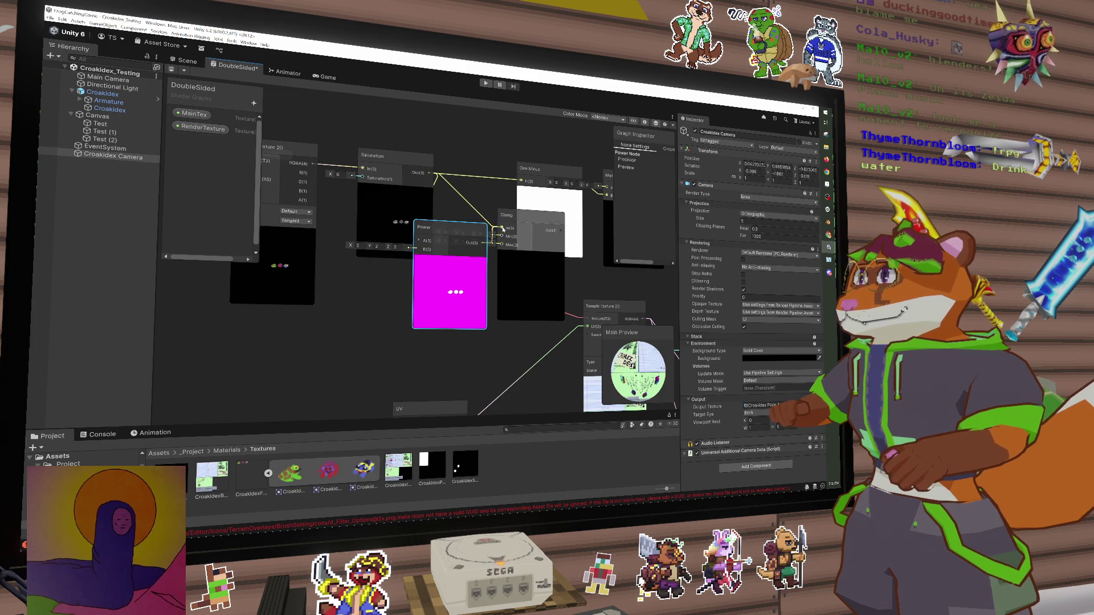
Wire the RenderTexture property into Sample Texture 2D and place Clamp beside Power
key("a")
mouse_move(408, 174)
left_mouse_down()
mouse_move(468, 236)
mouse_move(512, 243)
left_mouse_up()
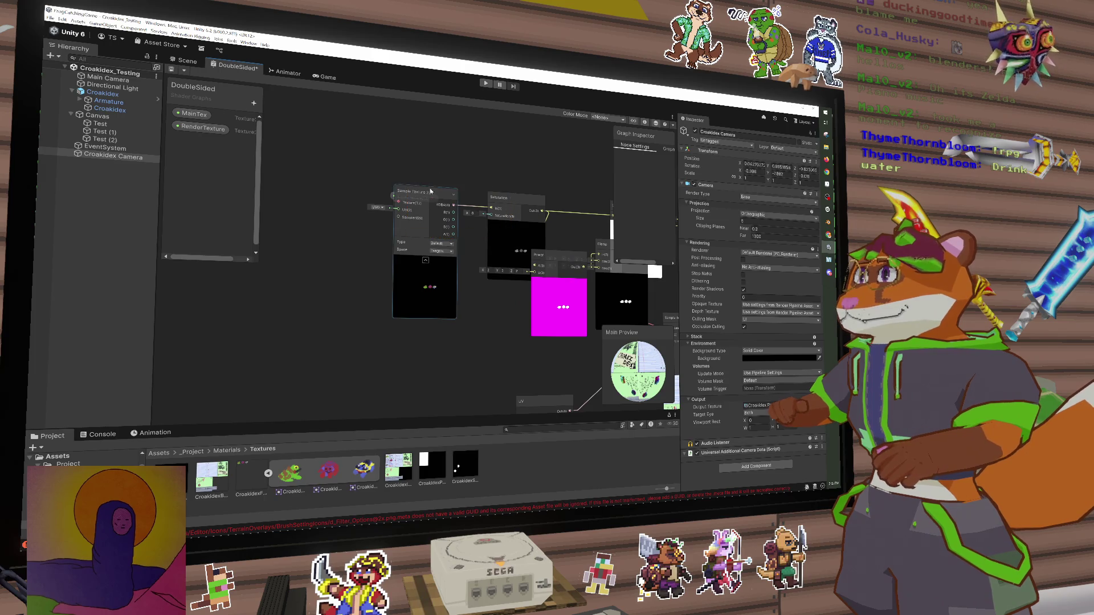
mouse_move(203, 129)
left_mouse_down()
mouse_move(489, 240)
mouse_move(440, 231)
left_mouse_up()
scroll(469, 272, "up", 1)
mouse_move(555, 258)
left_mouse_down()
mouse_move(500, 228)
mouse_move(506, 206)
mouse_move(446, 199)
left_mouse_up()
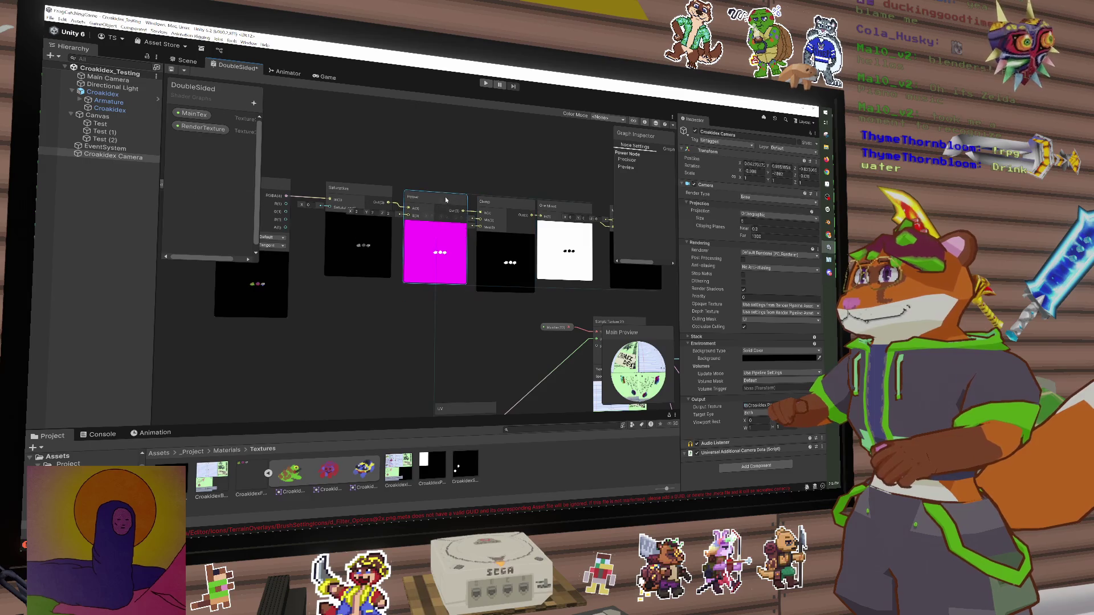
Reposition the Clamp and Multiply nodes and wire the Add output into the top node
left_click_drag(252, 188, 429, 195)
left_click(320, 188)
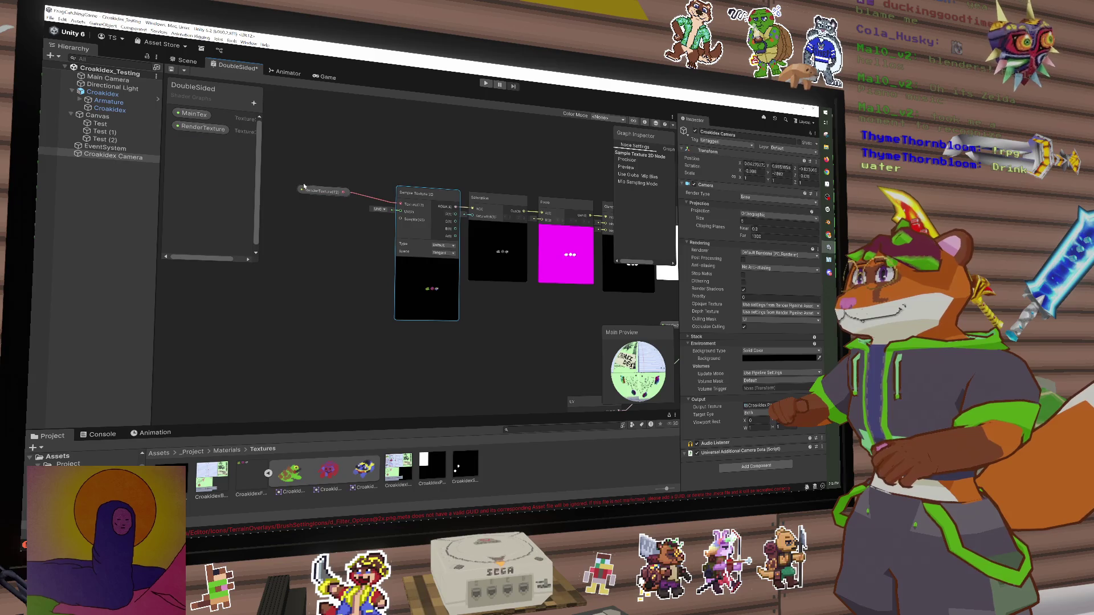
left_click(341, 195)
left_click_drag(341, 195, 217, 179)
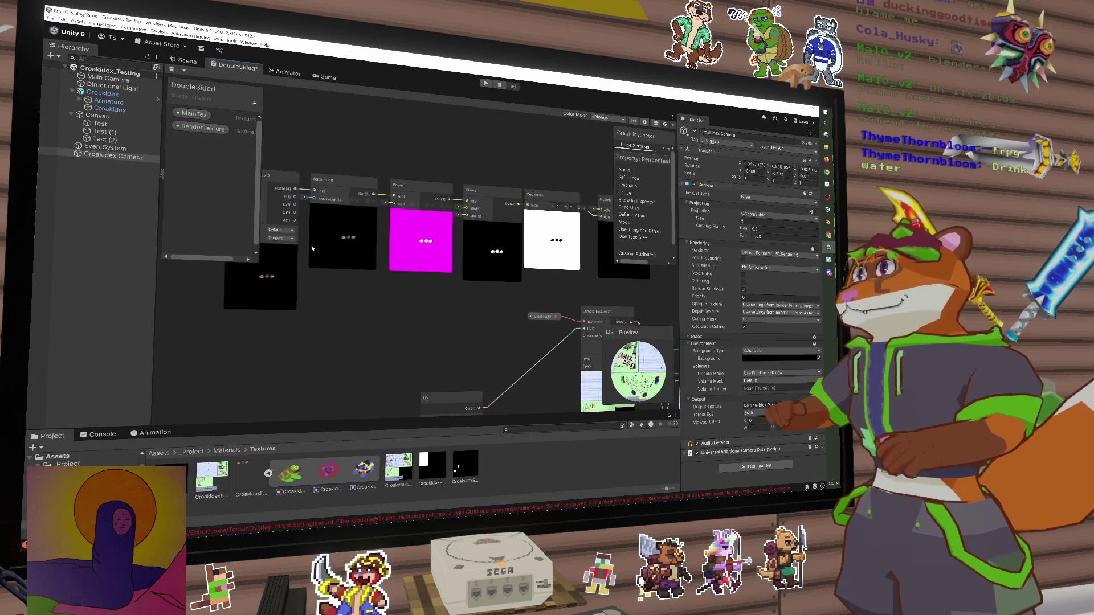
left_click(484, 260)
left_click_drag(483, 260, 399, 259)
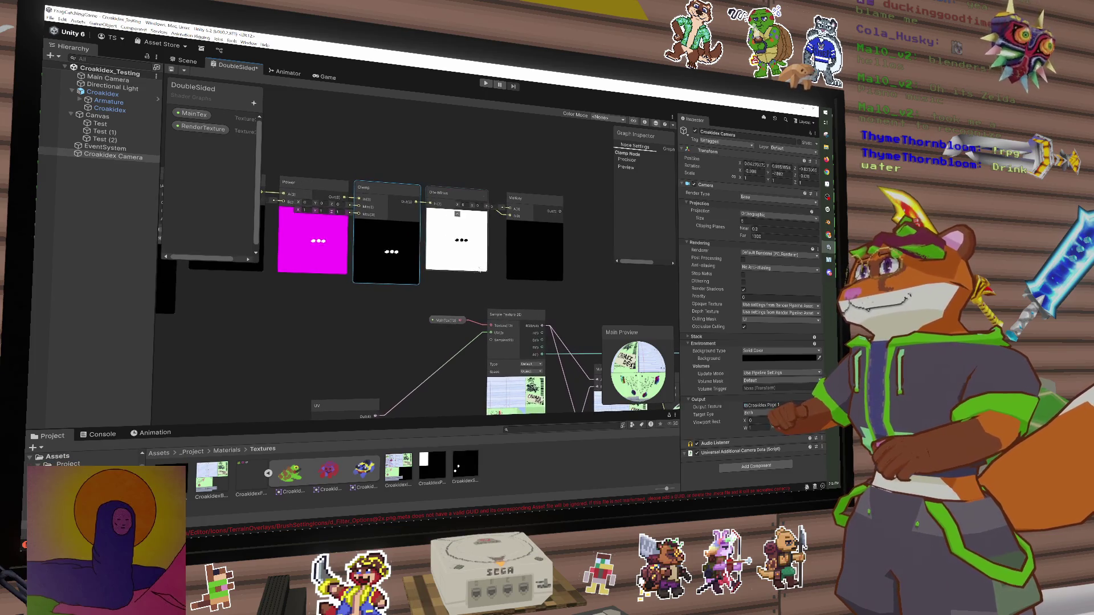
mouse_move(532, 255)
left_mouse_down()
mouse_move(560, 278)
mouse_move(515, 258)
mouse_move(521, 265)
mouse_move(416, 246)
left_mouse_up()
scroll(560, 279, "down", 2)
mouse_move(524, 301)
left_mouse_down()
mouse_move(419, 192)
mouse_move(462, 214)
mouse_move(491, 210)
mouse_move(483, 209)
left_mouse_up()
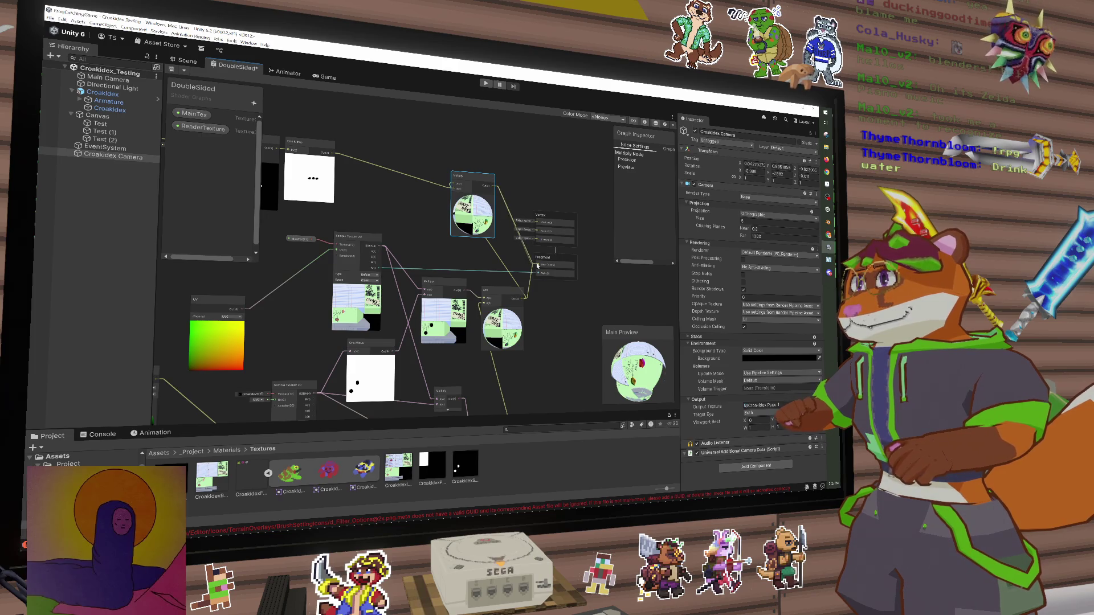
Shift the Multiply node left and search for Add and Gather nodes without adding either
key("space")
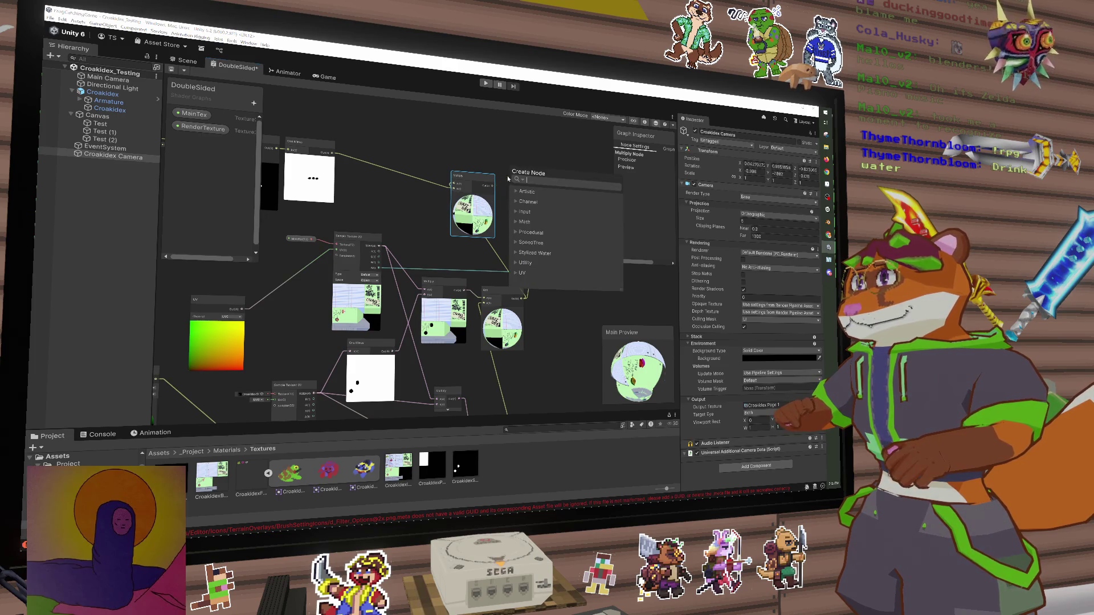
key("Escape")
left_click_drag(470, 188, 449, 182)
key("space")
type("add")
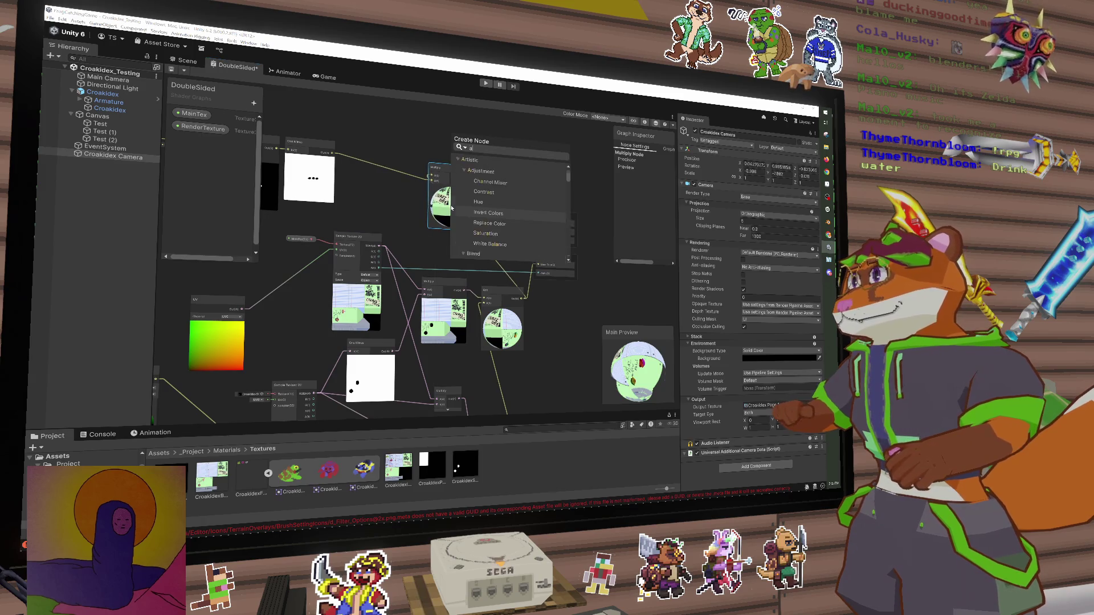
key("BackSpace")
key("BackSpace")
key("BackSpace")
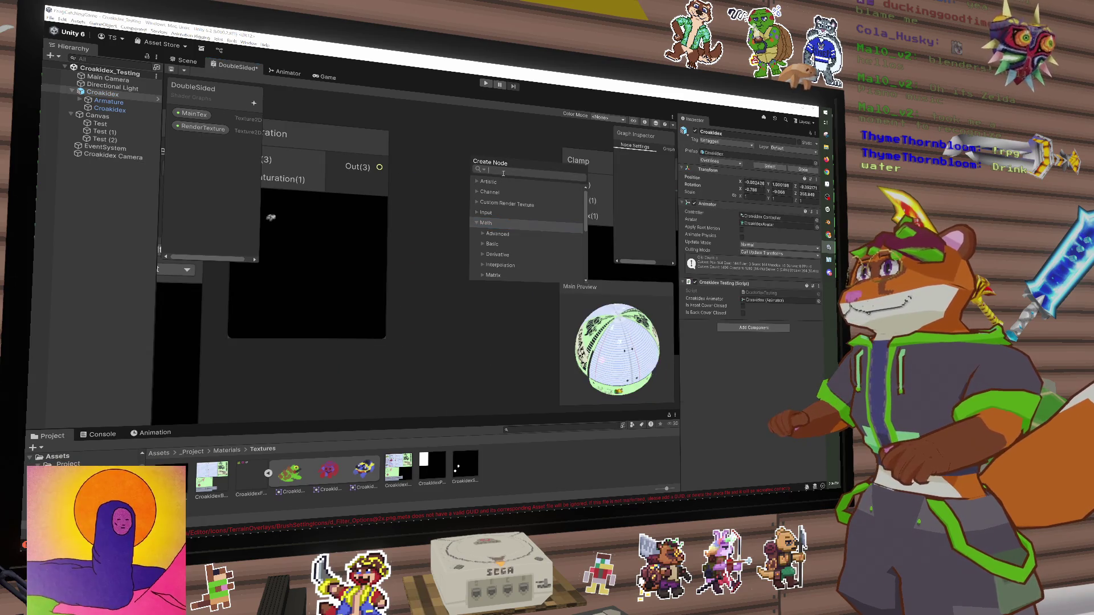
scroll(423, 200, "down", 2)
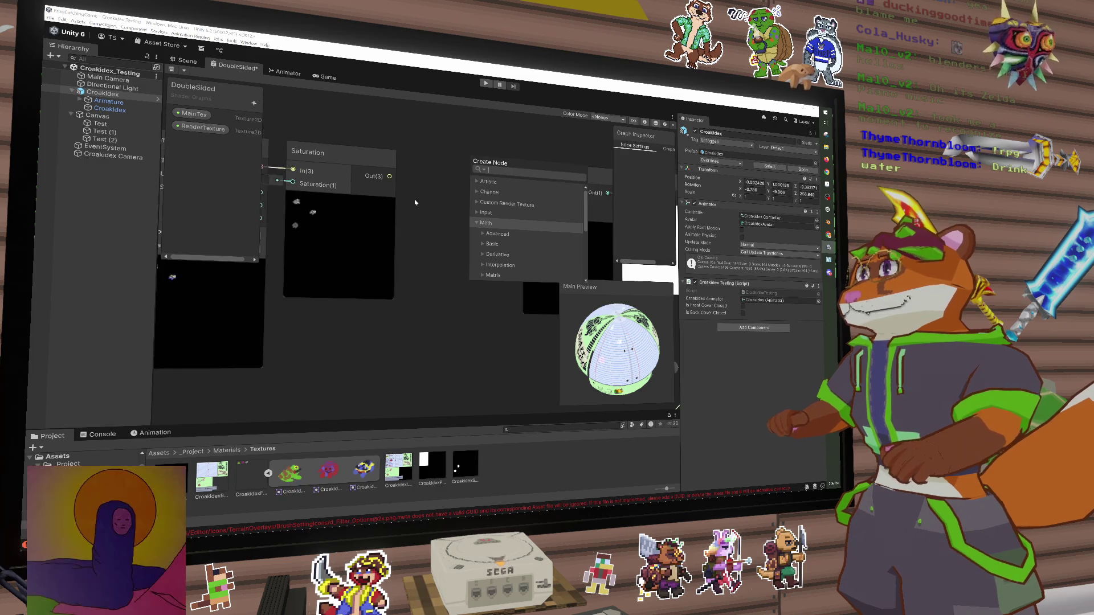
type("gather")
key("BackSpace")
key("BackSpace")
key("BackSpace")
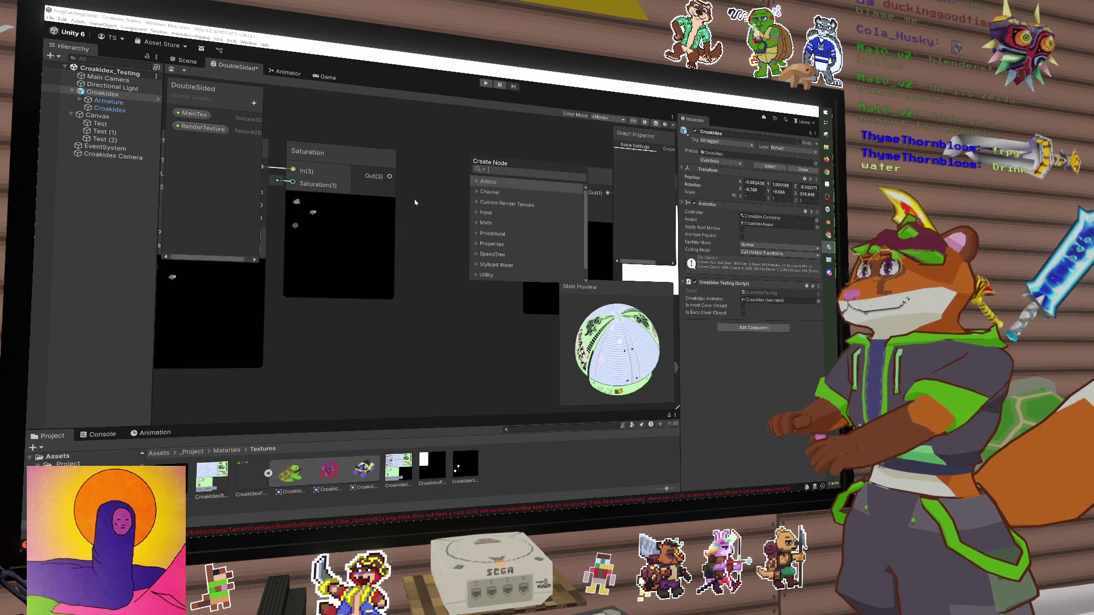
key("Escape")
key("f")
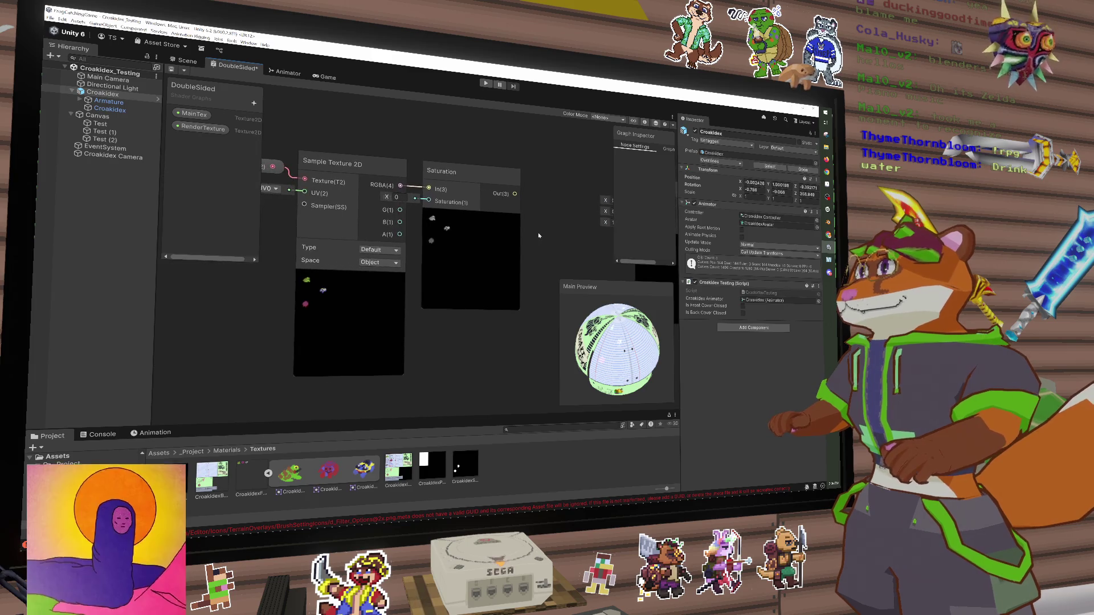
Move Saturation right and add a Maximum node fed by the texture's RGBA and red channel
left_click_drag(450, 179, 478, 180)
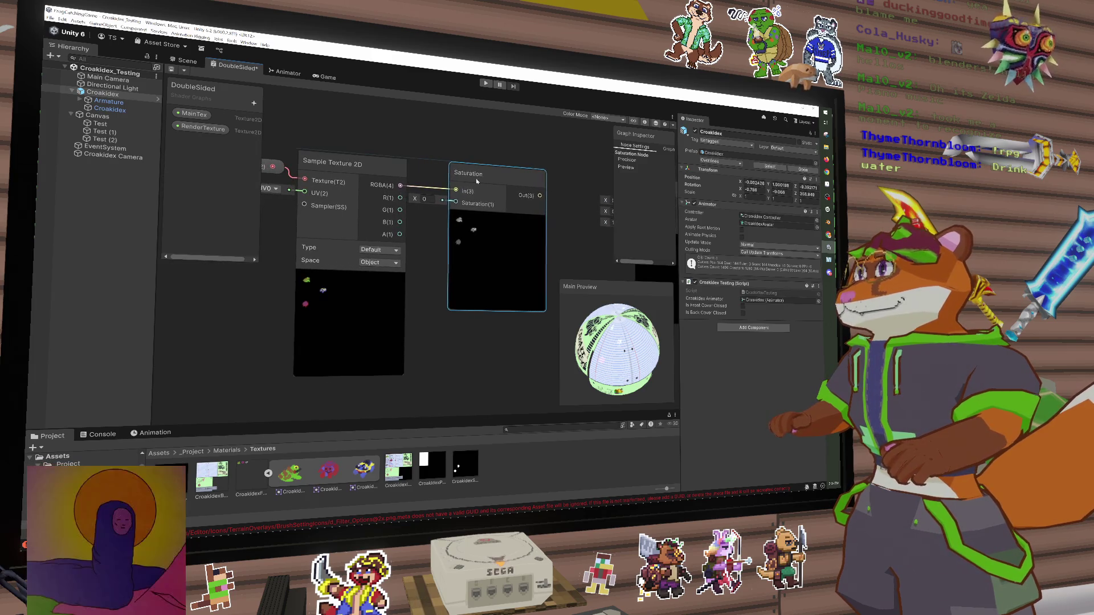
mouse_move(481, 257)
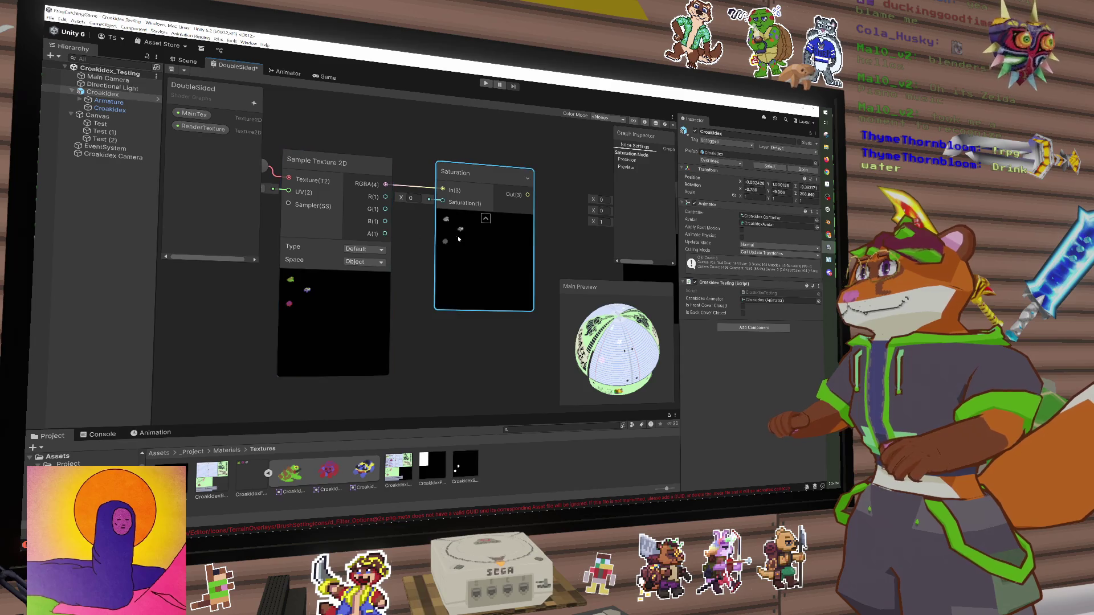
left_click_drag(434, 247, 446, 248)
key("space")
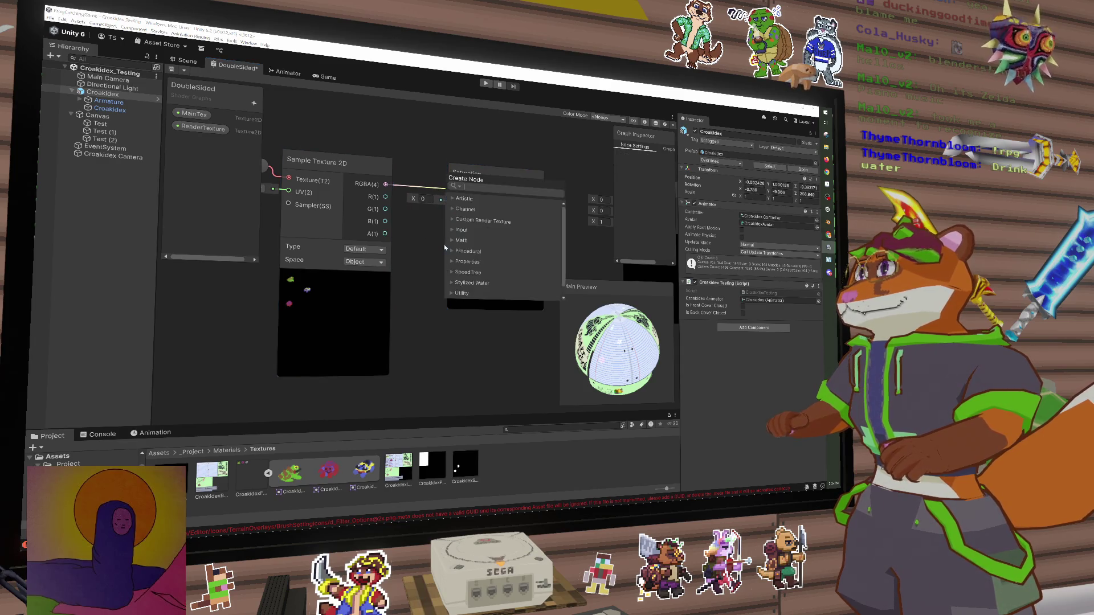
type("max")
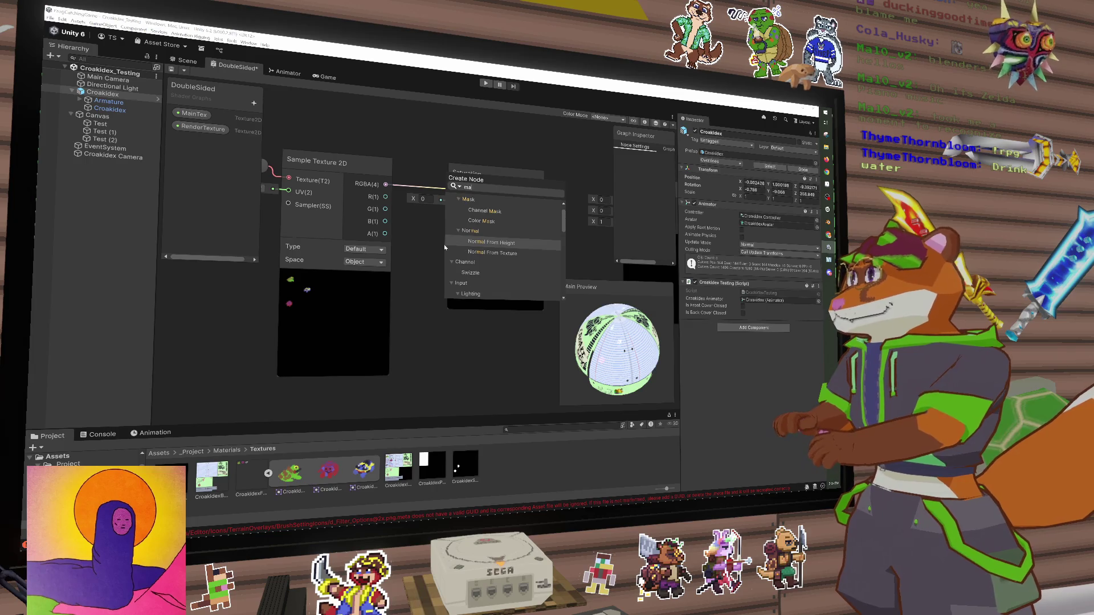
key("Return")
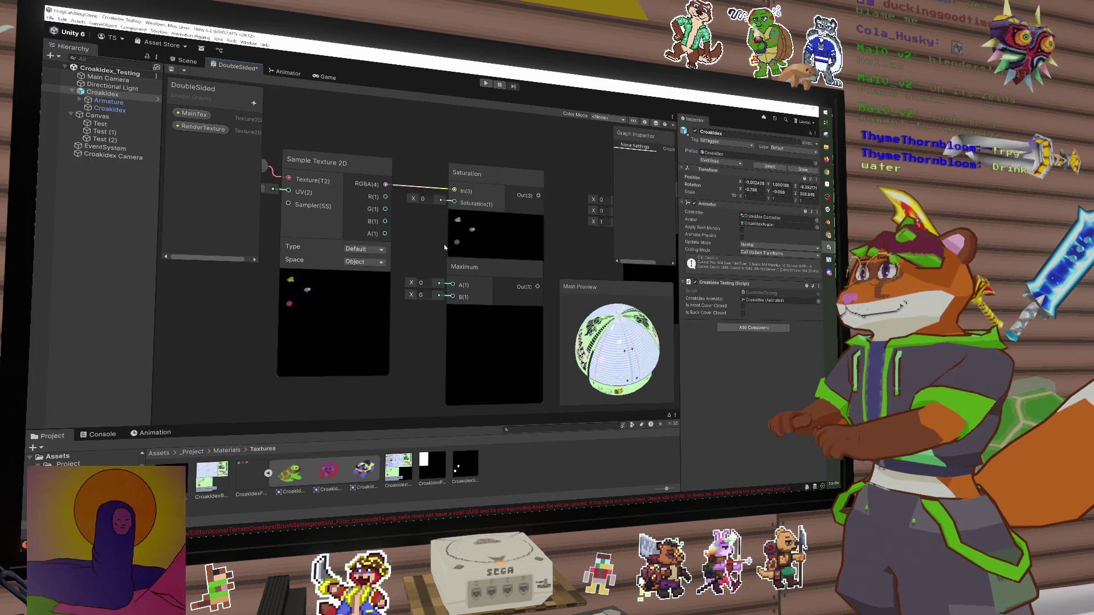
left_click_drag(478, 266, 461, 231)
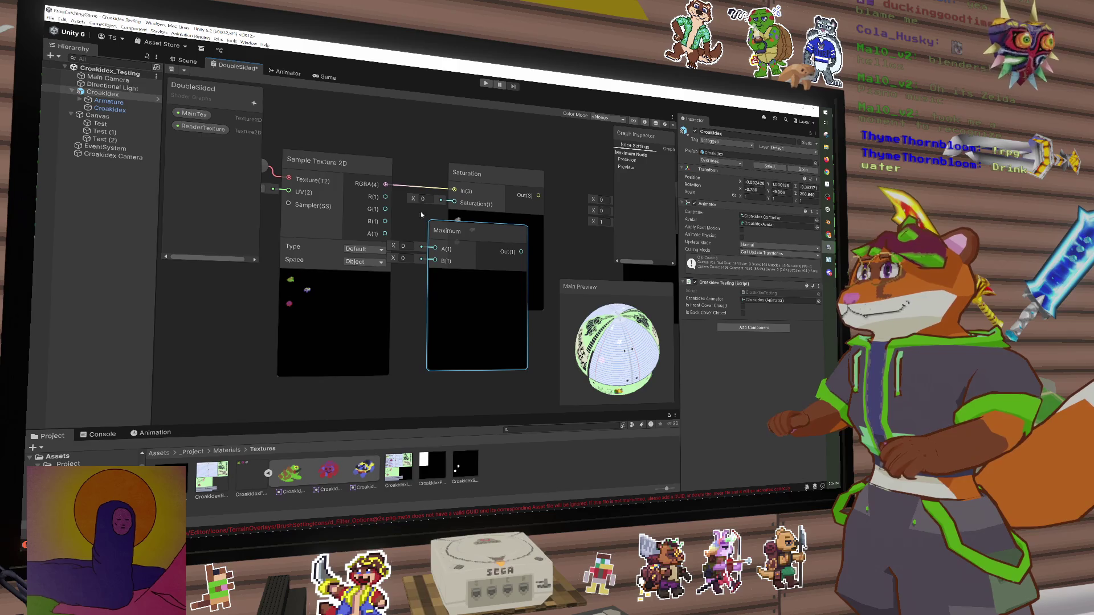
left_click_drag(385, 185, 435, 248)
left_click_drag(386, 197, 433, 260)
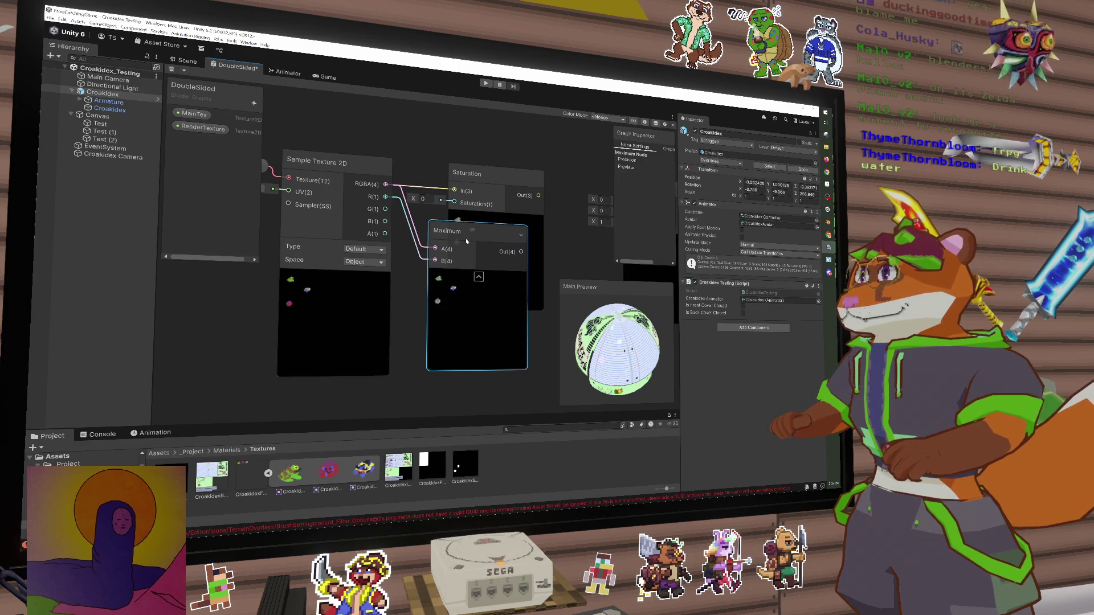
Delete the trial Maximum node, leaving Sample Texture 2D feeding Saturation
key("Delete")
scroll(482, 262, "down", 2)
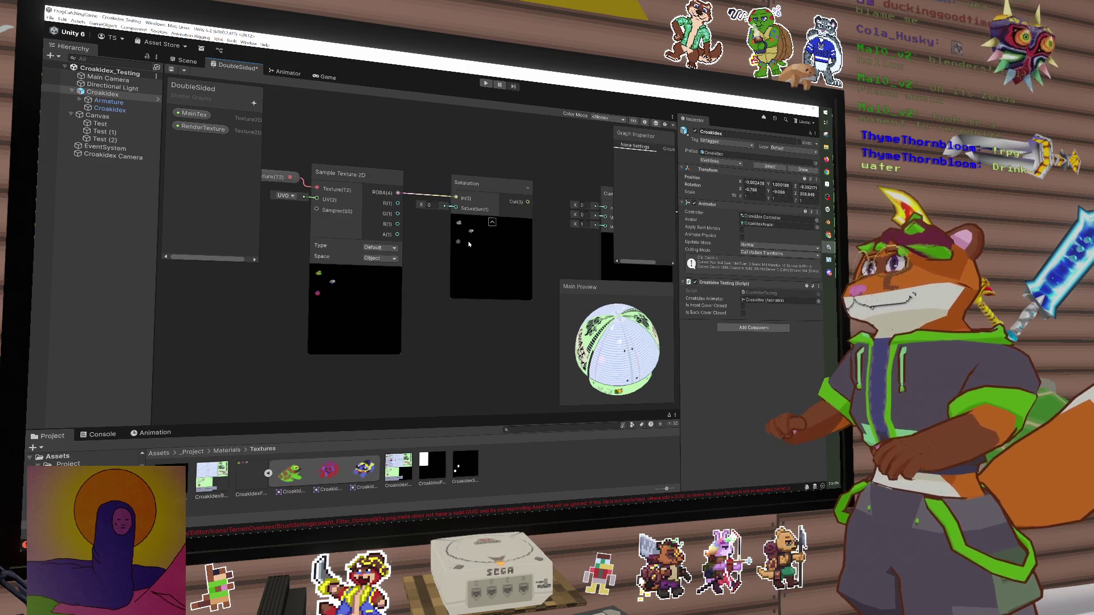
left_click_drag(482, 261, 449, 272)
scroll(433, 250, "up", 2)
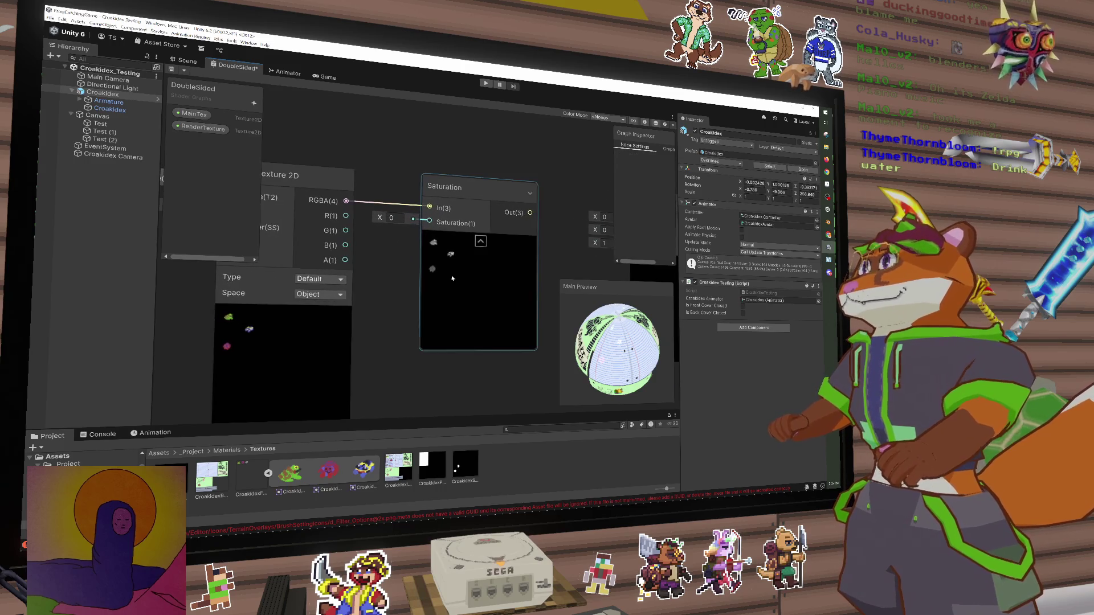
left_click(368, 222)
right_click(390, 207)
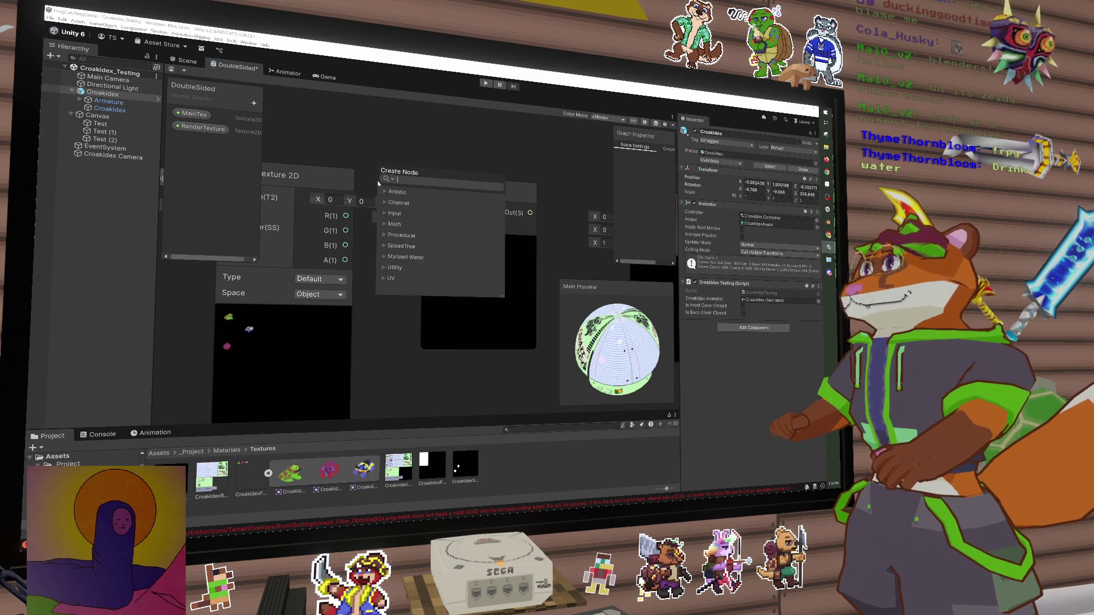
left_click(399, 268)
mouse_move(346, 260)
left_mouse_down()
mouse_move(429, 222)
mouse_move(429, 209)
left_mouse_up()
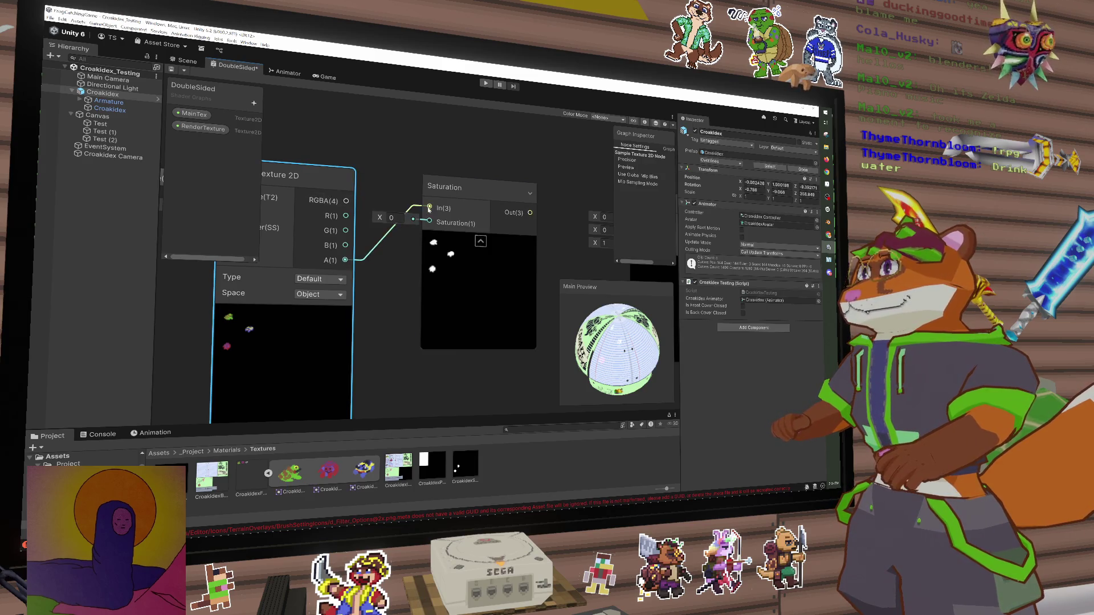
scroll(475, 276, "up", 4)
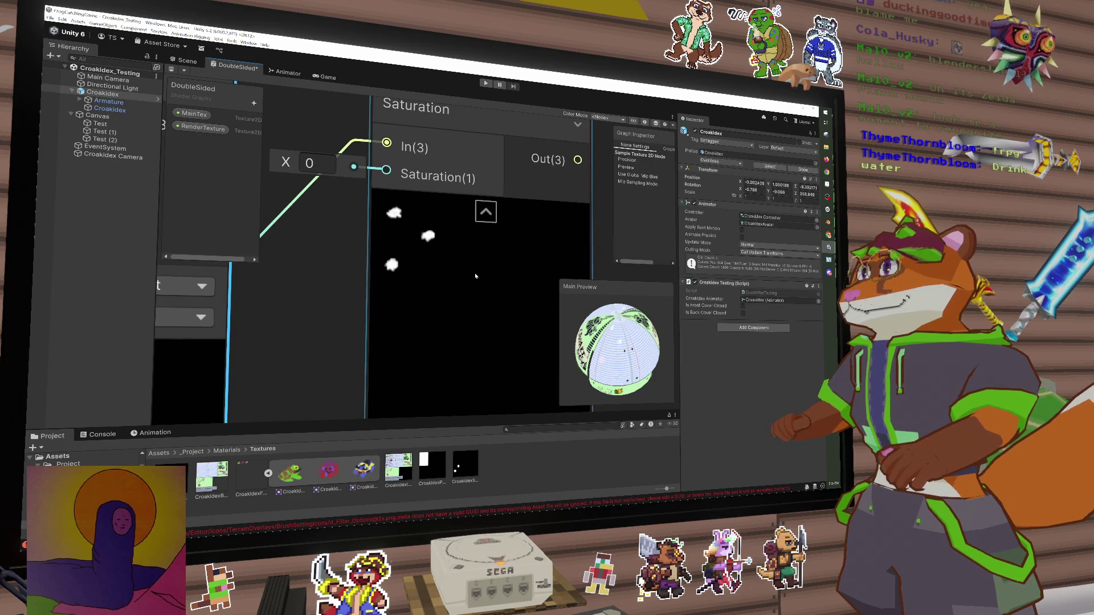
scroll(475, 277, "down", 4)
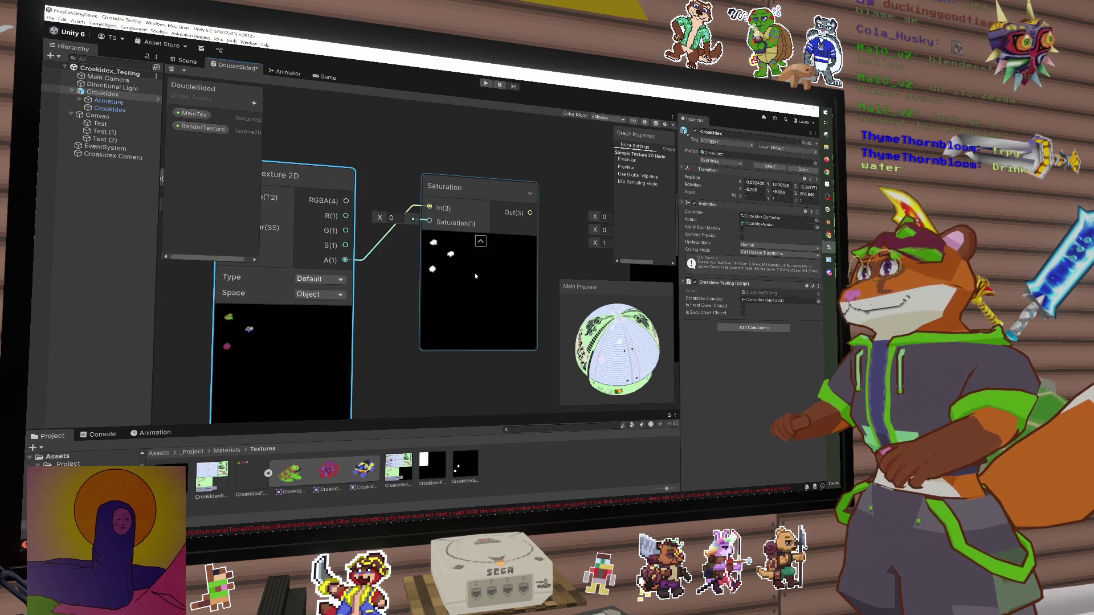
left_click(403, 218)
type("0")
left_click(395, 281)
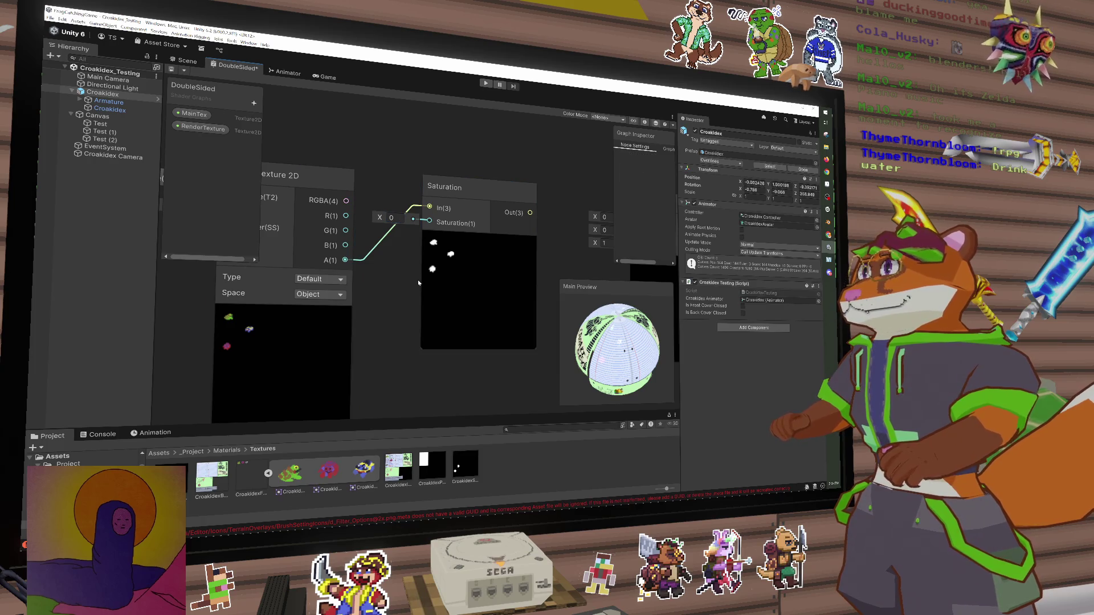
scroll(419, 282, "down", 5)
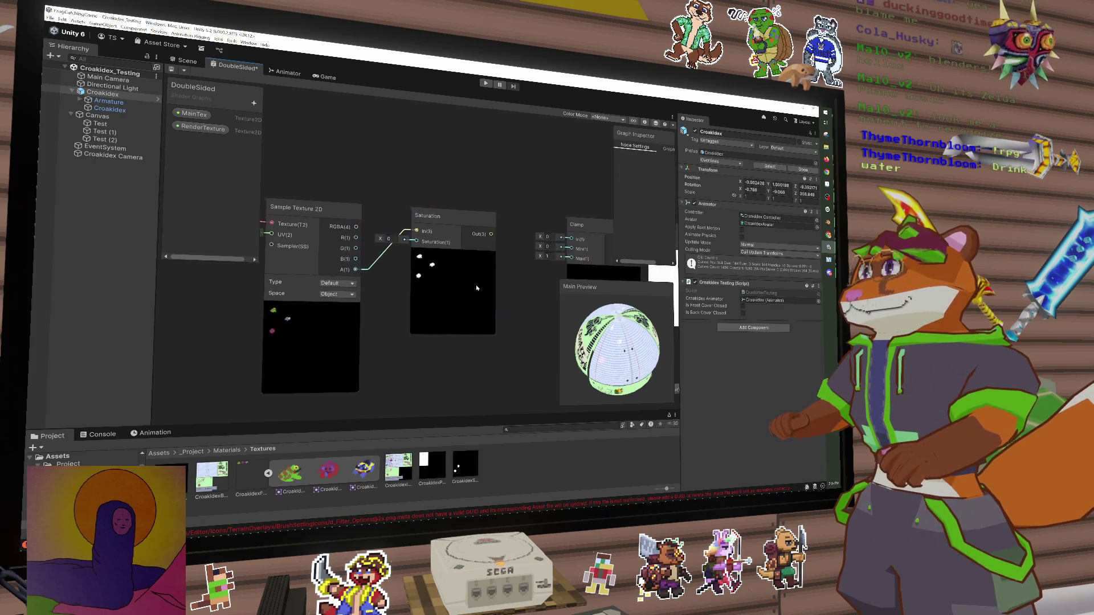
left_click(411, 275)
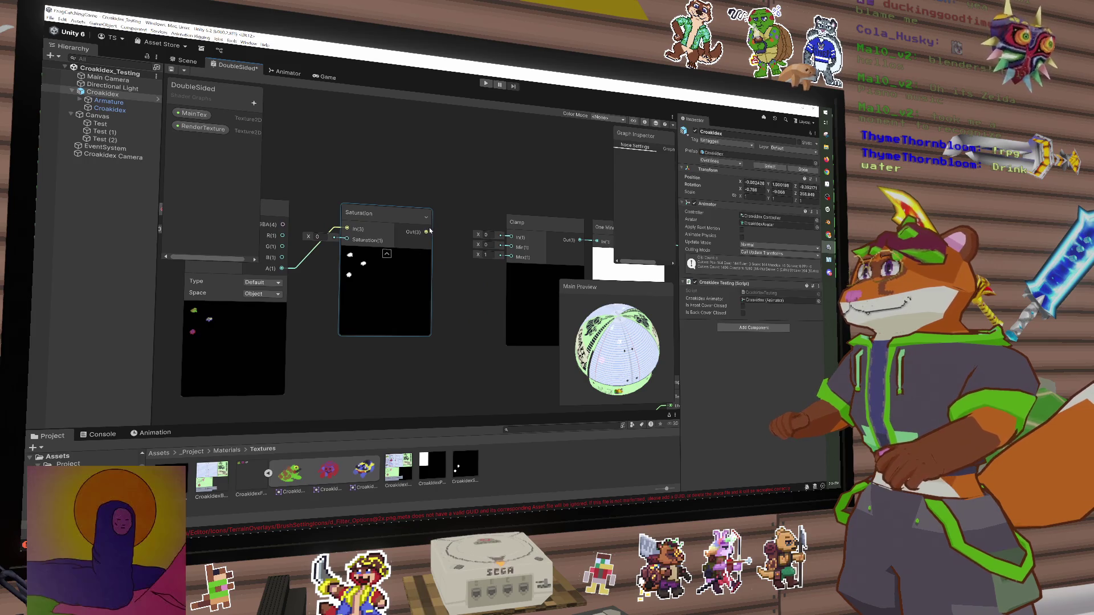
left_click_drag(426, 232, 518, 238)
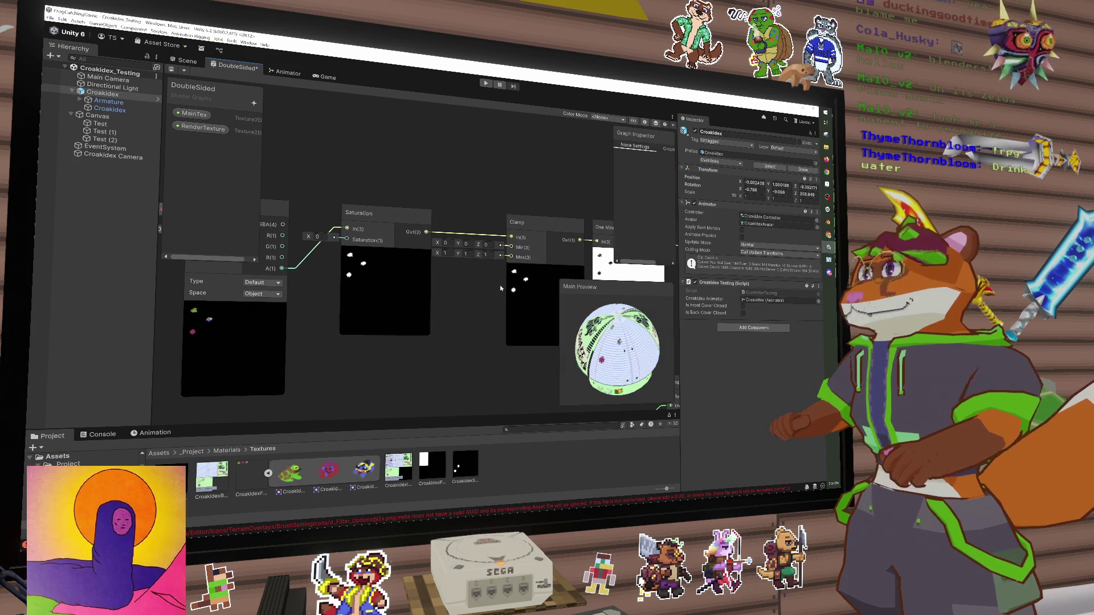
left_click_drag(500, 285, 398, 269)
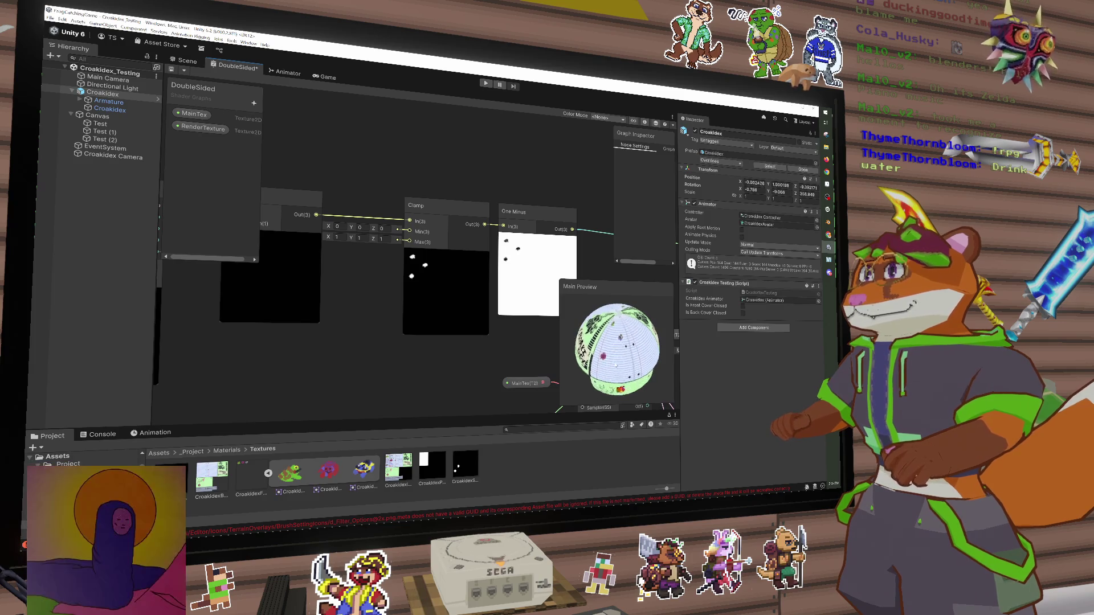
scroll(615, 365, "up", 5)
scroll(615, 362, "down", 5)
left_click_drag(501, 364, 325, 291)
left_click_drag(382, 249, 313, 249)
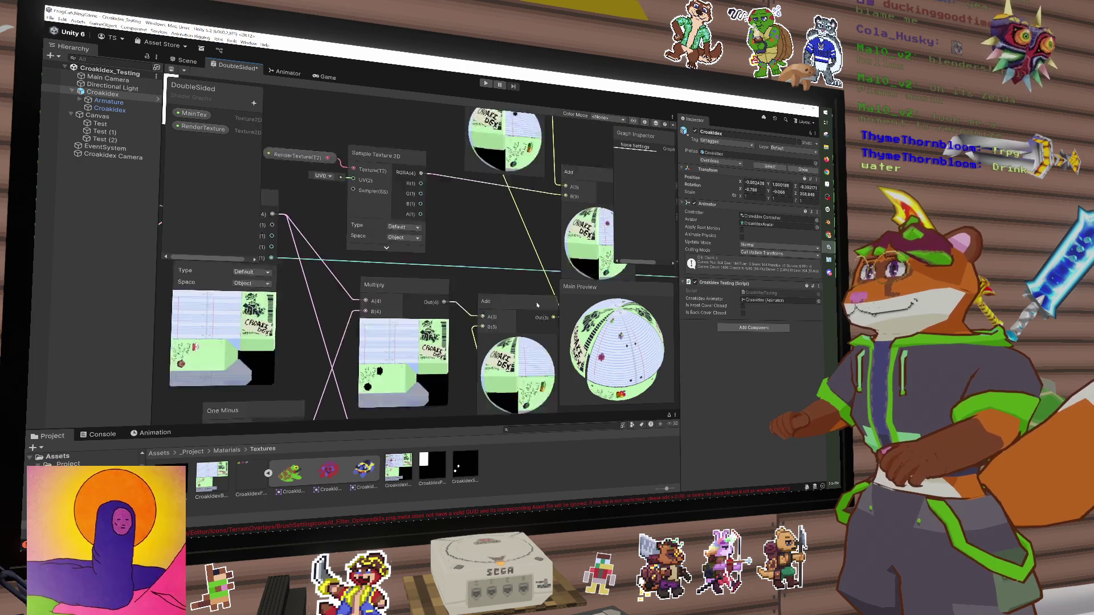
left_click_drag(467, 239, 371, 273)
mouse_move(527, 197)
left_mouse_down()
mouse_move(402, 244)
mouse_move(464, 256)
mouse_move(499, 324)
left_mouse_up()
left_click_drag(501, 262, 491, 289)
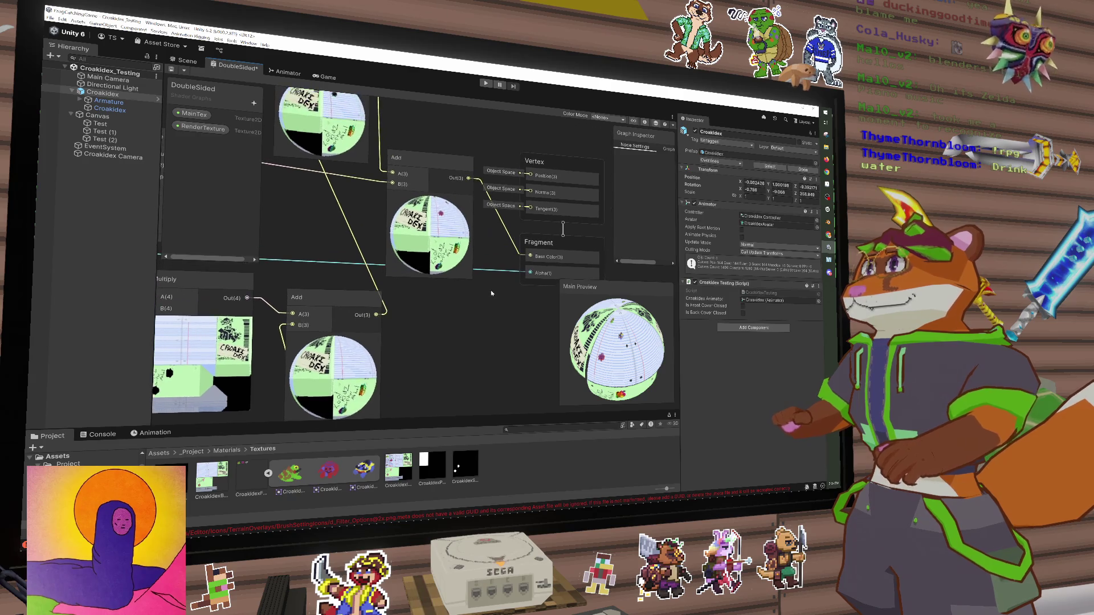
Save the DoubleSided shader graph and orbit the Scene view to face the book pages
left_click(171, 70)
left_click(180, 63)
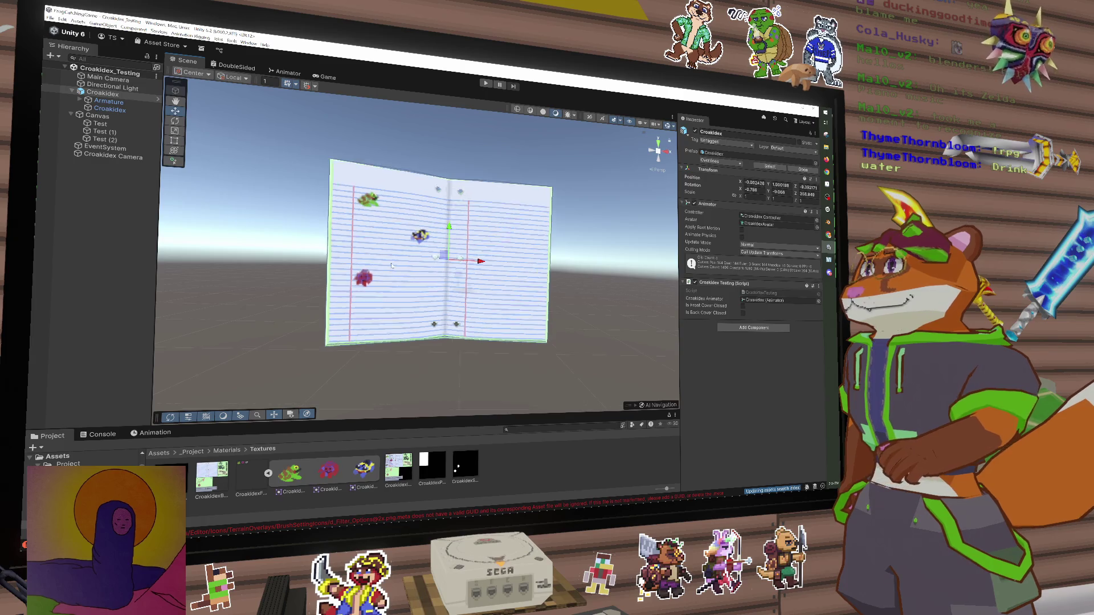
left_click_drag(406, 274, 466, 304)
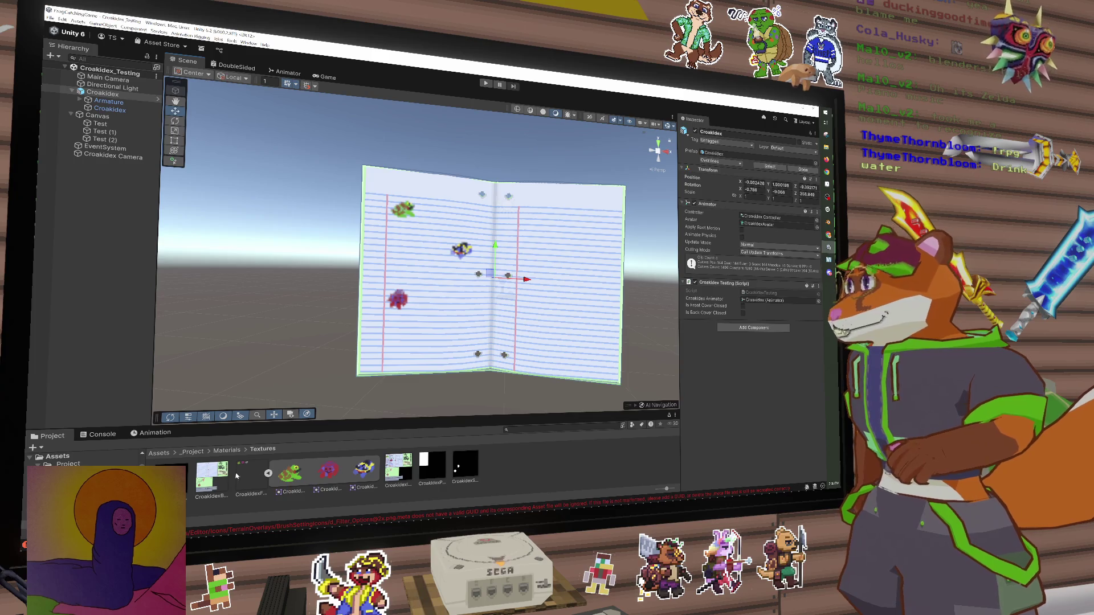
scroll(86, 461, "up", 3)
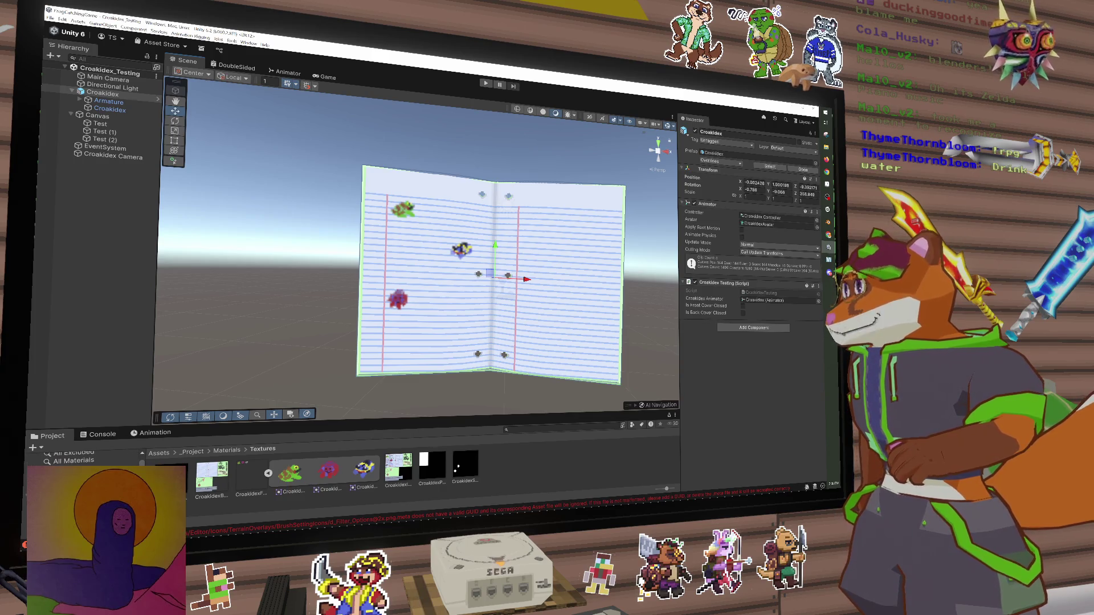
scroll(85, 458, "down", 5)
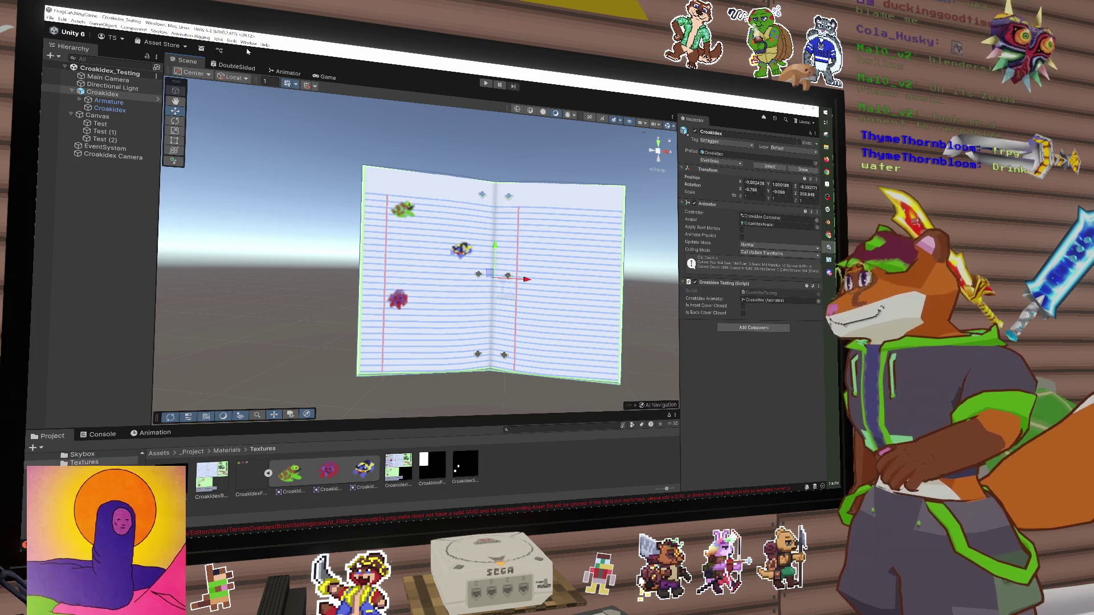
Check the book's animation graph and inspect the RenderTexture Sample Texture 2D node
left_click(281, 74)
left_click(237, 66)
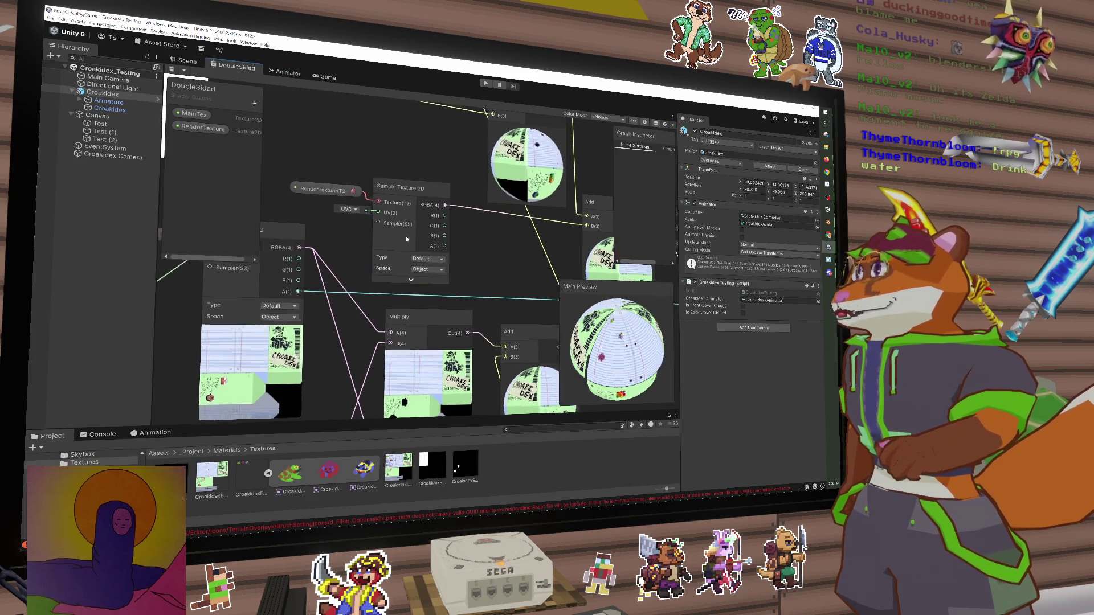
left_click(464, 291)
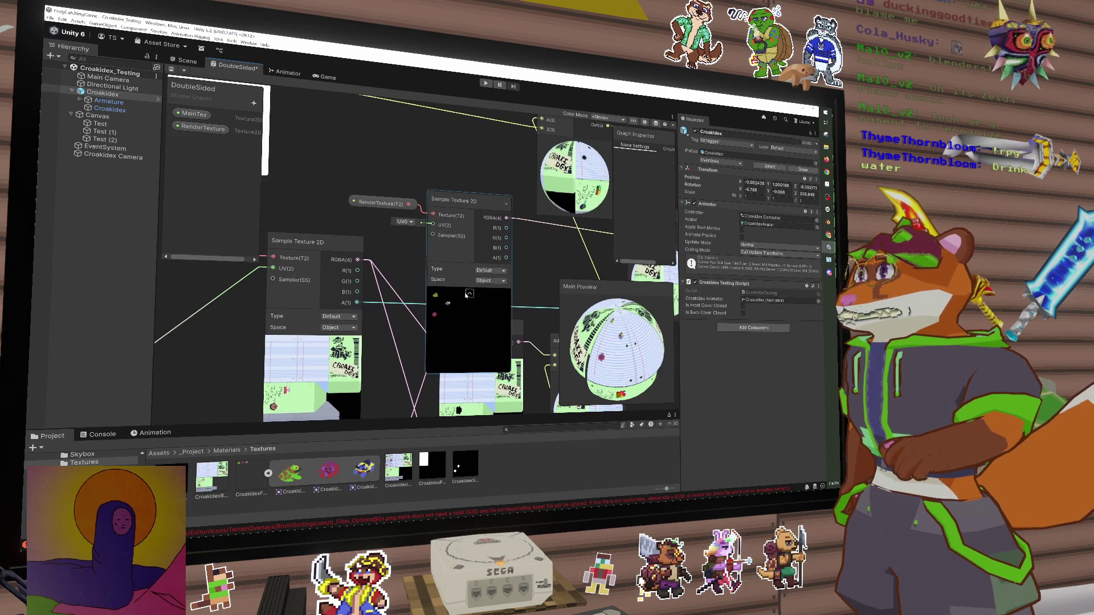
left_click(403, 204)
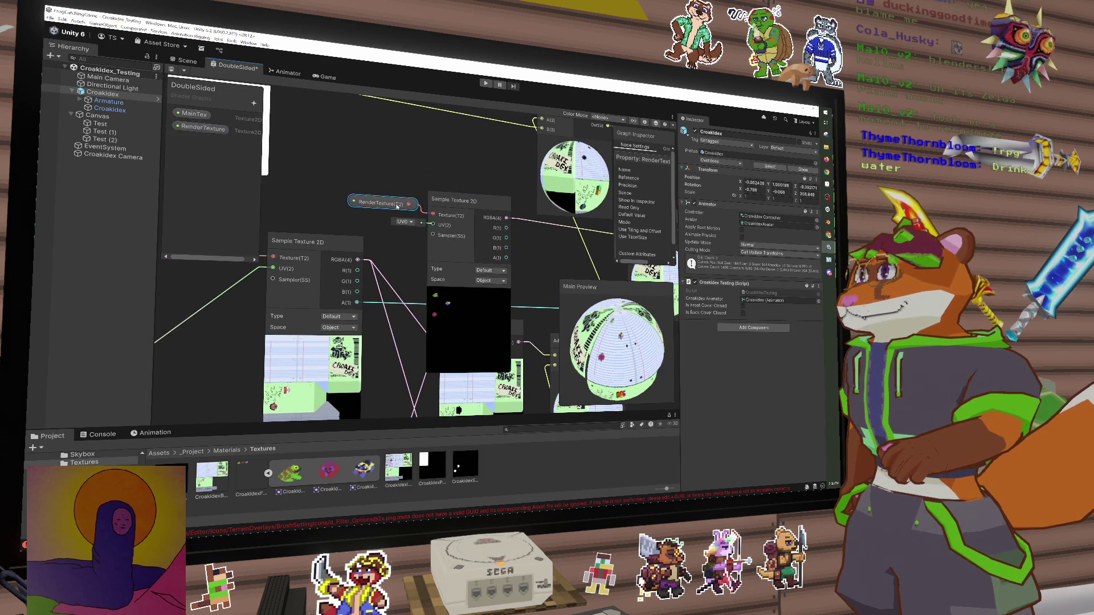
left_click(484, 271)
left_click(189, 58)
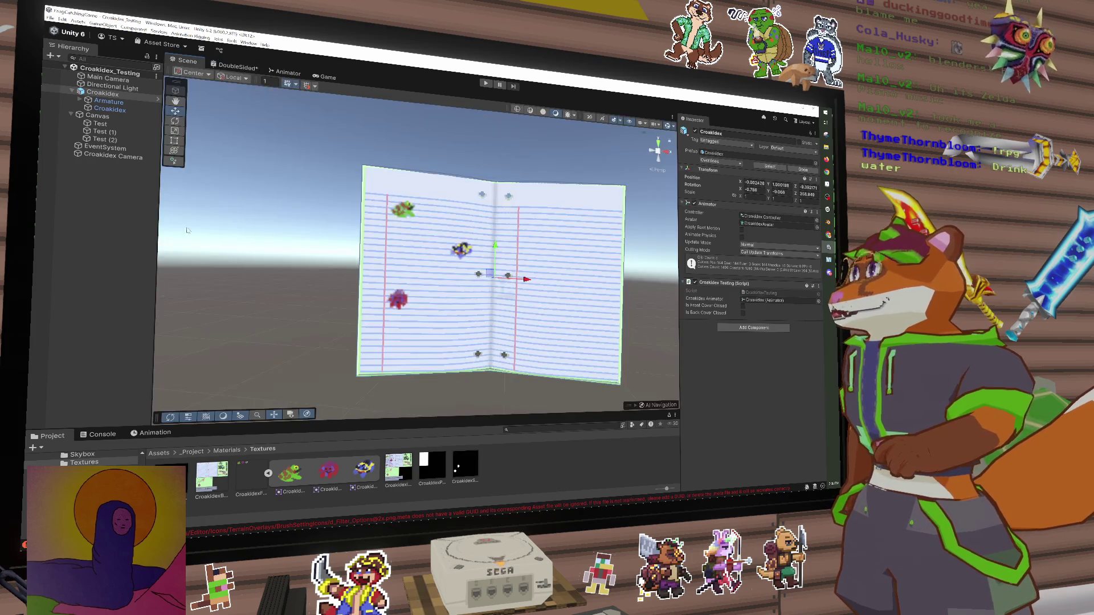
Set the Croakidex Page 1 render texture's Filter Mode to Point
left_click(174, 480)
left_click(771, 229)
left_click(750, 237)
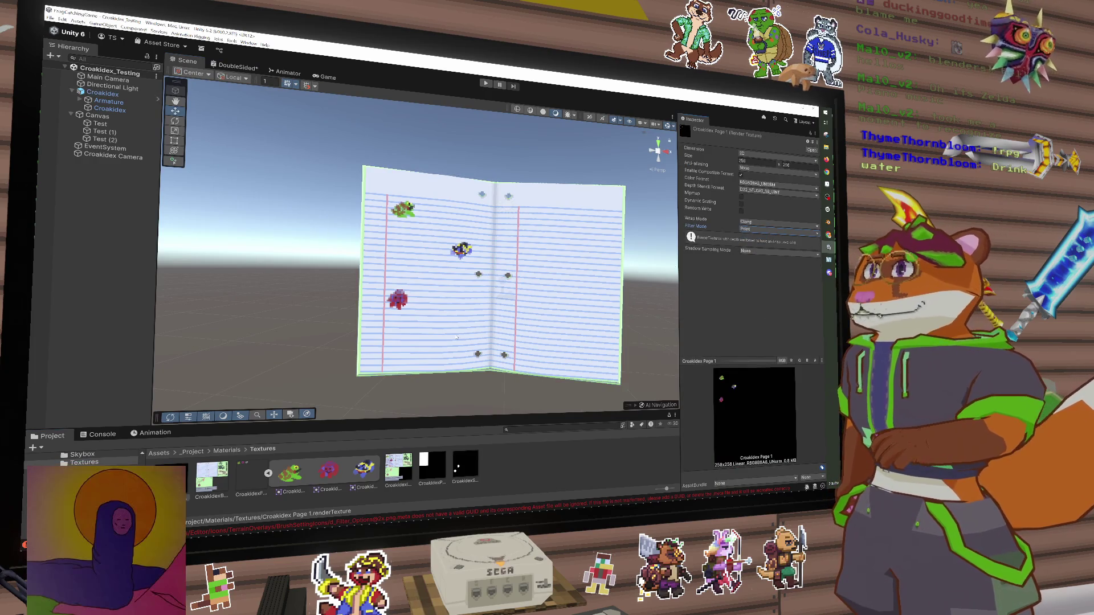
View the book pages up close and front-on to check the crisper sprites
left_click_drag(471, 341, 408, 326)
scroll(408, 326, "up", 3)
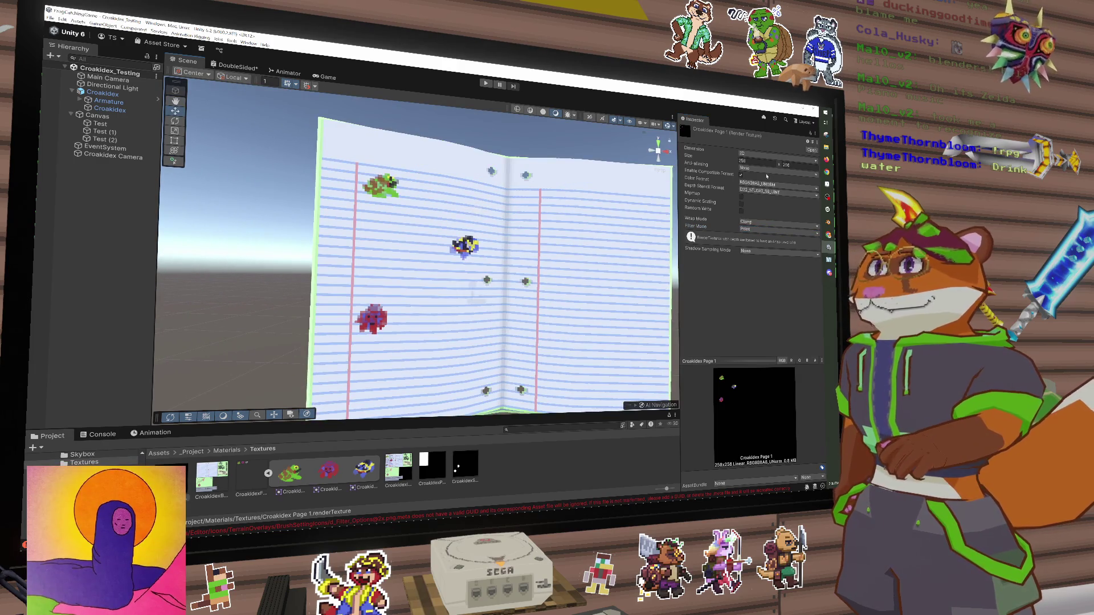
mouse_move(615, 222)
left_mouse_down()
mouse_move(566, 258)
mouse_move(511, 272)
mouse_move(648, 265)
left_mouse_up()
scroll(516, 266, "down", 3)
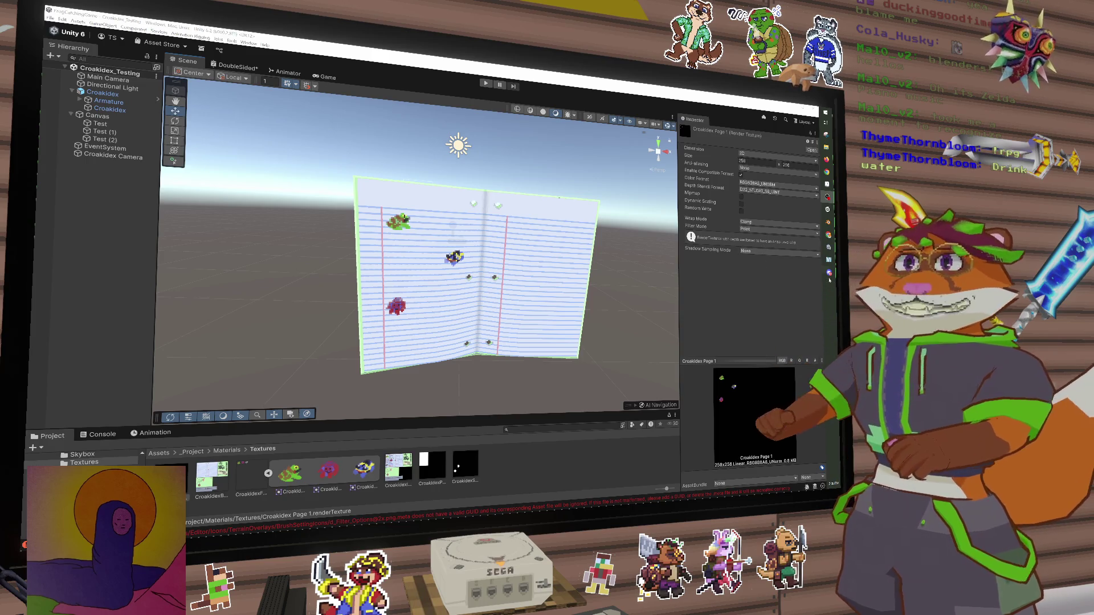
mouse_move(828, 261)
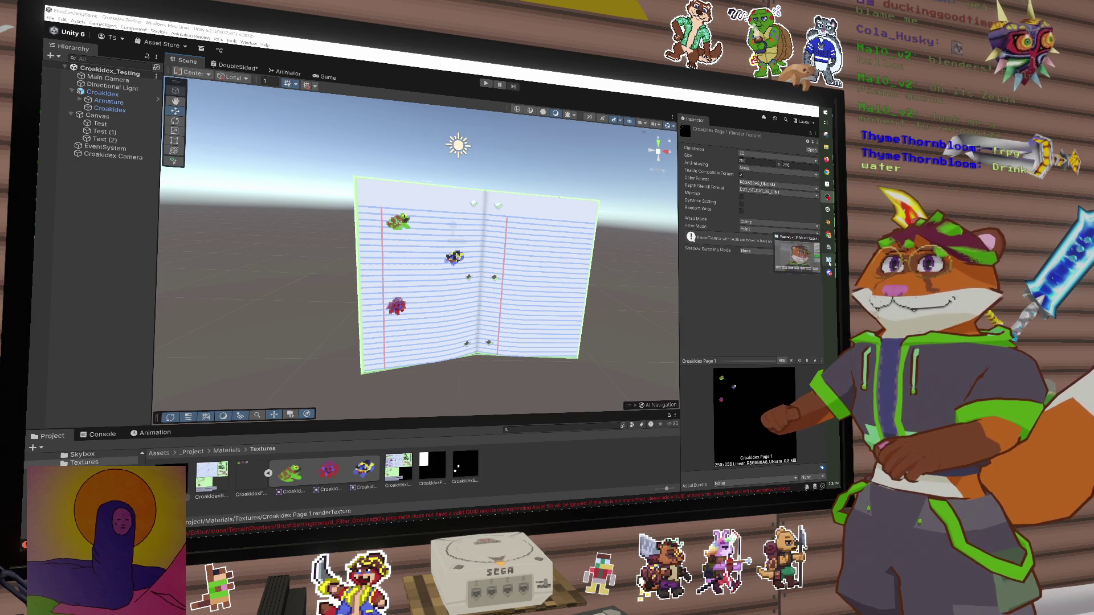
left_click(827, 184)
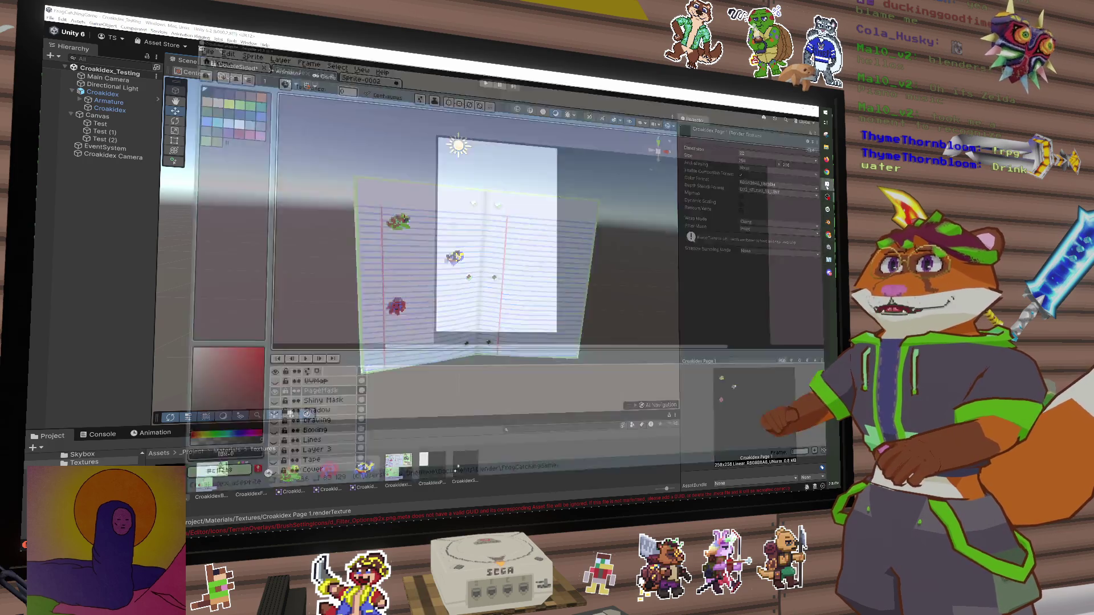
Undo the last two Paint Bucket fills, then redo them
key("ctrl+z")
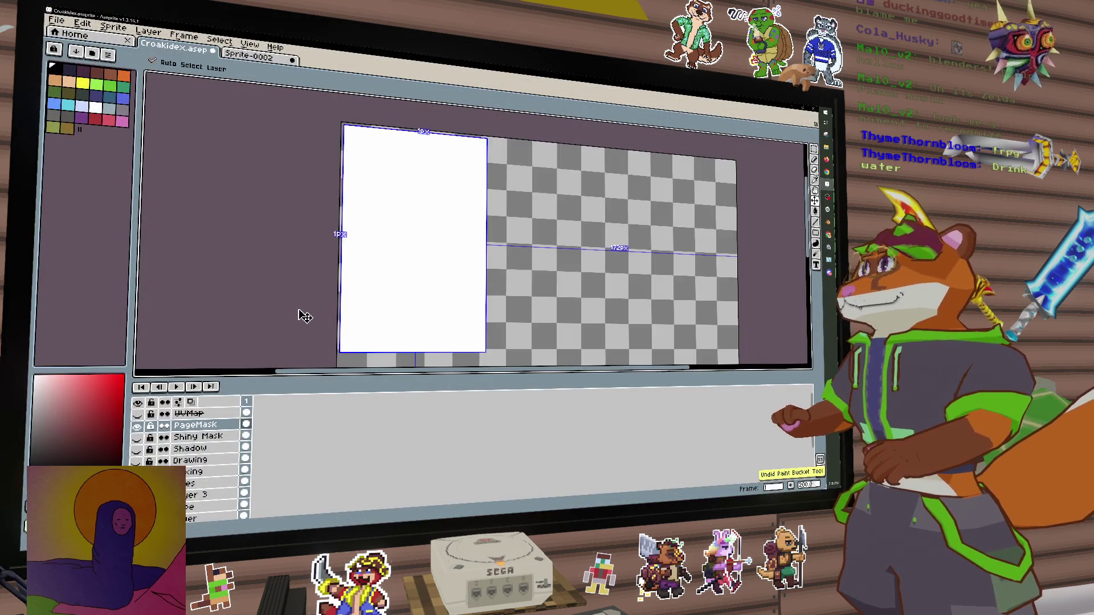
key("ctrl+z")
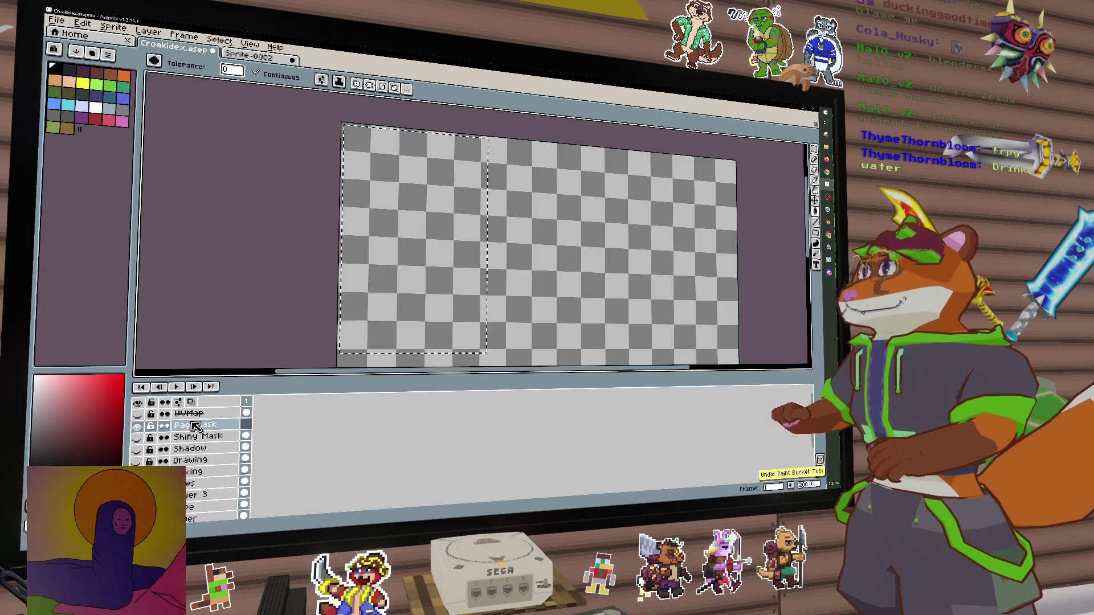
key("ctrl+y")
key("ctrl+y")
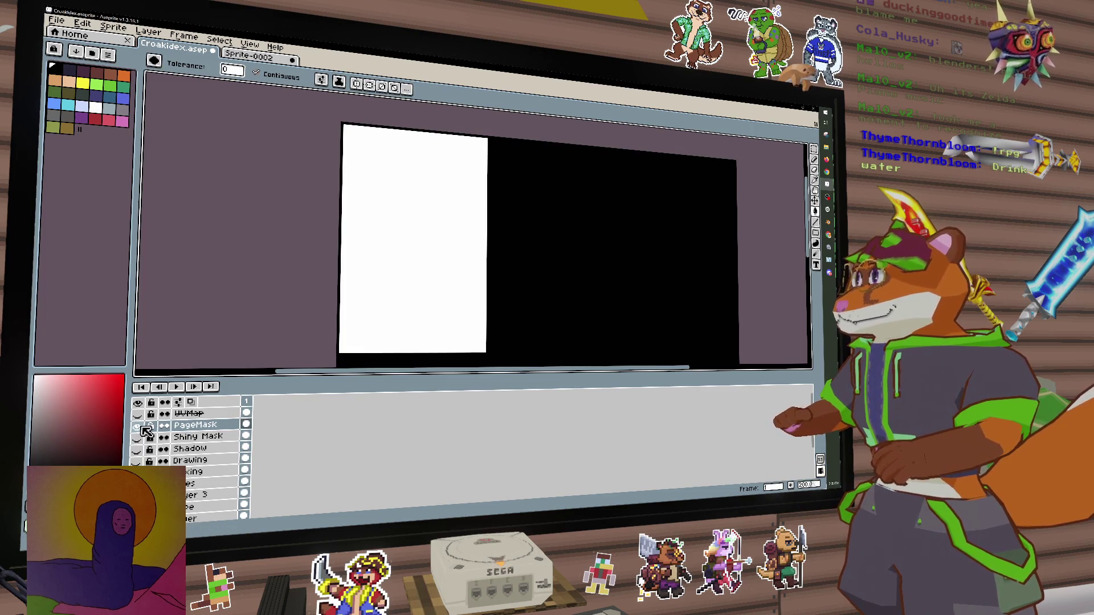
Hide the PageMask and Shiny Mask layers to reveal the notebook page drawings
left_click(137, 426)
left_click(137, 402)
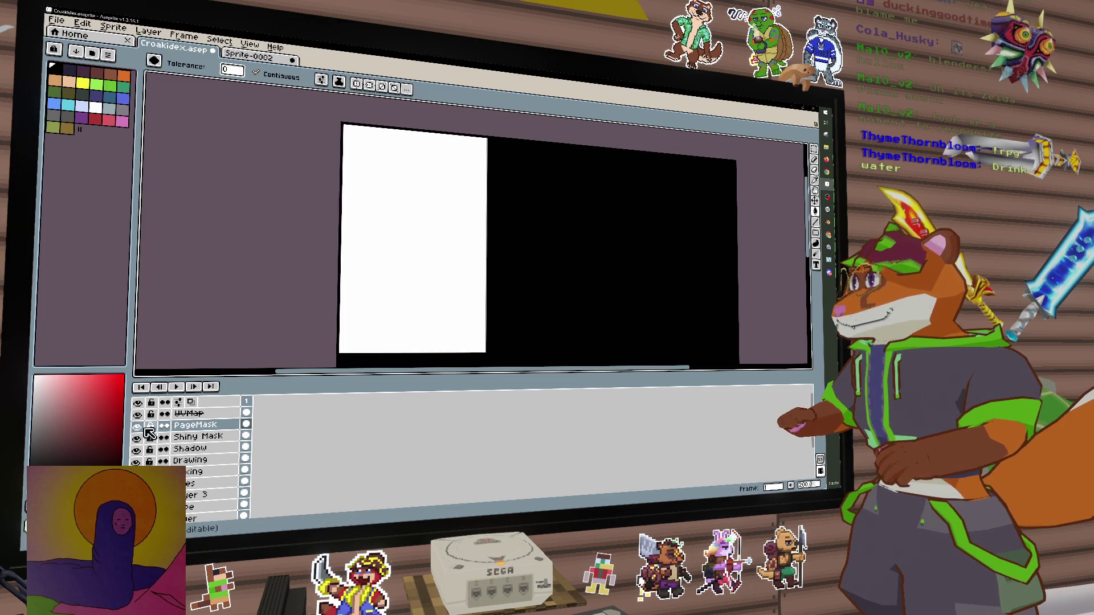
left_click(137, 425)
left_click(137, 437)
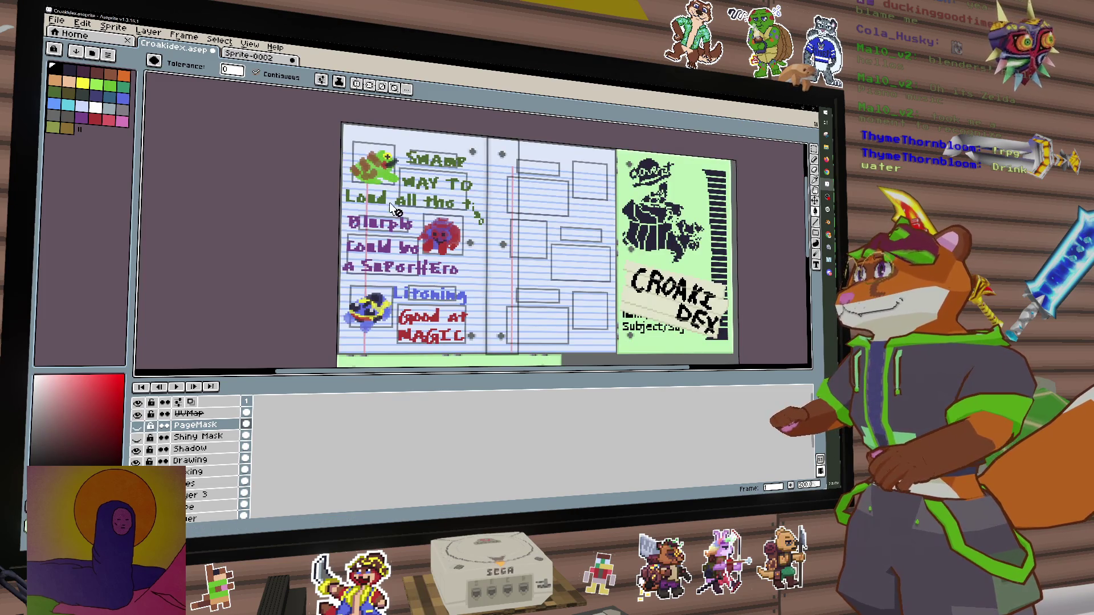
scroll(380, 169, "up", 5)
scroll(460, 234, "down", 5)
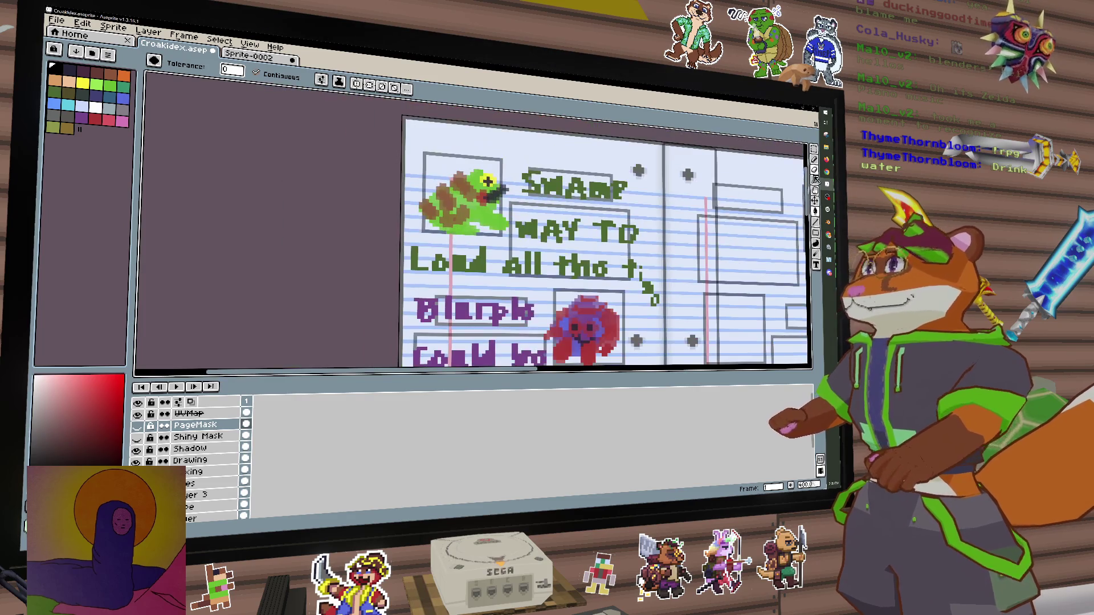
key("alt+Tab")
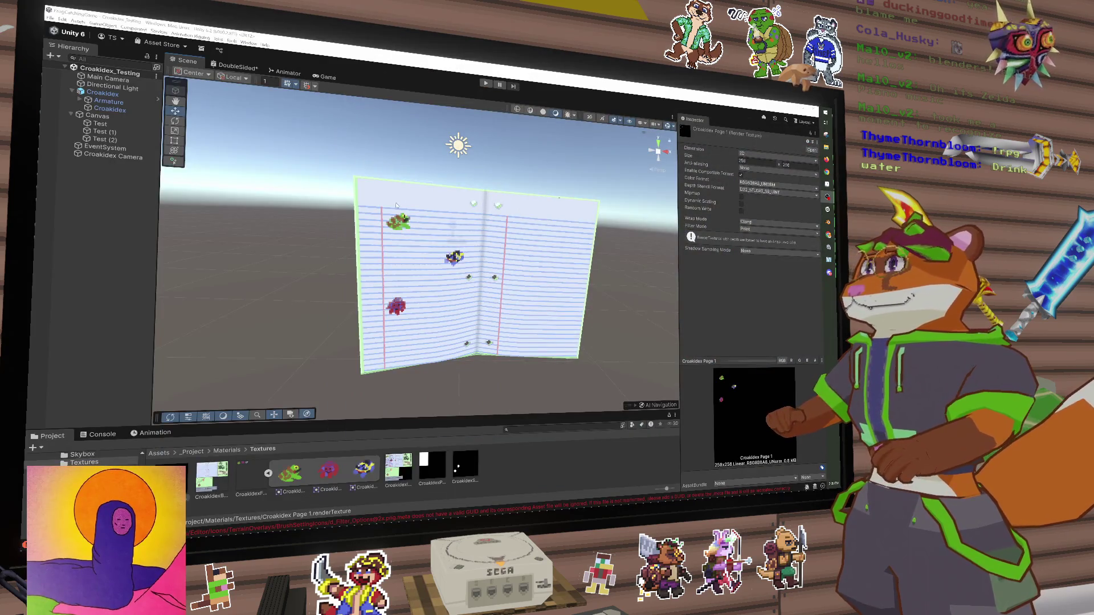
left_click(397, 206)
left_click(112, 124)
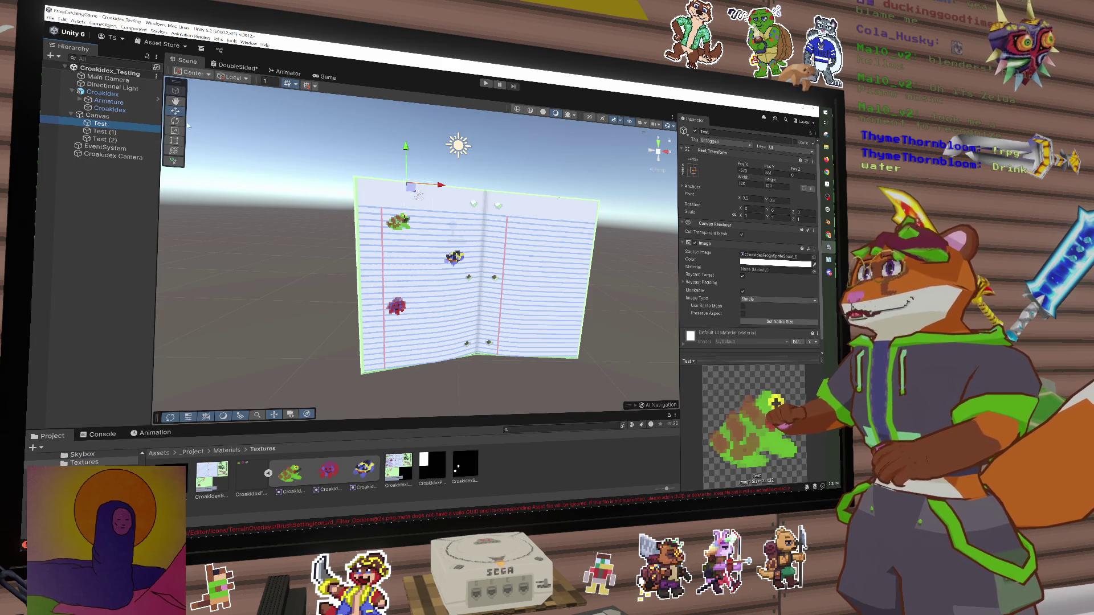
left_click(111, 131)
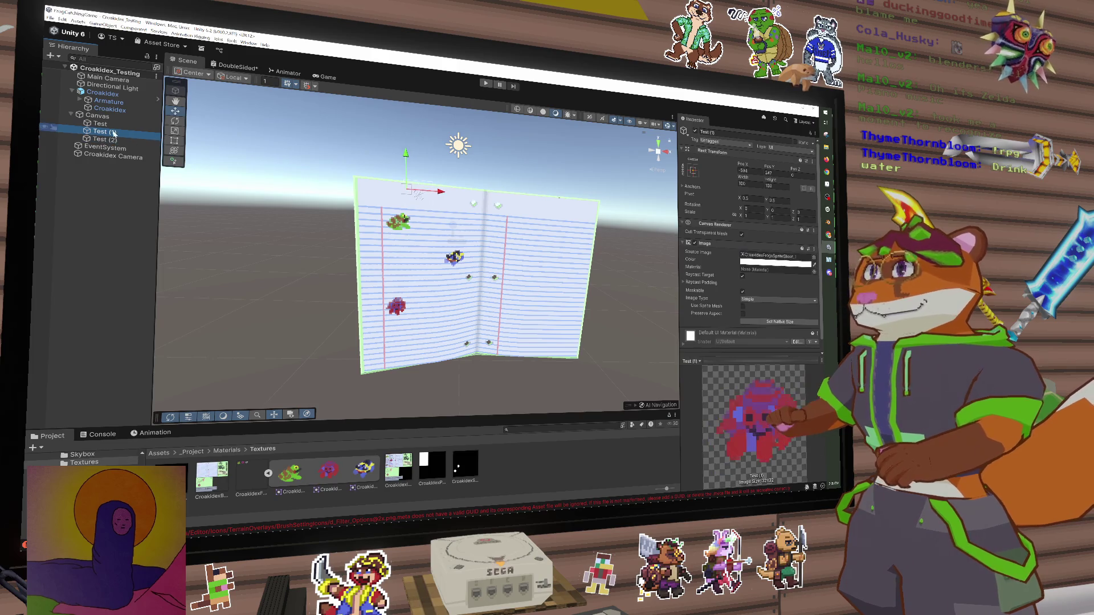
left_click(115, 125, "ctrl")
left_click(101, 123)
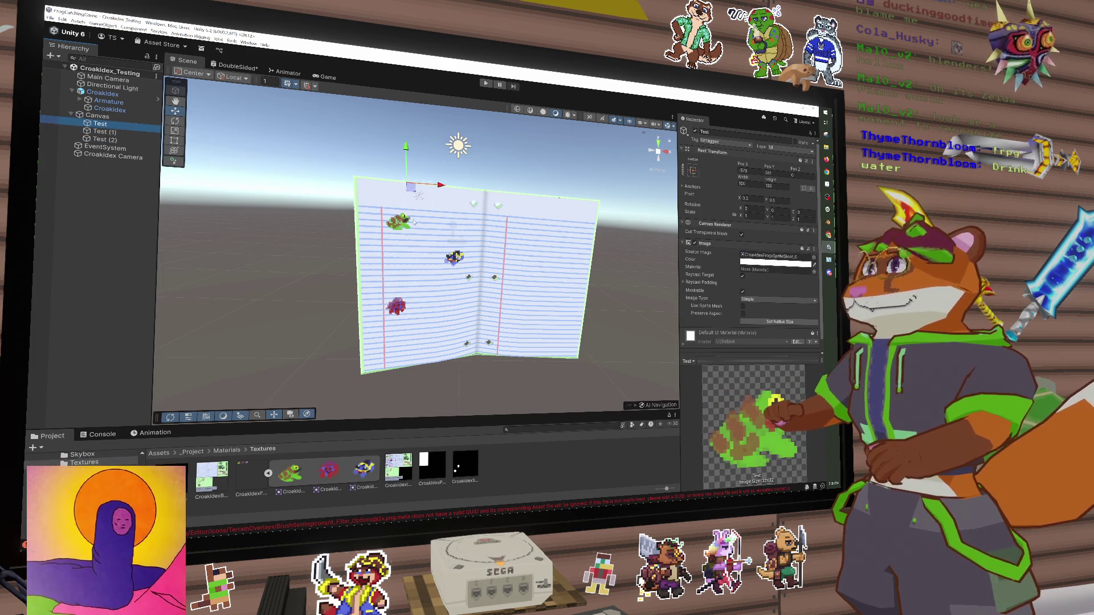
scroll(398, 217, "up", 5)
mouse_move(397, 216)
left_mouse_down()
mouse_move(433, 218)
mouse_move(419, 219)
mouse_move(463, 239)
mouse_move(442, 232)
left_mouse_up()
scroll(428, 224, "down", 3)
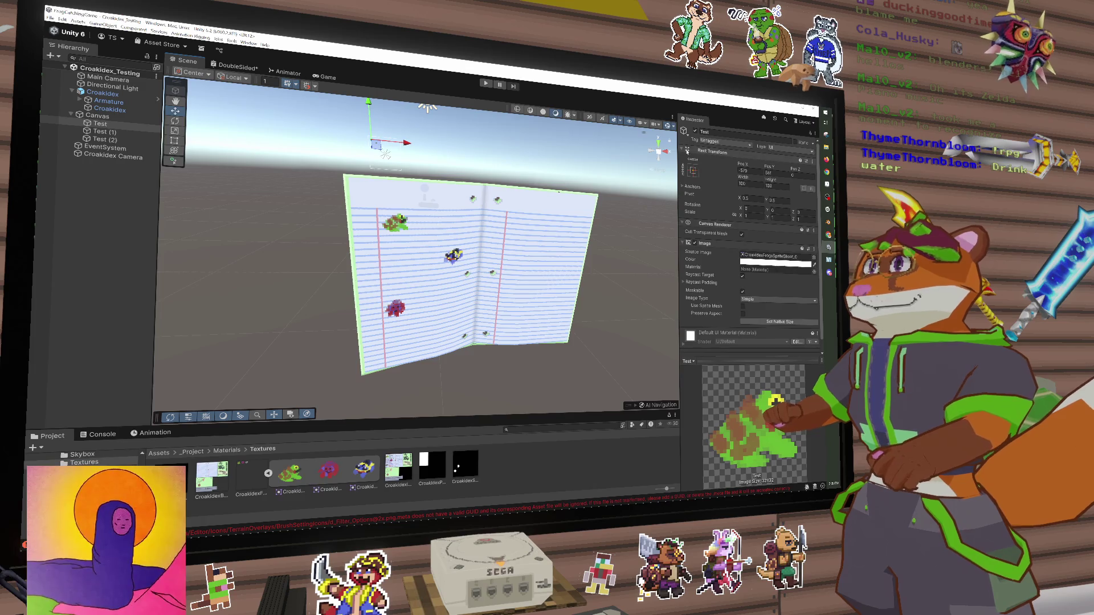
mouse_move(559, 191)
left_mouse_down()
mouse_move(523, 194)
mouse_move(455, 239)
left_mouse_up()
scroll(448, 243, "up", 3)
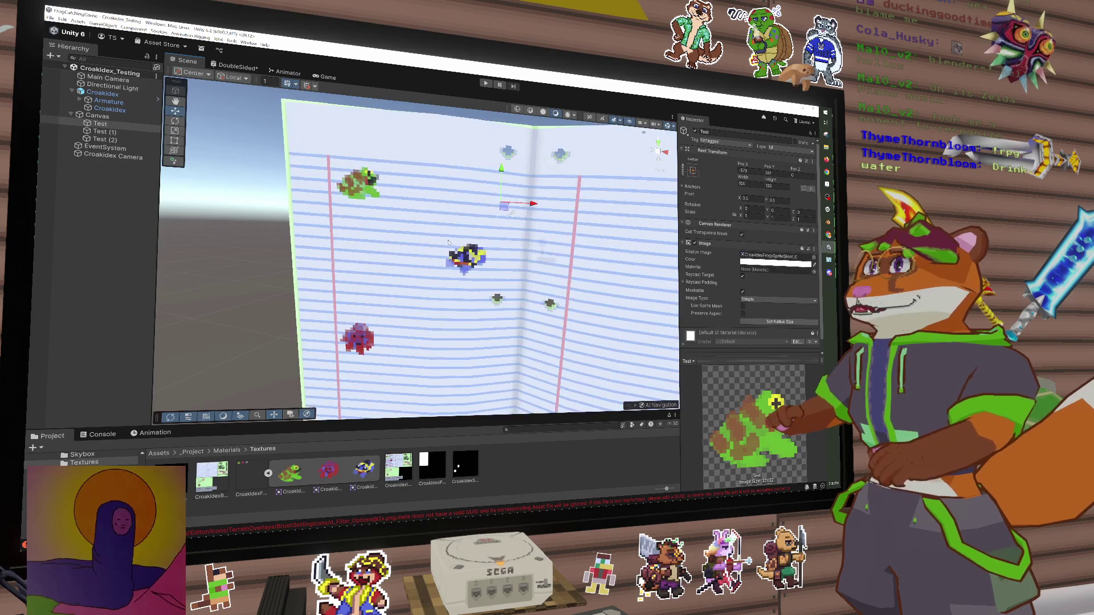
scroll(448, 242, "up", 5)
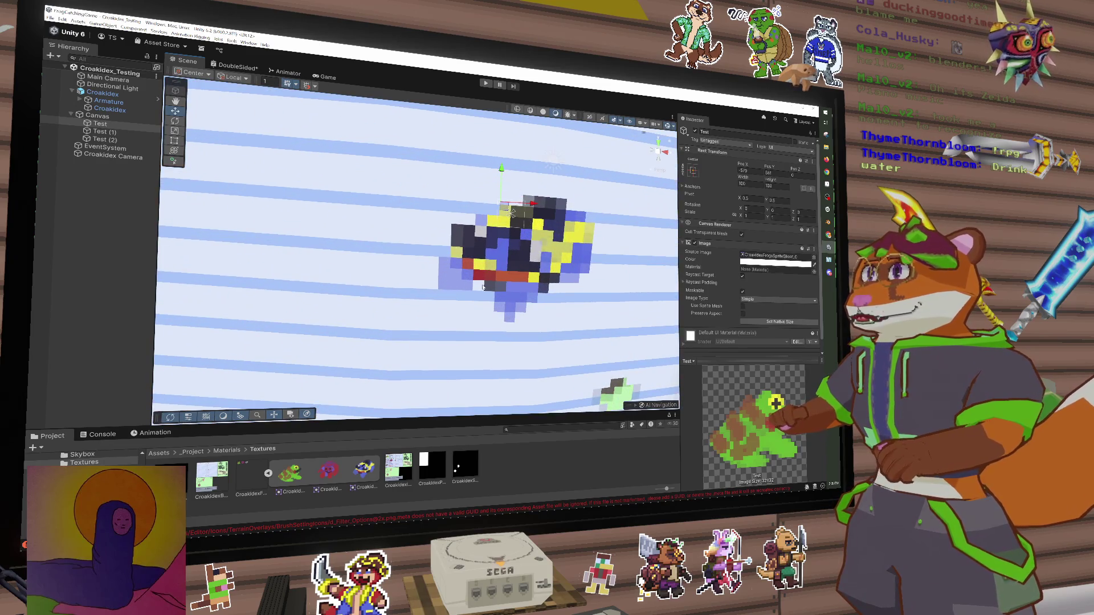
scroll(484, 287, "down", 10)
left_click_drag(439, 285, 422, 288)
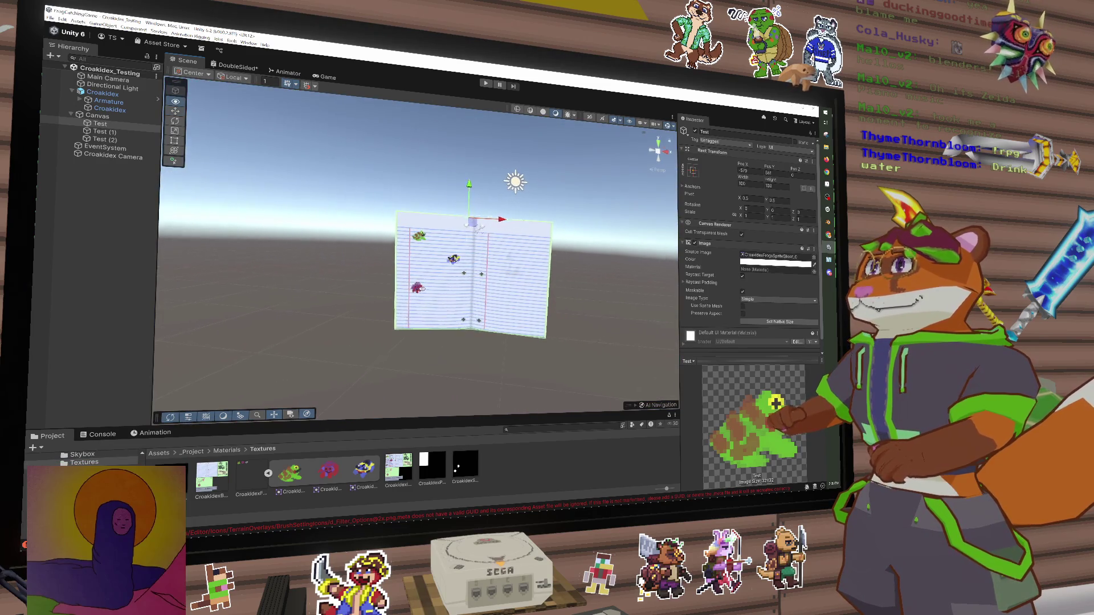
scroll(478, 228, "up", 3)
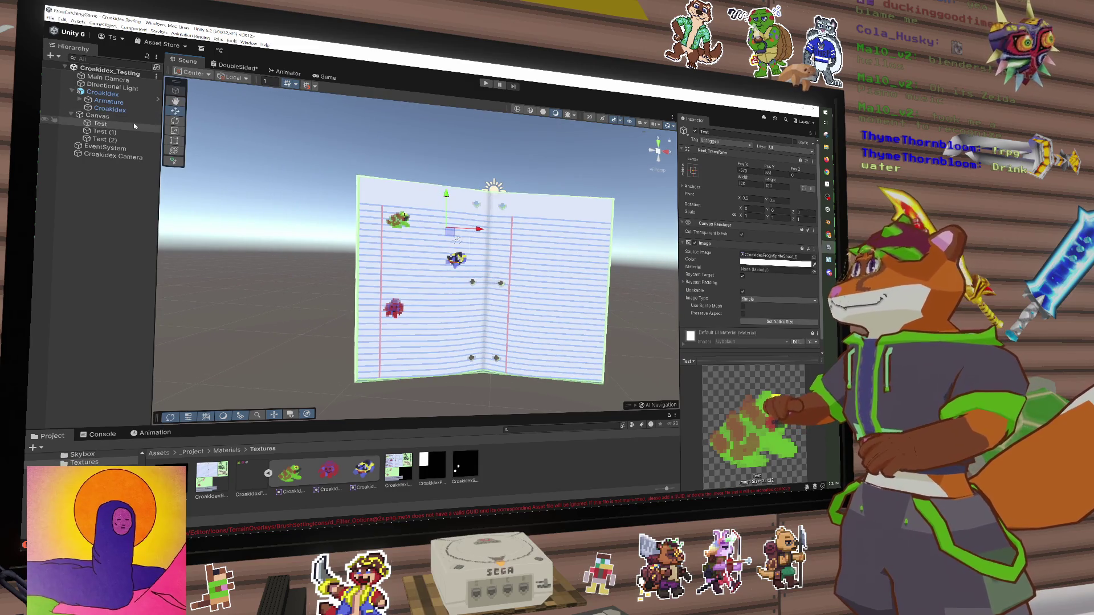
left_click(116, 131, "shift")
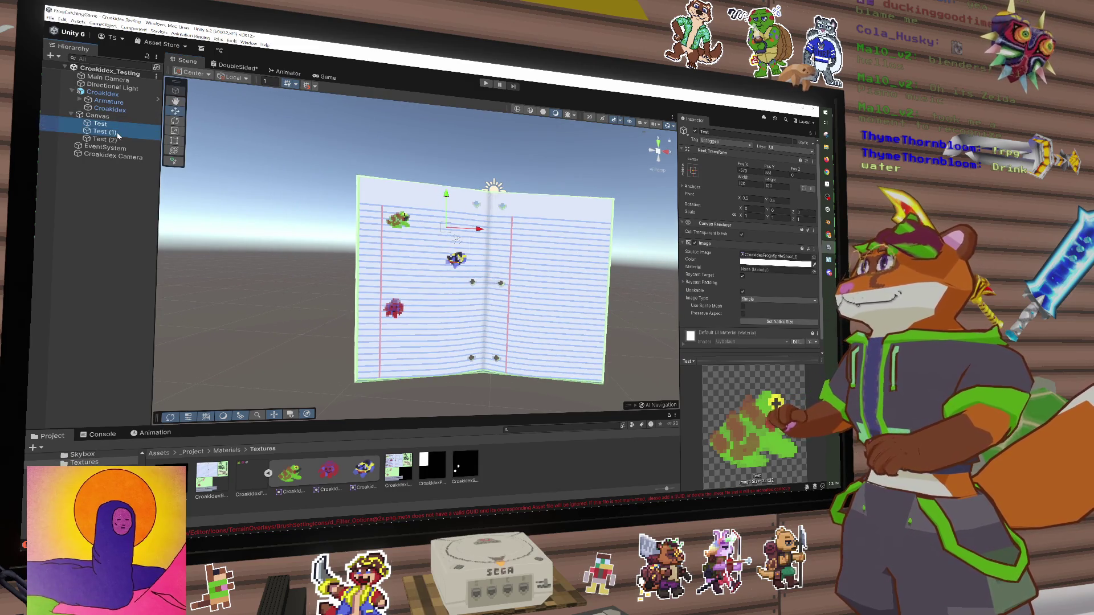
left_click(114, 139, "shift")
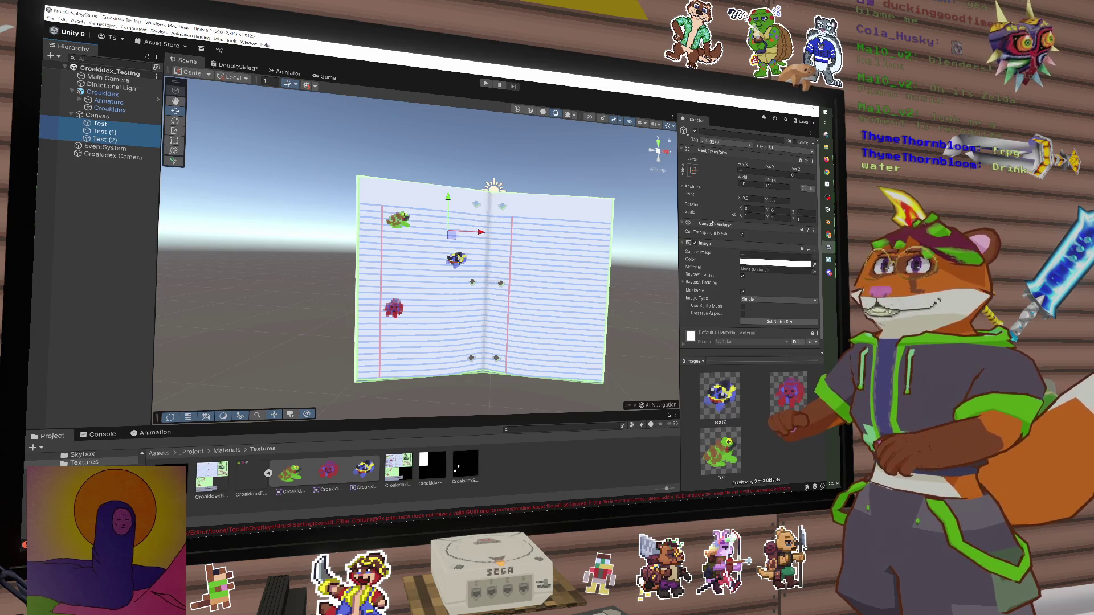
left_click(105, 116)
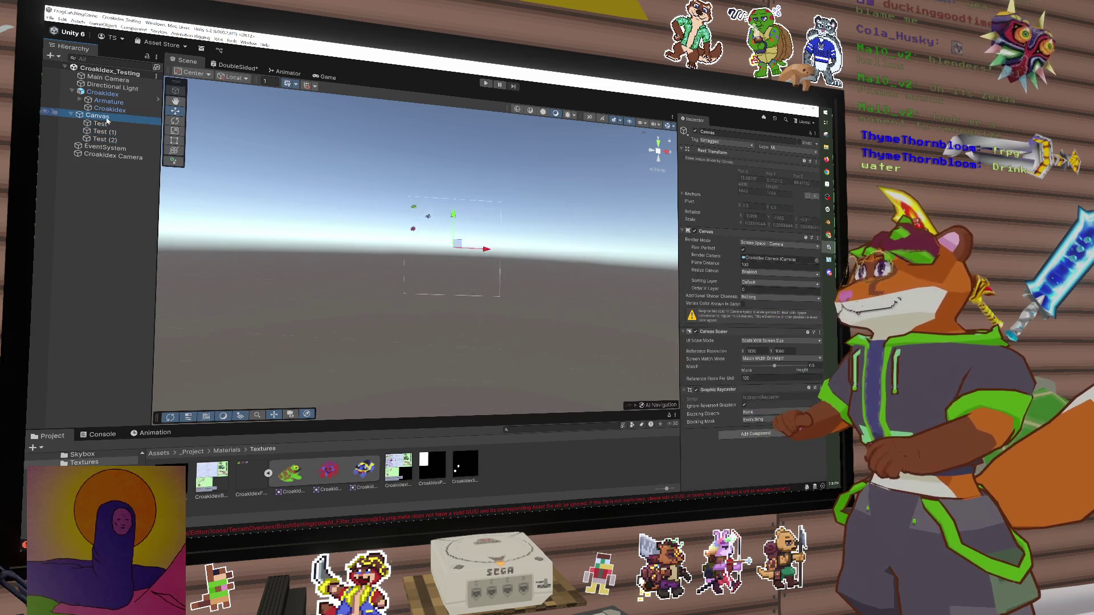
Frame the Canvas and glance at the Croakidex page art in Aseprite
key("f")
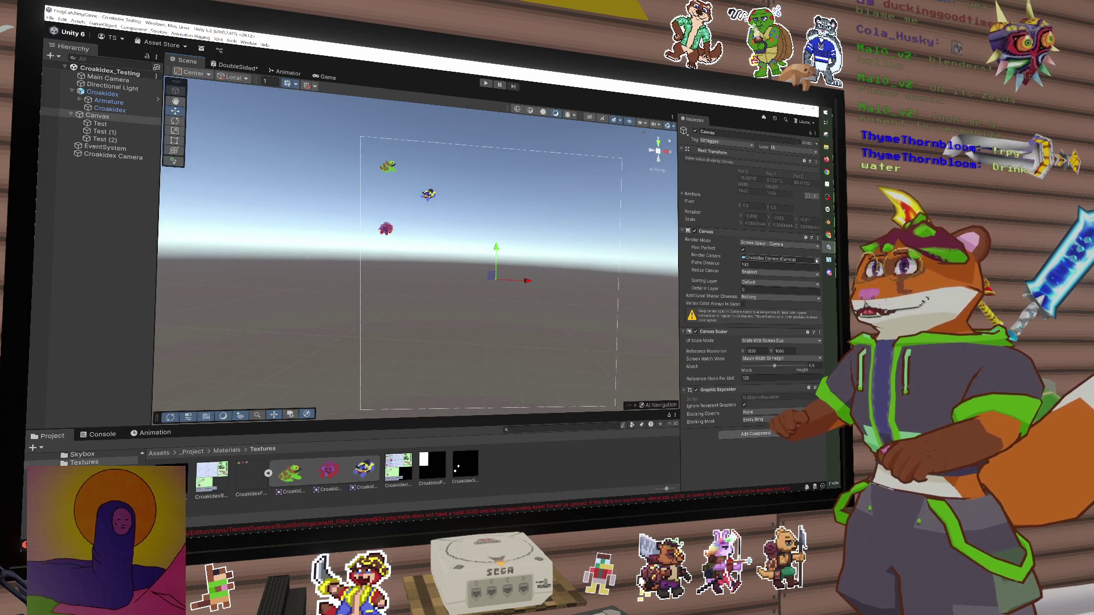
left_click(827, 203)
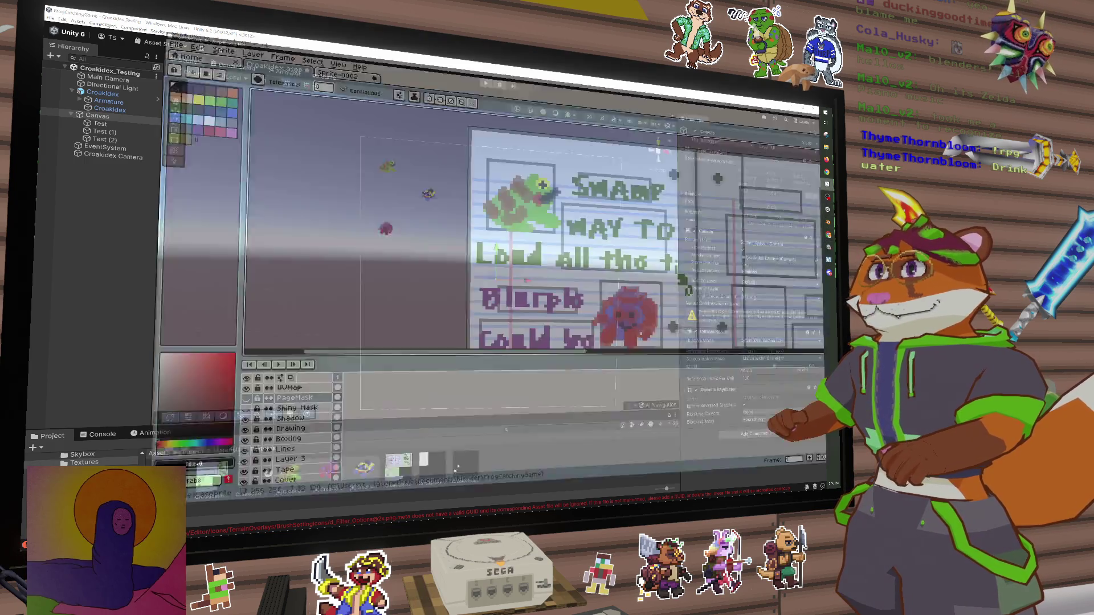
scroll(646, 290, "down", 4)
scroll(646, 290, "up", 4)
scroll(646, 290, "down", 1)
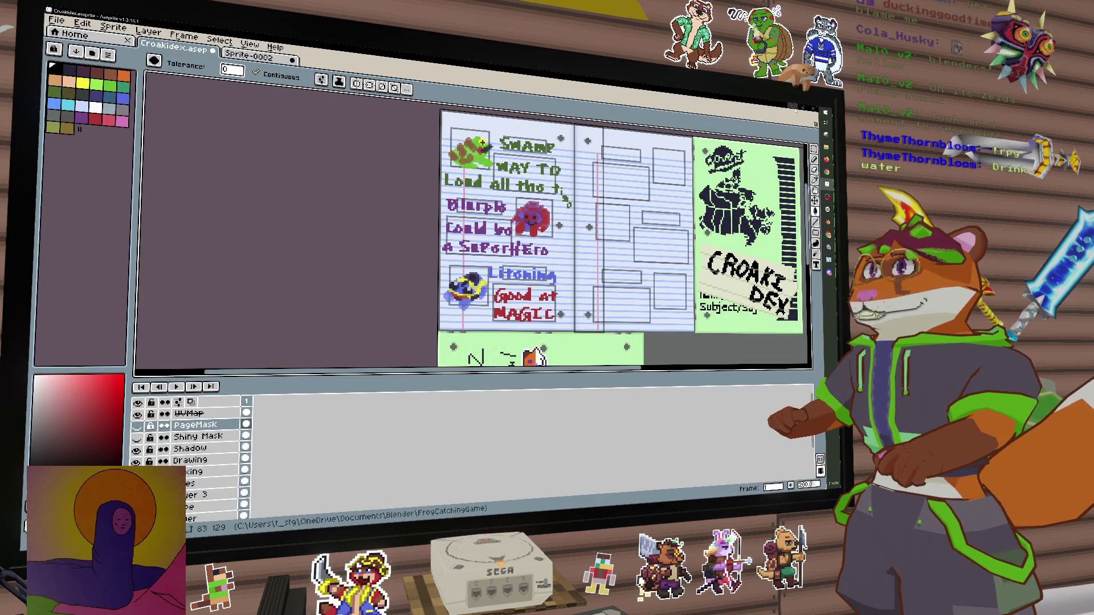
key("alt+Tab")
Multi-select the green frog, blue and red sprite images Test, Test (1) and Test (2)
left_click(392, 165)
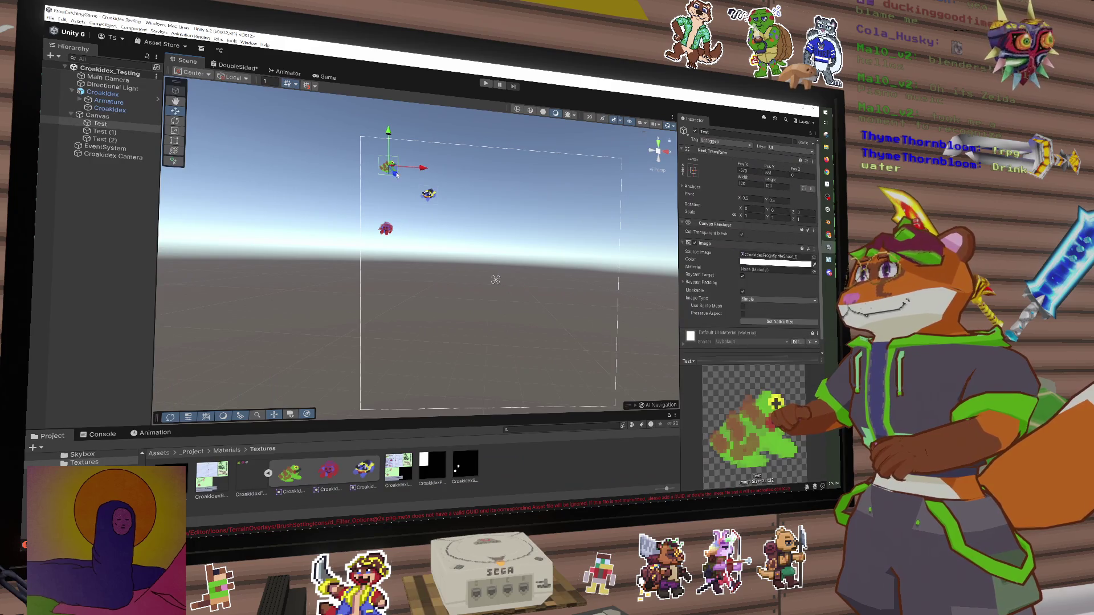
left_click(429, 194, "shift")
left_click(397, 171)
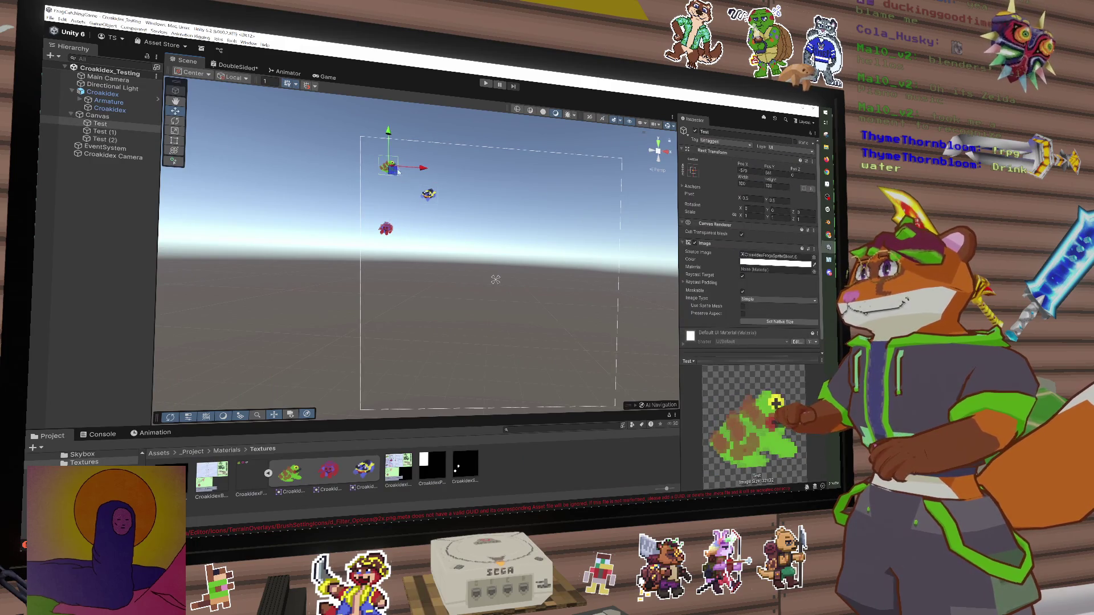
left_click(428, 196, "shift")
left_click(387, 229, "shift")
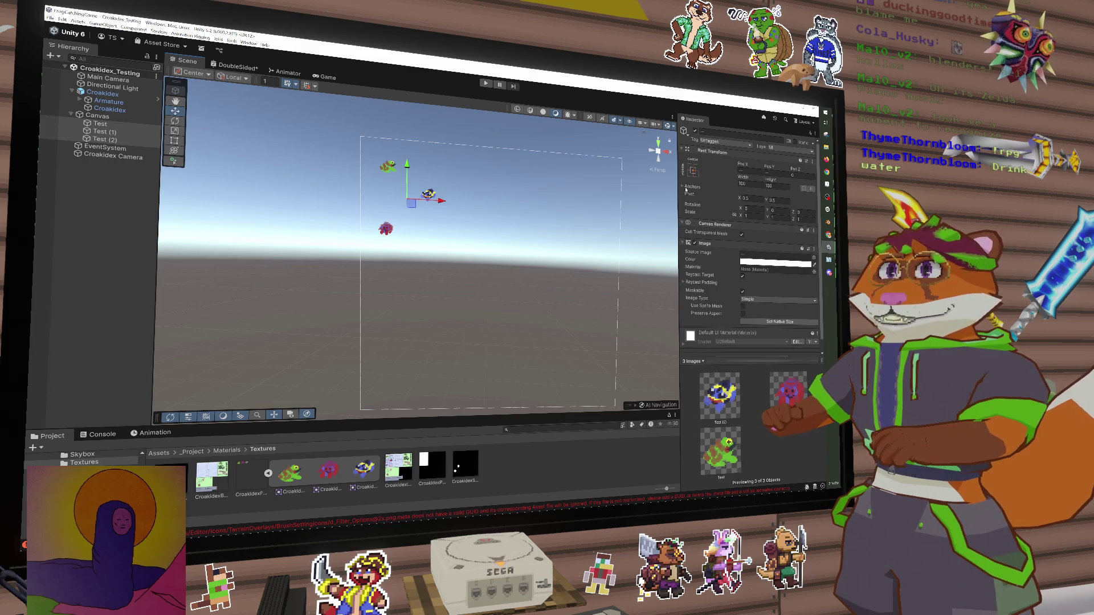
Set the three sprite images' Width and Height to 200
left_click(685, 188)
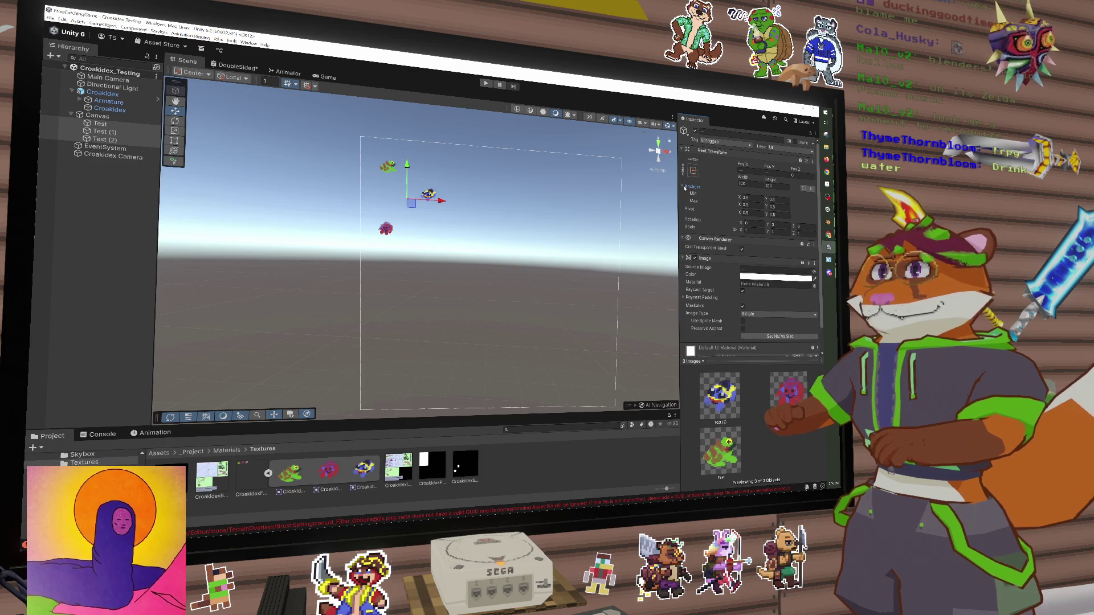
left_click(685, 188)
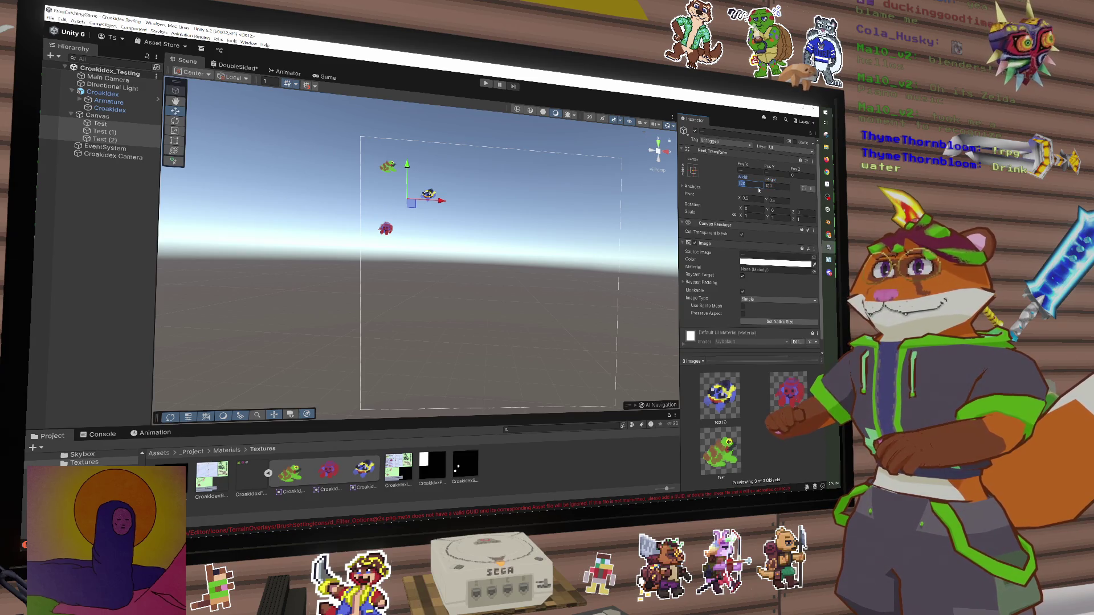
type("200200")
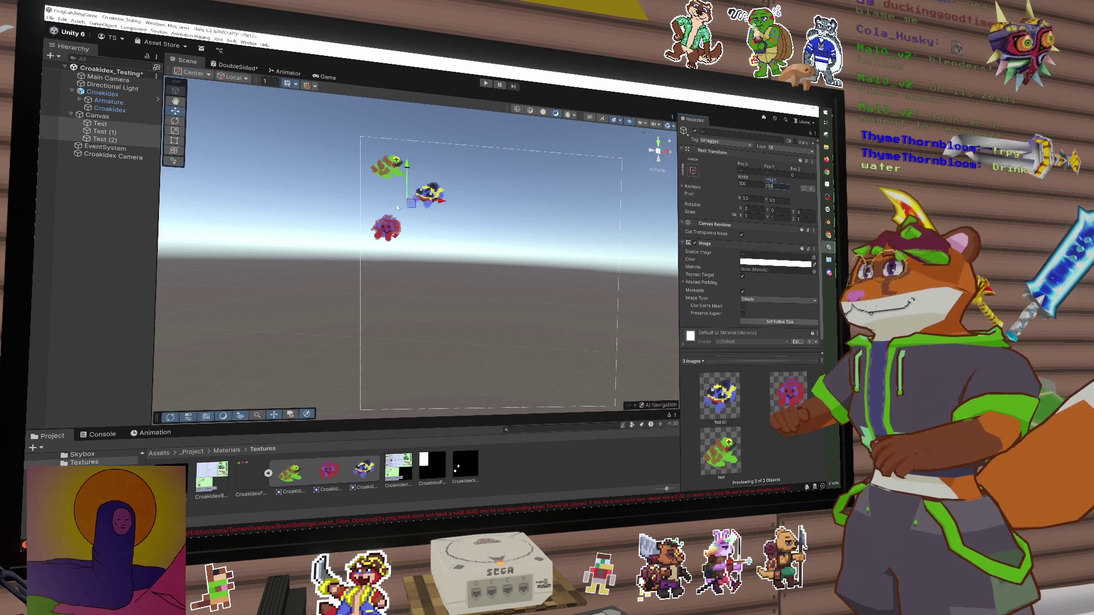
Select the Canvas, then the Croakidex book, and frame the book in view
left_click(565, 244)
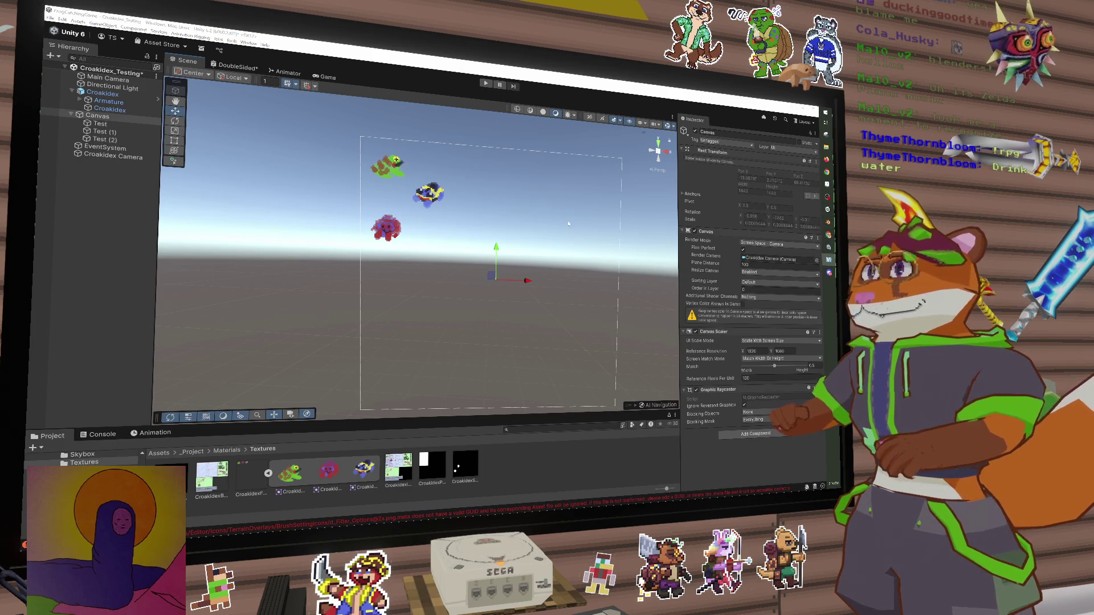
left_click(102, 93)
key("f")
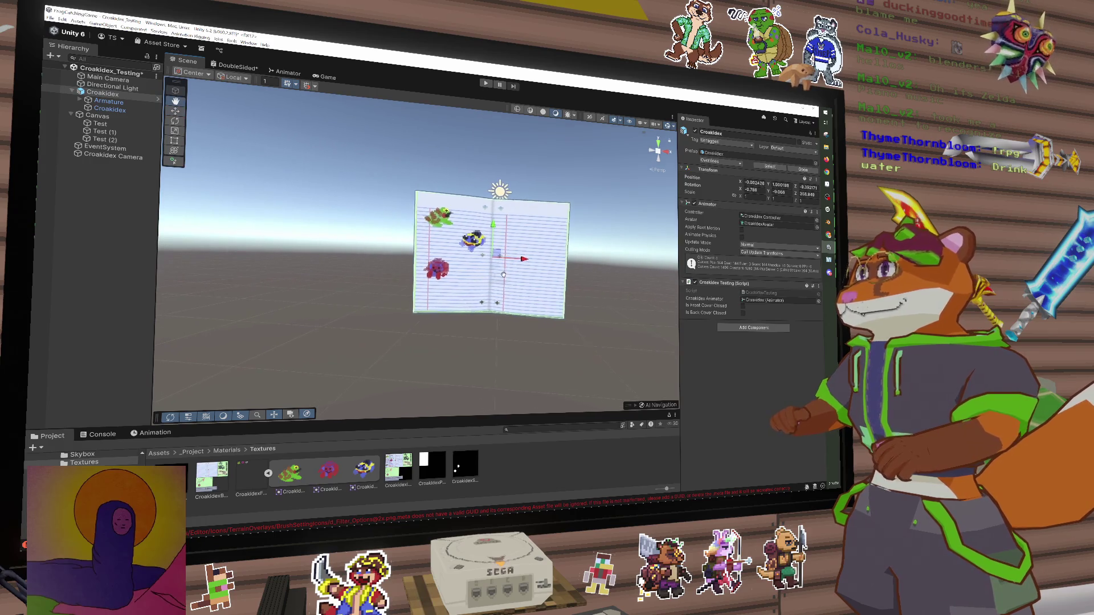
scroll(501, 275, "up", 3)
left_click_drag(502, 276, 501, 257, "alt")
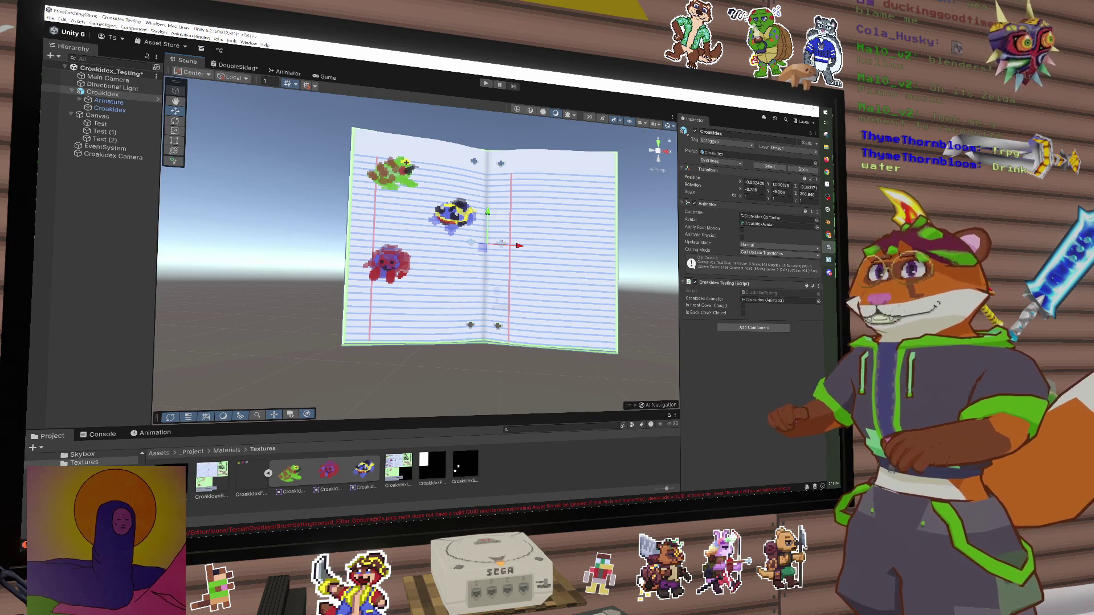
left_click(827, 184)
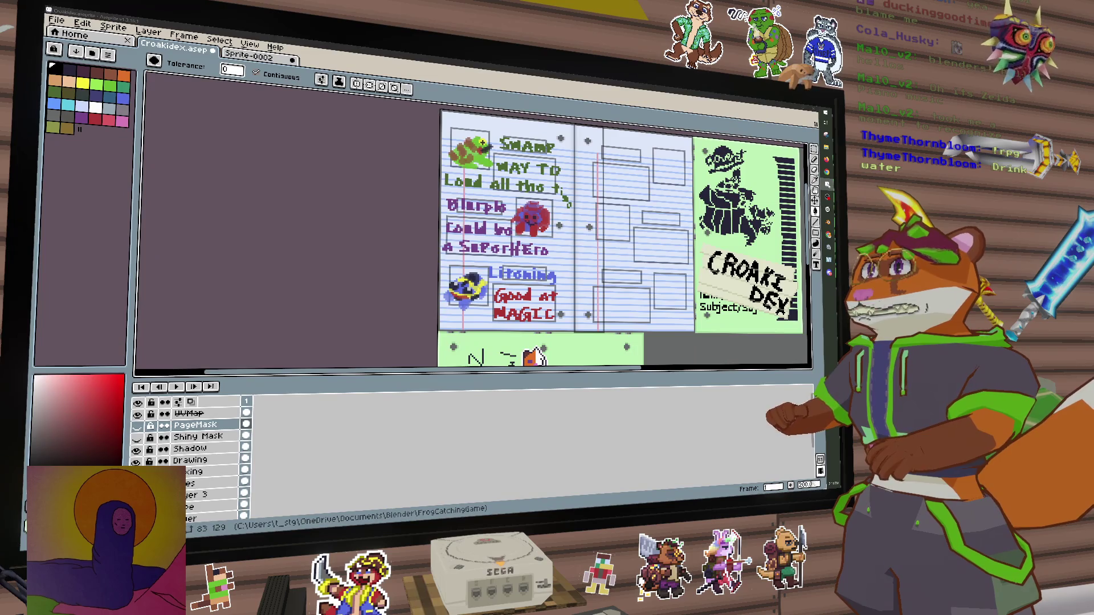
left_click(827, 184)
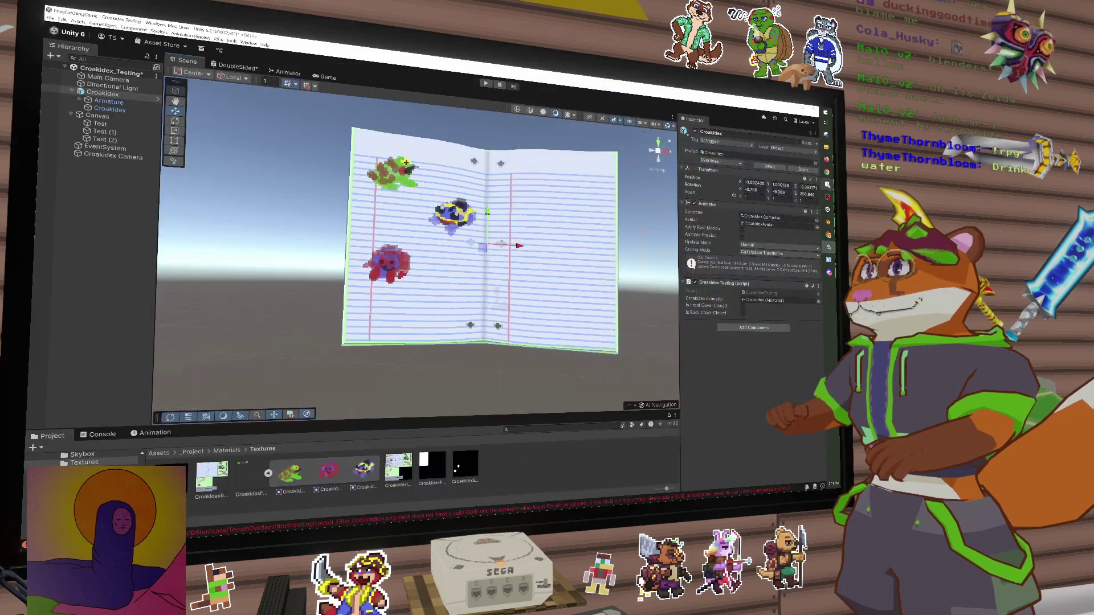
left_click(827, 184)
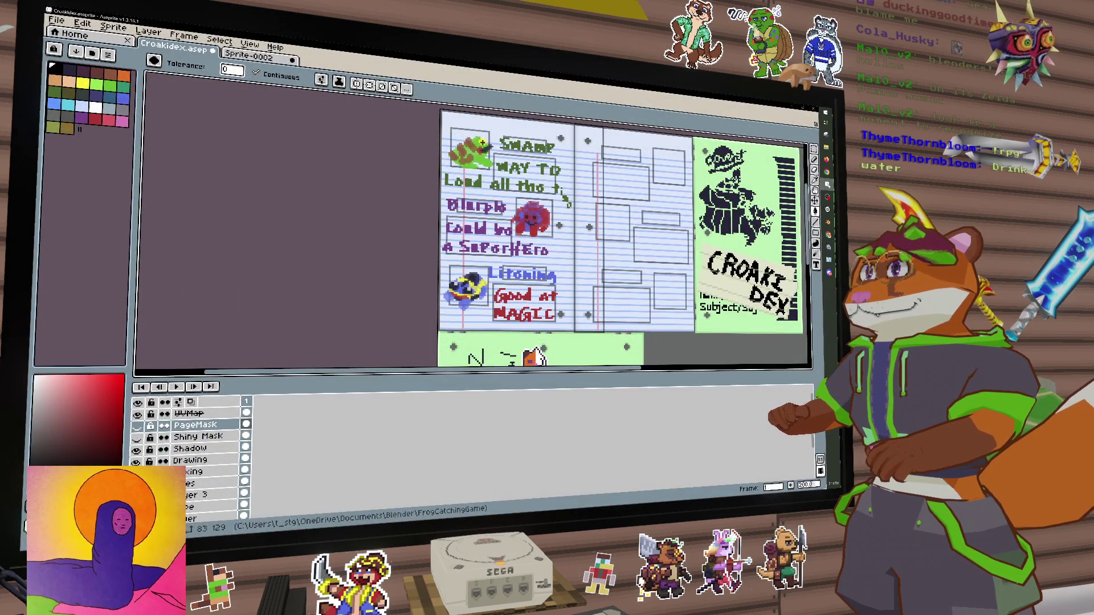
left_click(827, 184)
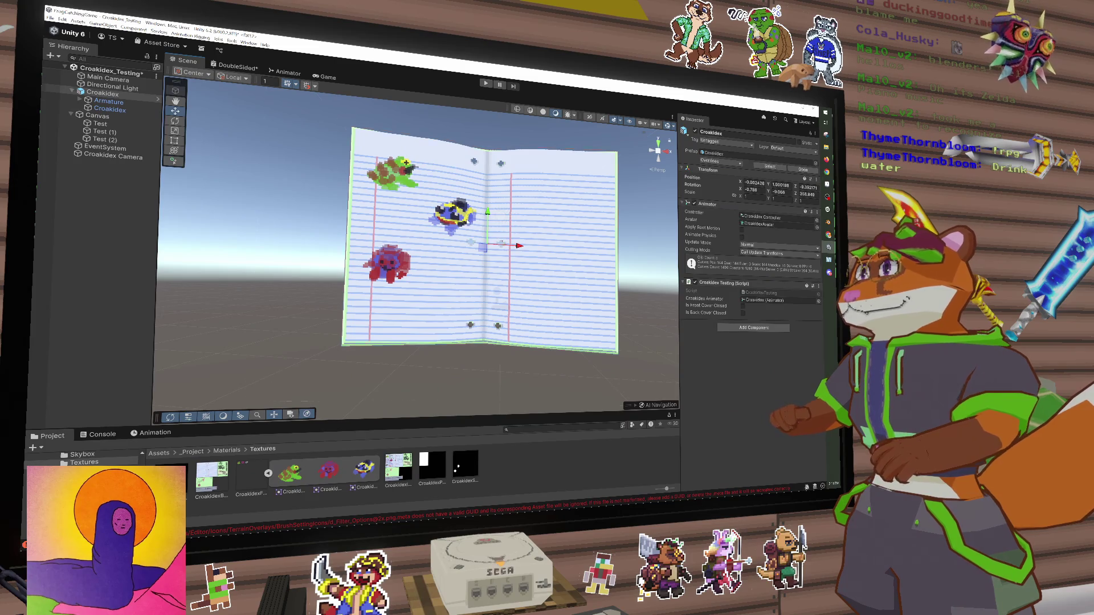
left_click(380, 176)
left_click(97, 116)
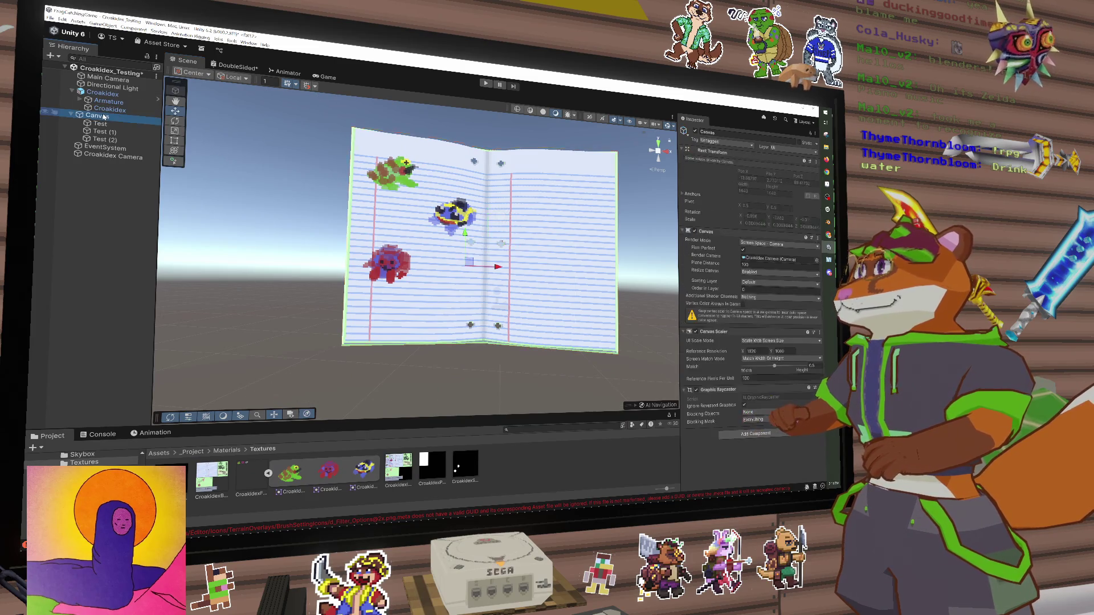
mouse_move(437, 251)
left_mouse_down()
mouse_move(471, 385)
mouse_move(431, 245)
mouse_move(467, 256)
left_mouse_up()
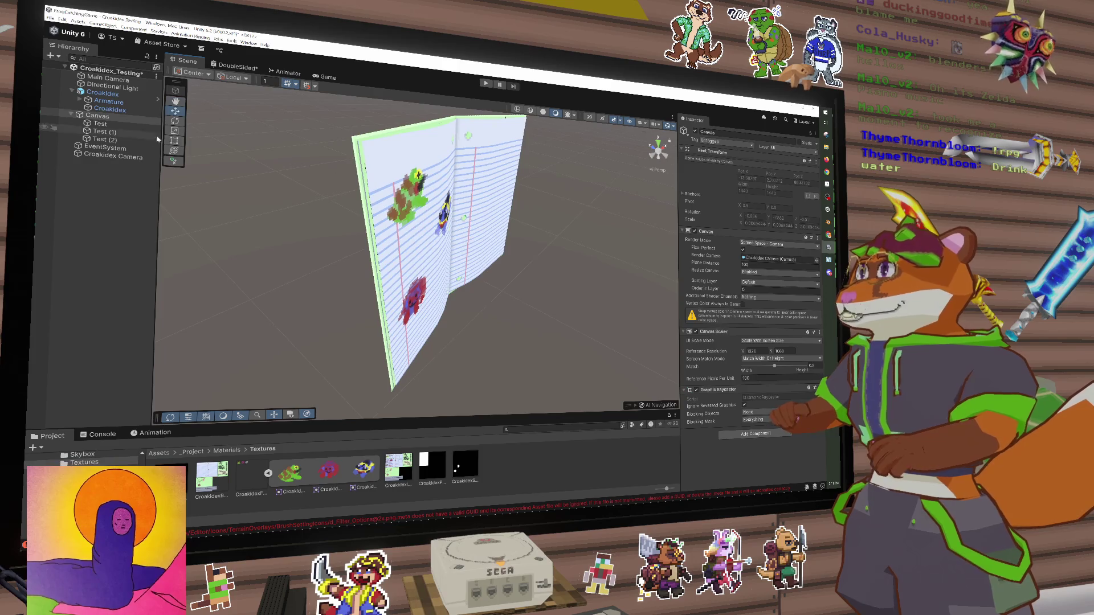
left_click(108, 125)
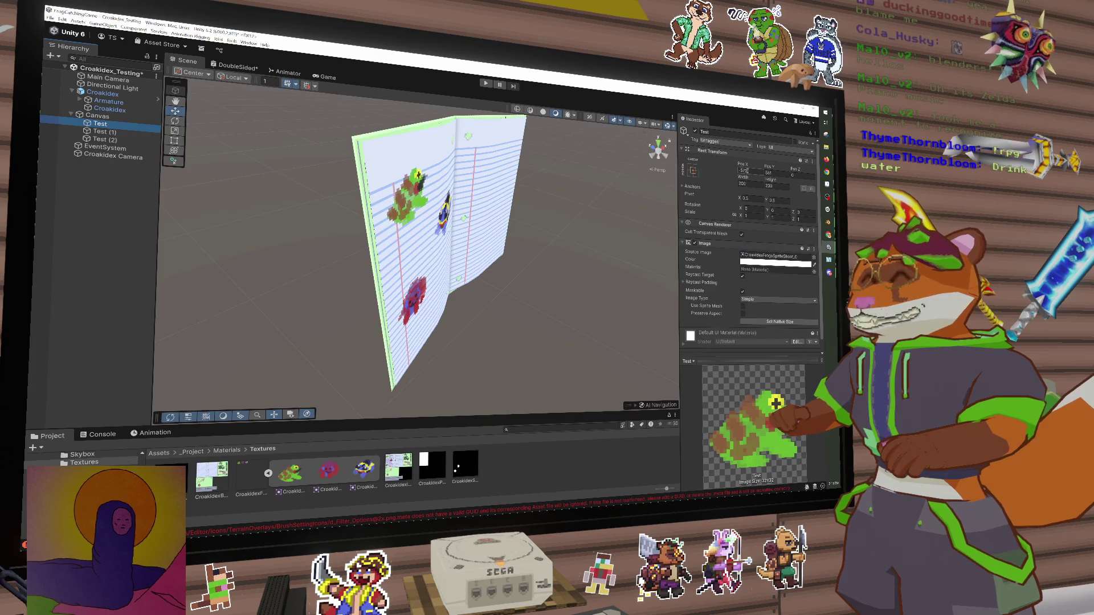
Drag the frog's Pos X from -576.65 to -486.26 and face the book squarely
mouse_move(772, 166)
left_mouse_down()
mouse_move(278, 59)
mouse_move(480, 450)
mouse_move(432, 104)
mouse_move(819, 220)
mouse_move(252, 203)
mouse_move(201, 161)
mouse_move(315, 156)
mouse_move(571, 205)
mouse_move(647, 202)
left_mouse_up()
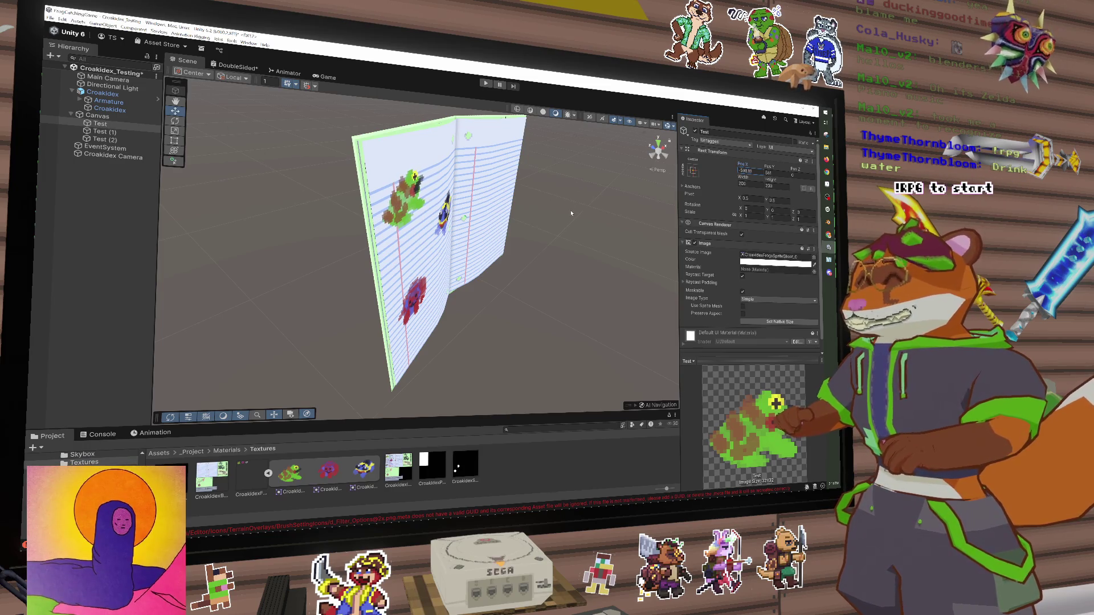
left_click_drag(572, 213, 490, 212)
left_click_drag(386, 185, 389, 208)
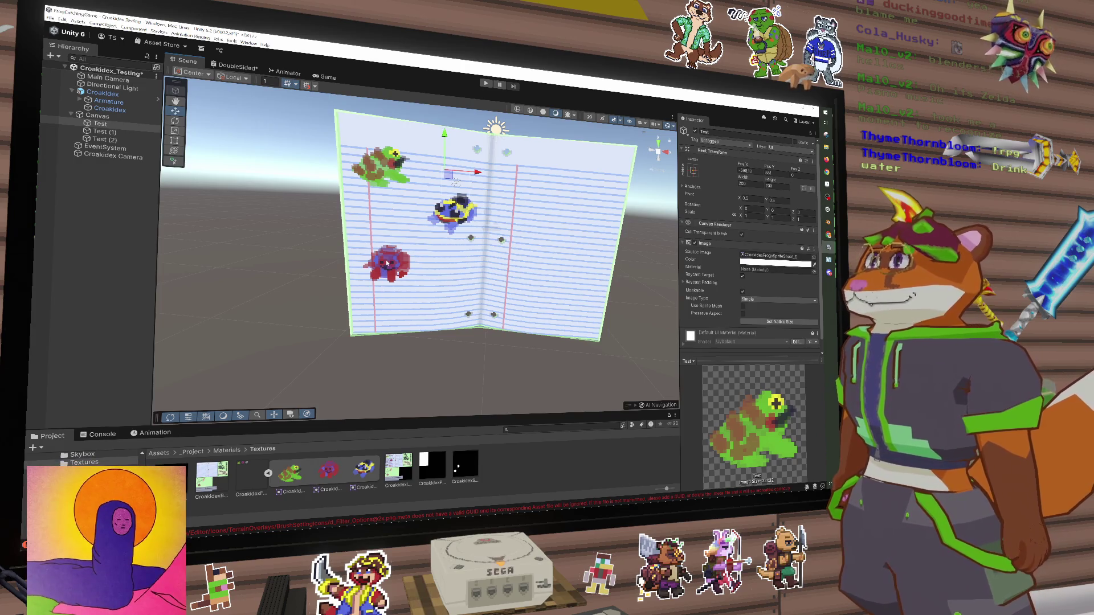
Inspect the Test (1) and Test (2) images, then clear the selection
left_click(114, 132)
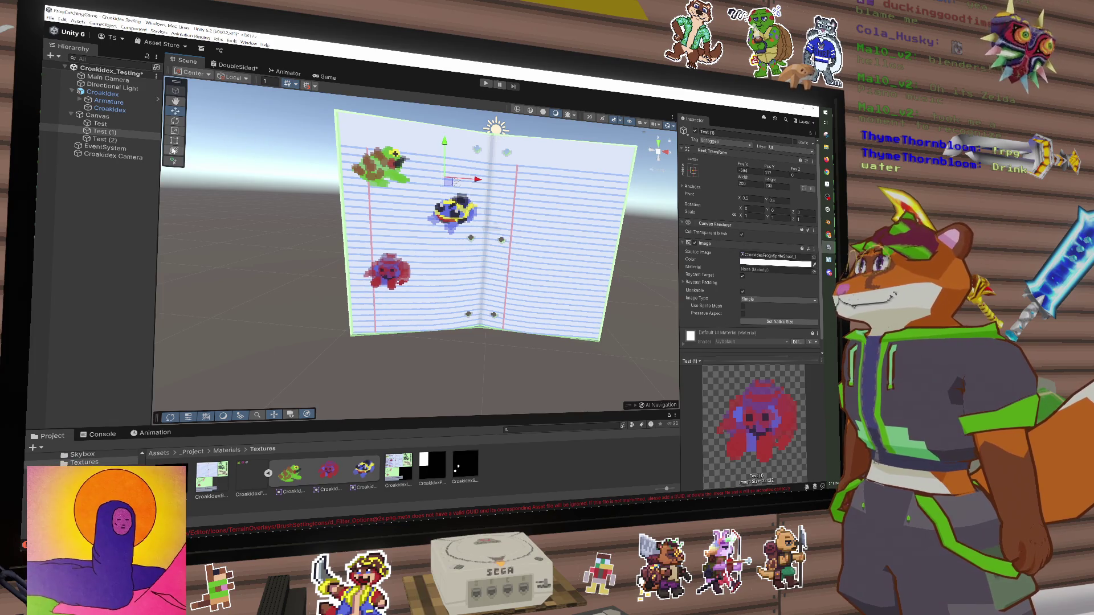
left_click(127, 138)
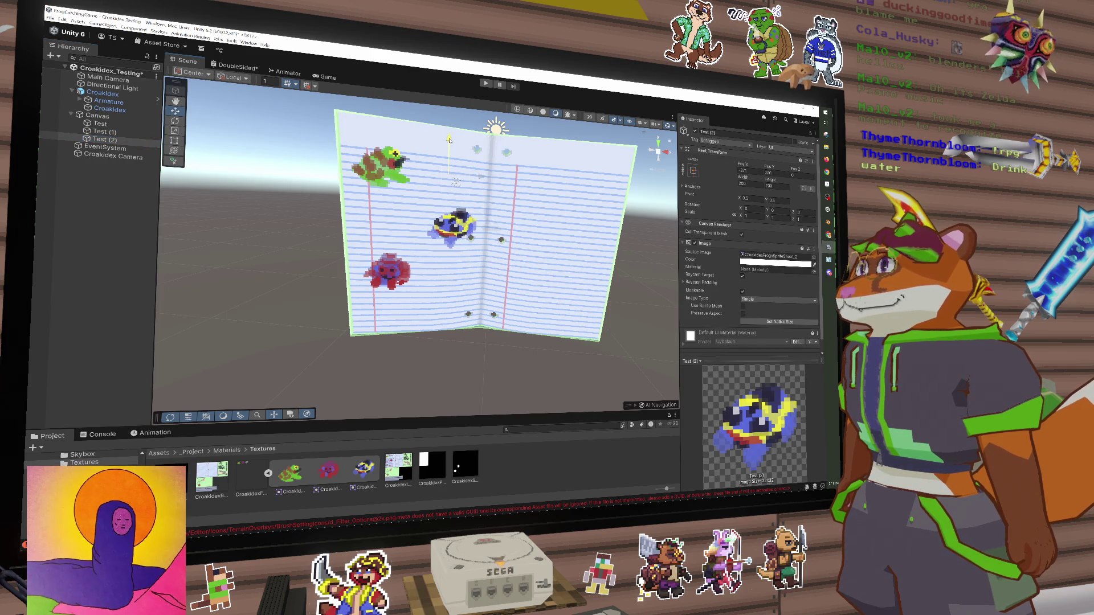
left_click(281, 221)
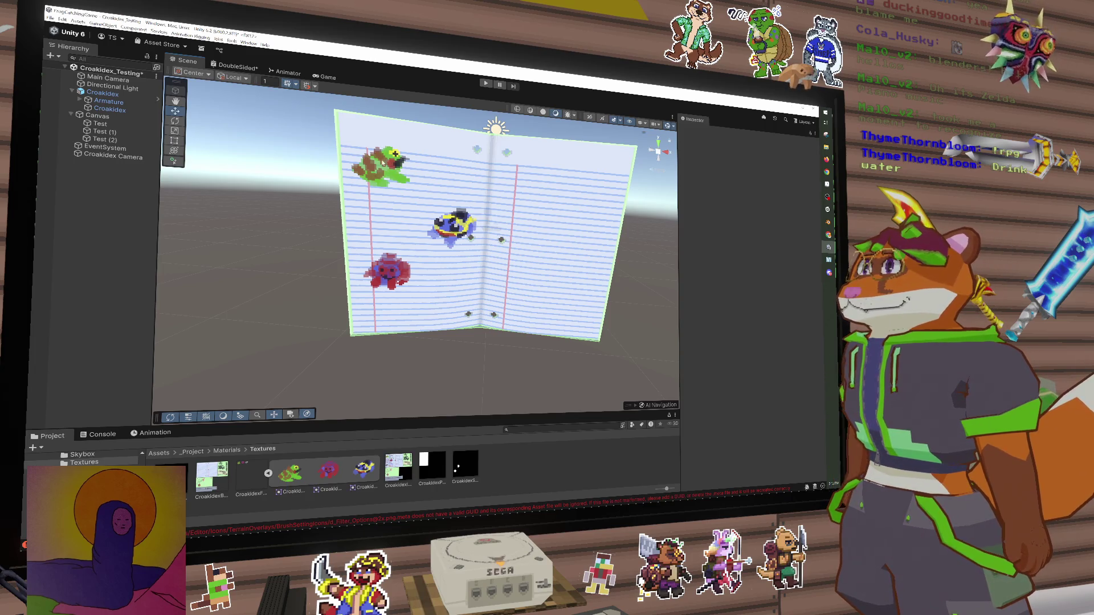
Zoom out around the book page, then switch to the Croakidex page art in Aseprite
scroll(400, 194, "down", 1)
scroll(401, 194, "down", 4)
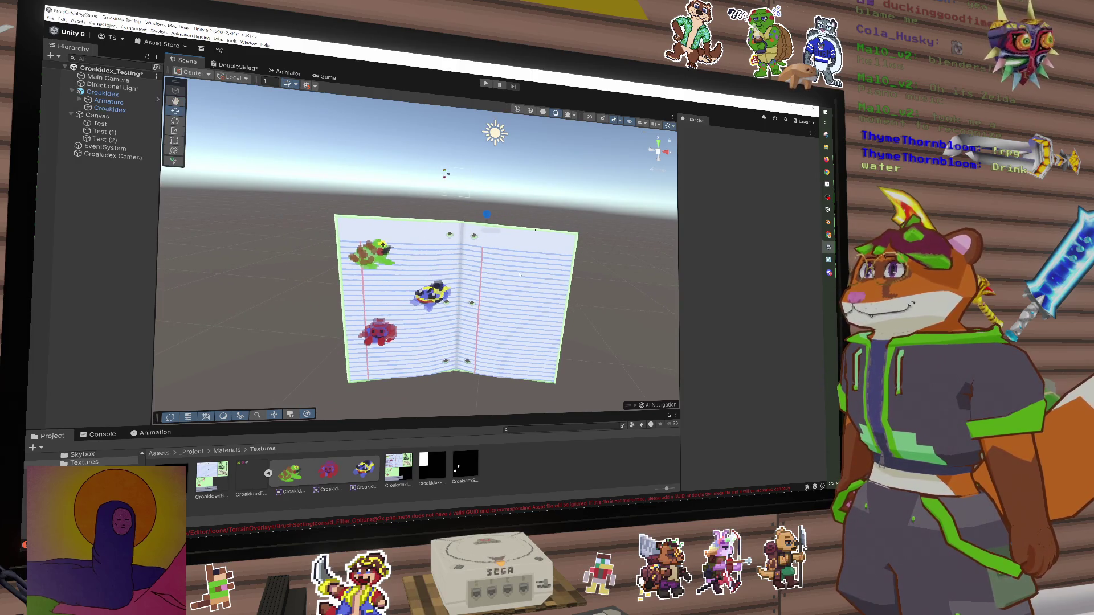
mouse_move(437, 258)
left_mouse_down()
mouse_move(575, 289)
mouse_move(513, 279)
mouse_move(533, 282)
left_mouse_up()
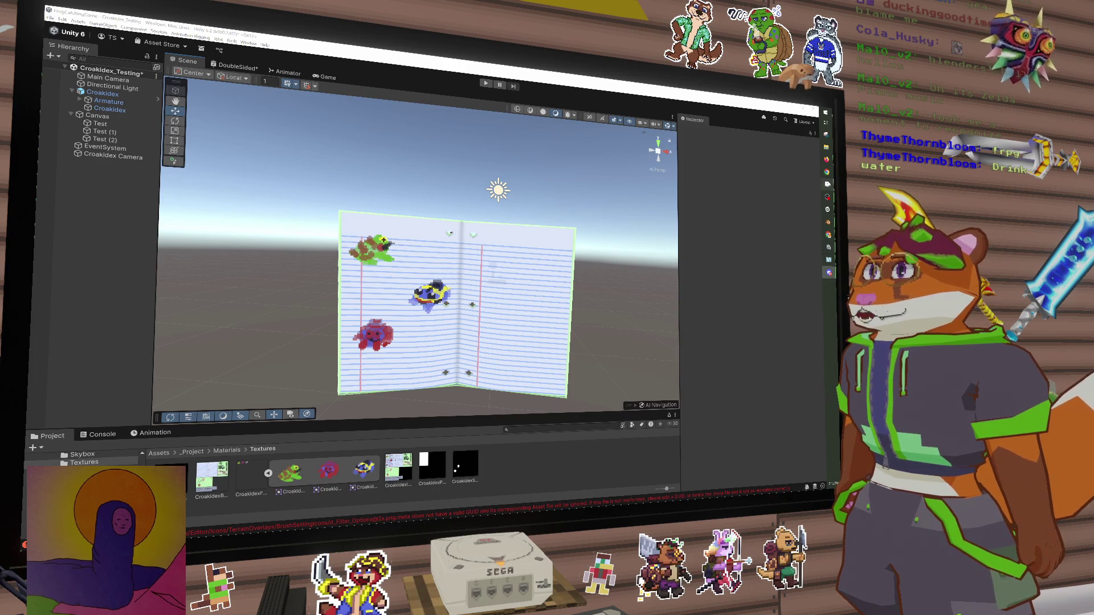
left_click(829, 261)
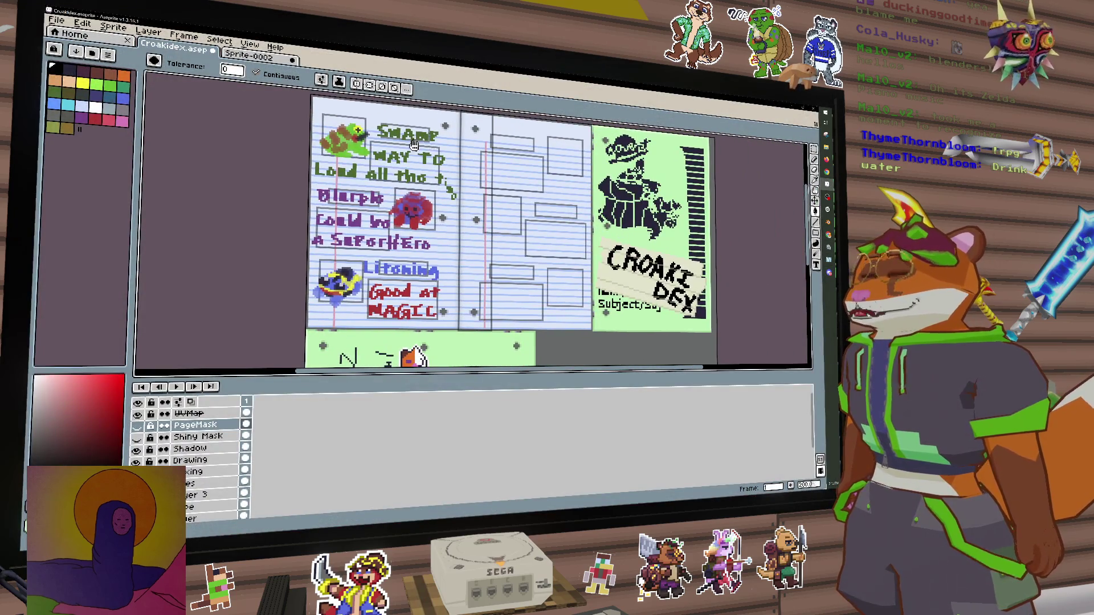
scroll(422, 166, "down", 5)
scroll(437, 195, "up", 5)
left_click_drag(438, 196, 446, 217)
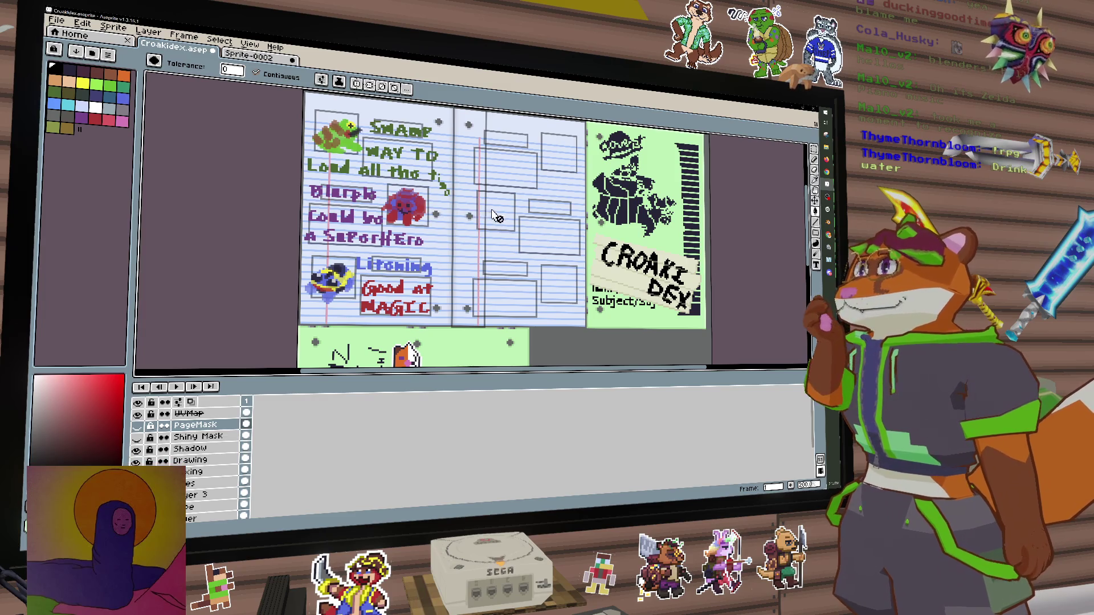
scroll(614, 228, "down", 2)
scroll(523, 231, "up", 2)
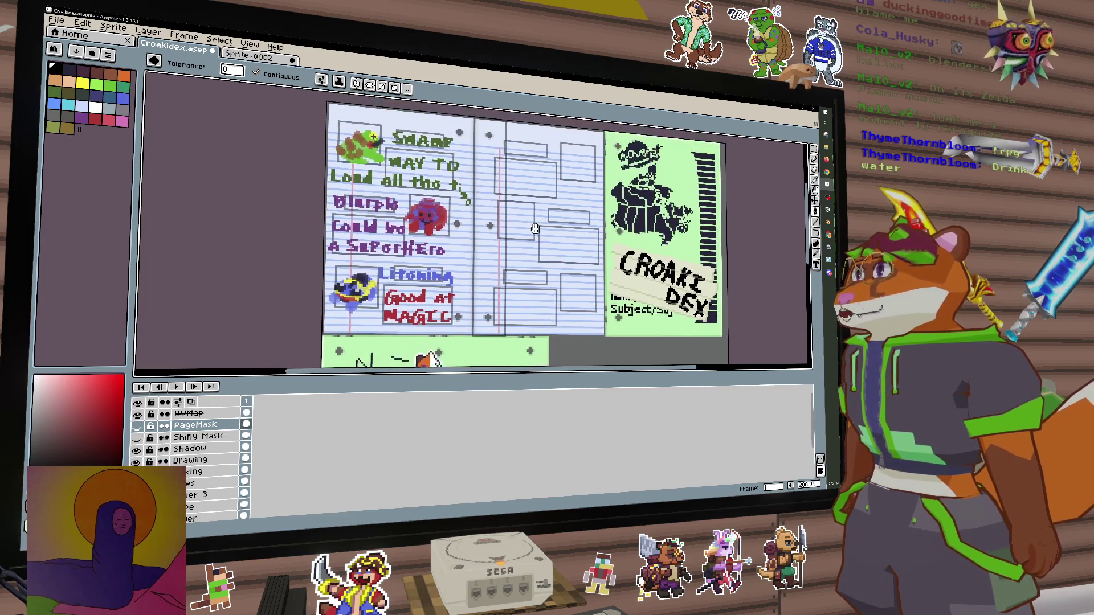
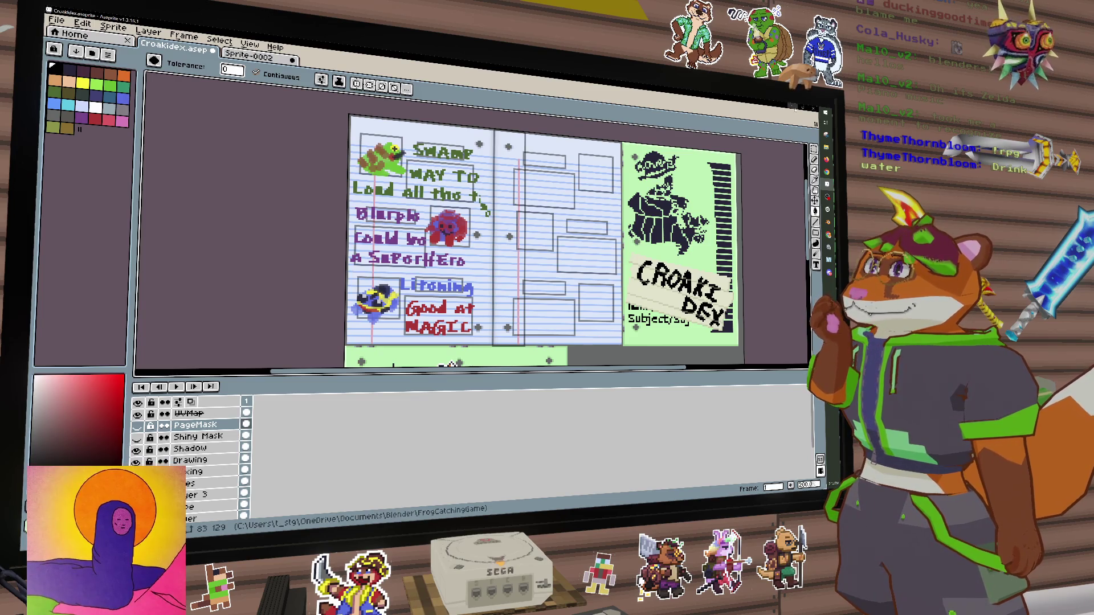
Switch from Aseprite to Unity and orbit the Scene view around the Croakidex notebook
key("alt+Tab")
mouse_move(399, 285)
left_mouse_down()
mouse_move(541, 283)
mouse_move(467, 287)
mouse_move(413, 273)
left_mouse_up()
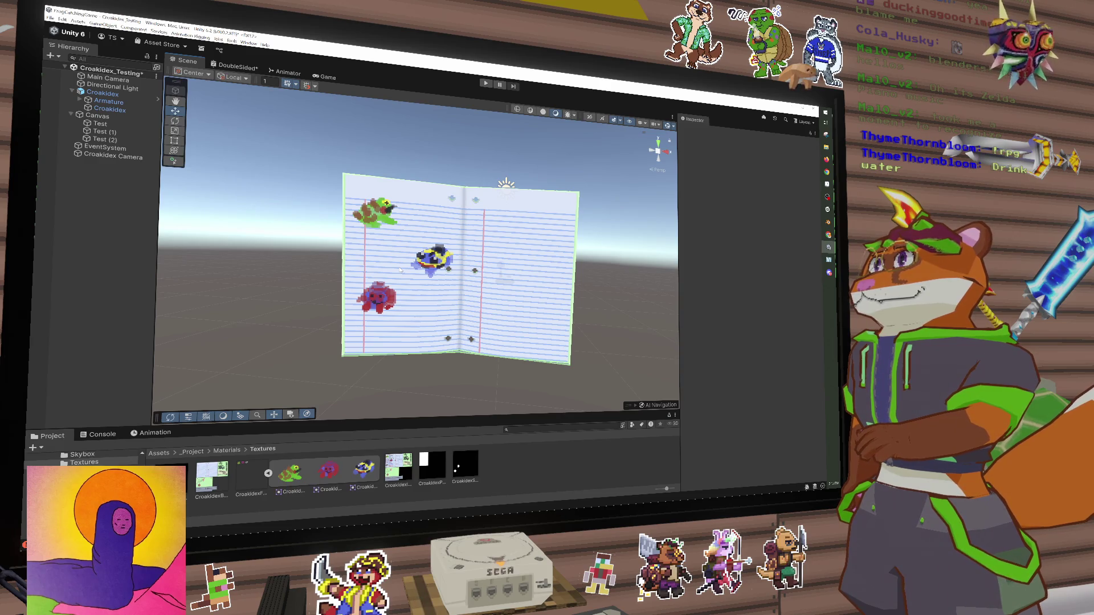
Select the Croakidex child mesh to show its Skinned Mesh Renderer and bounds around the book
mouse_move(400, 270)
left_mouse_down()
mouse_move(331, 283)
mouse_move(383, 276)
mouse_move(293, 188)
mouse_move(389, 279)
mouse_move(407, 268)
mouse_move(519, 278)
left_mouse_up()
left_click(435, 260)
left_click(391, 242)
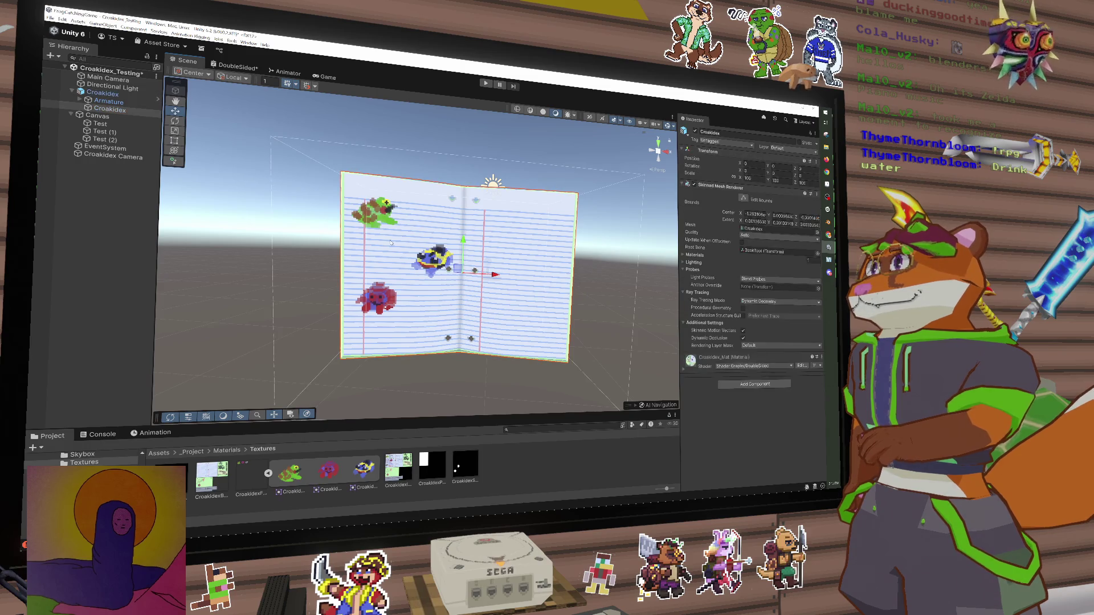
Drag the Test (2) blue frog sprite down to the bottom of the green cover
left_click(100, 139)
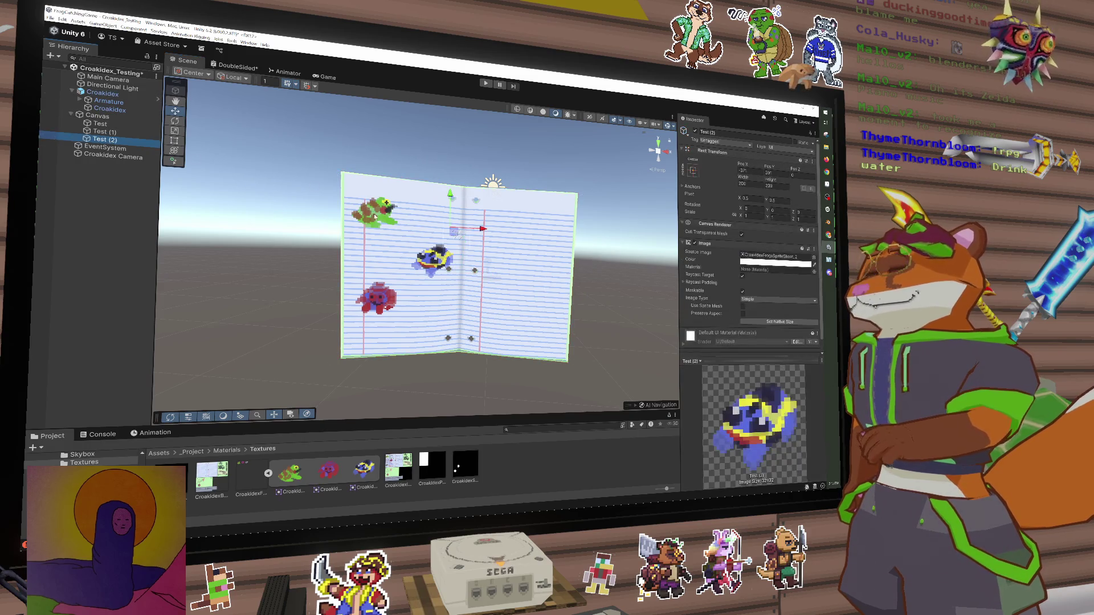
mouse_move(485, 233)
left_mouse_down()
mouse_move(615, 233)
mouse_move(480, 229)
left_mouse_up()
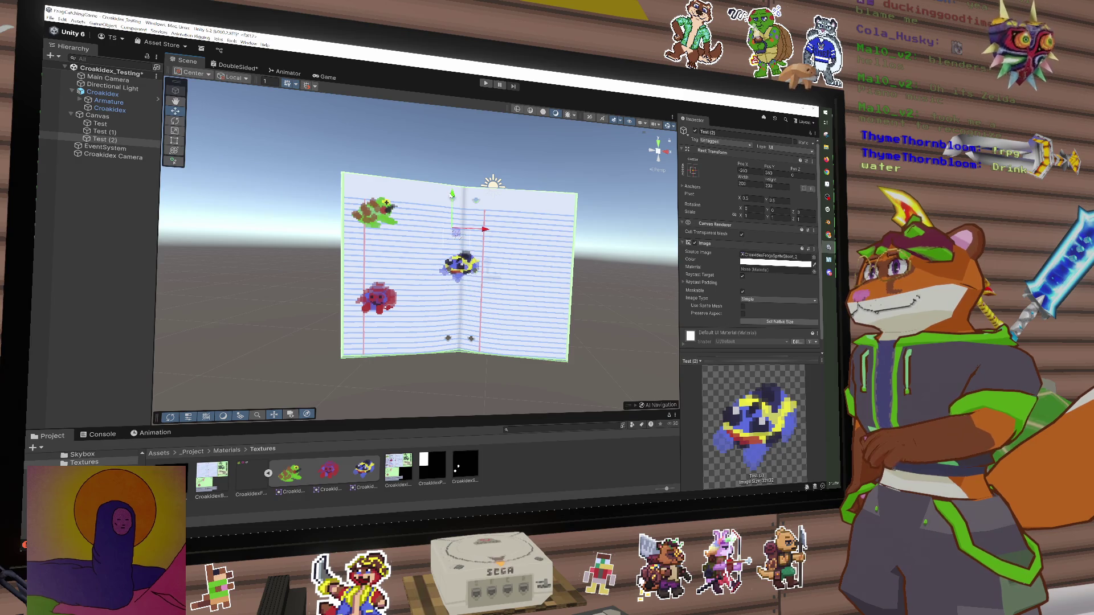
mouse_move(455, 232)
left_mouse_down()
mouse_move(464, 236)
mouse_move(430, 240)
mouse_move(468, 224)
mouse_move(491, 259)
mouse_move(489, 247)
mouse_move(523, 280)
mouse_move(455, 256)
mouse_move(453, 240)
mouse_move(422, 253)
mouse_move(452, 247)
mouse_move(464, 336)
mouse_move(454, 237)
mouse_move(446, 242)
left_mouse_up()
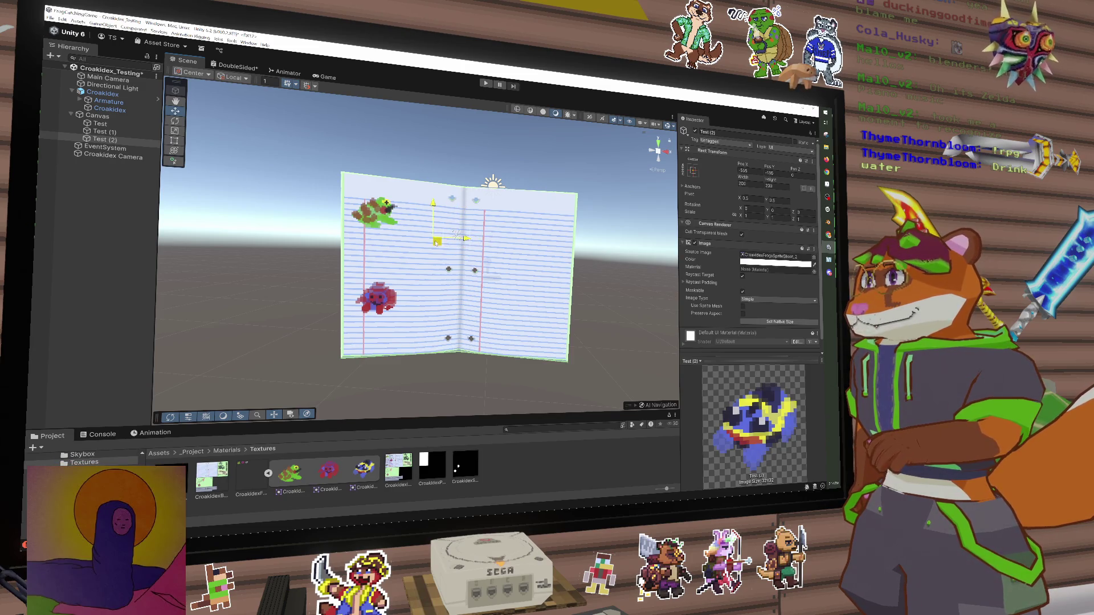
mouse_move(459, 219)
left_mouse_down()
mouse_move(446, 241)
mouse_move(462, 222)
mouse_move(468, 240)
mouse_move(135, 246)
left_mouse_up()
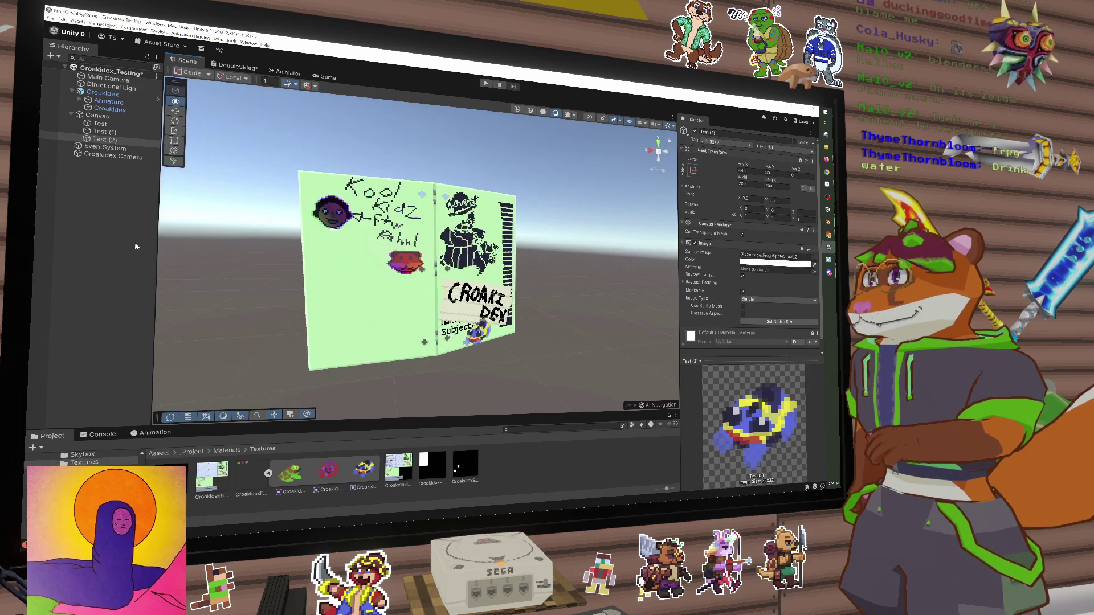
left_click(136, 247)
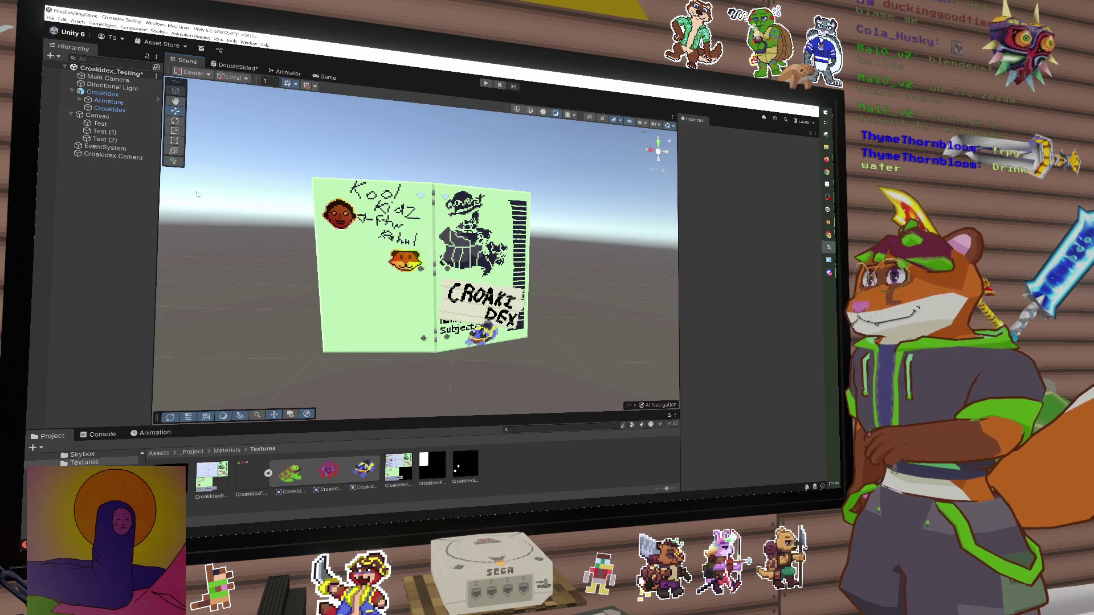
left_click(103, 139)
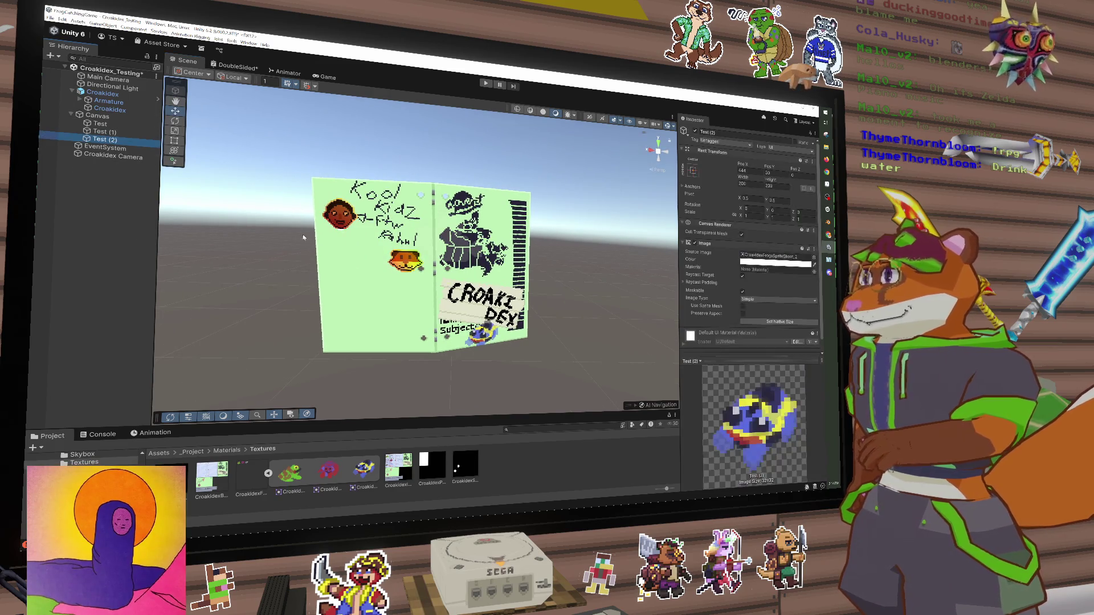
left_click(100, 140)
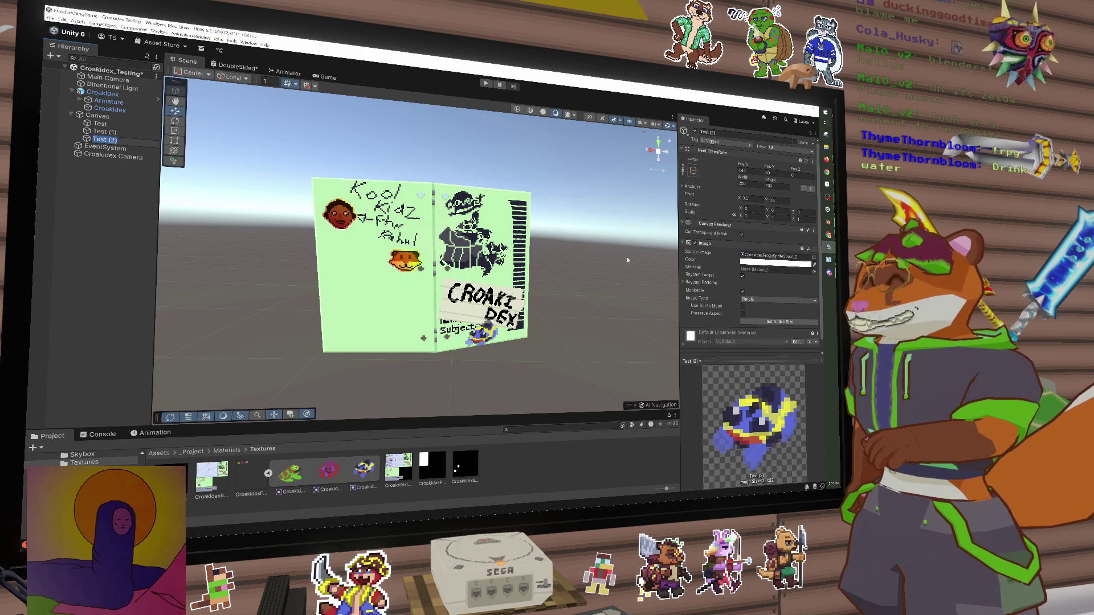
mouse_move(746, 165)
left_mouse_down()
mouse_move(997, 162)
mouse_move(35, 102)
mouse_move(143, 102)
mouse_move(45, 102)
mouse_move(817, 171)
mouse_move(809, 191)
mouse_move(789, 172)
mouse_move(968, 166)
mouse_move(171, 149)
mouse_move(350, 144)
left_mouse_up()
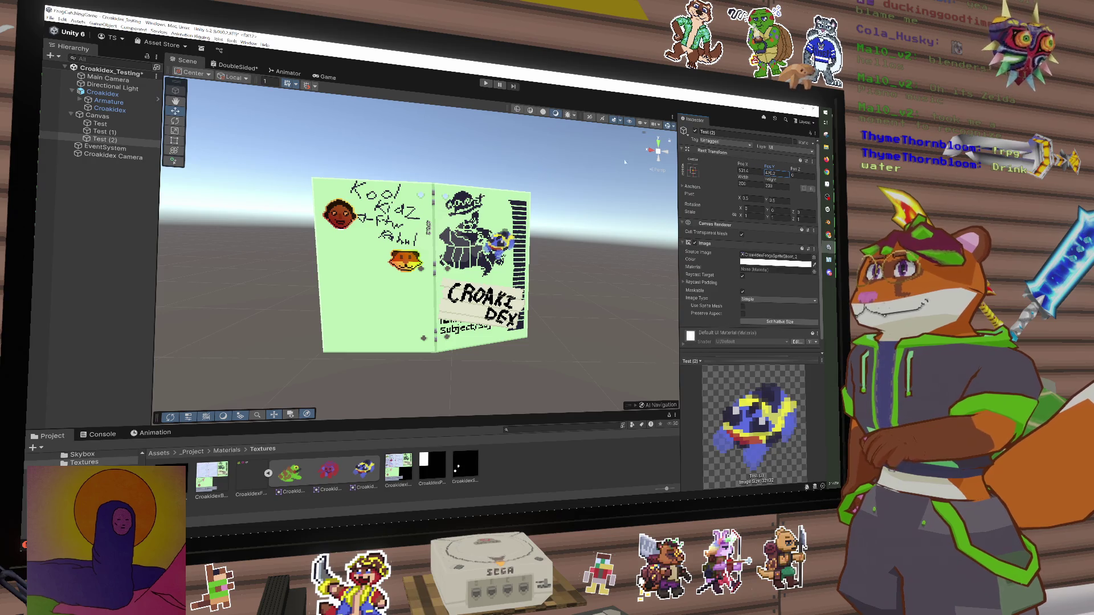
left_click_drag(750, 167, 531, 168)
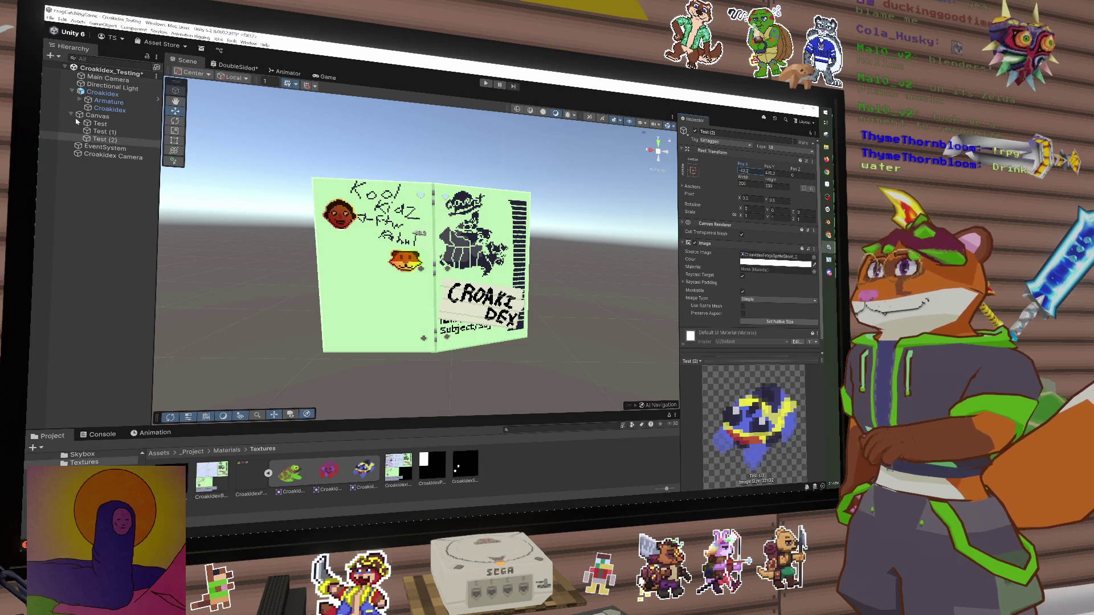
left_click_drag(628, 176, 544, 190)
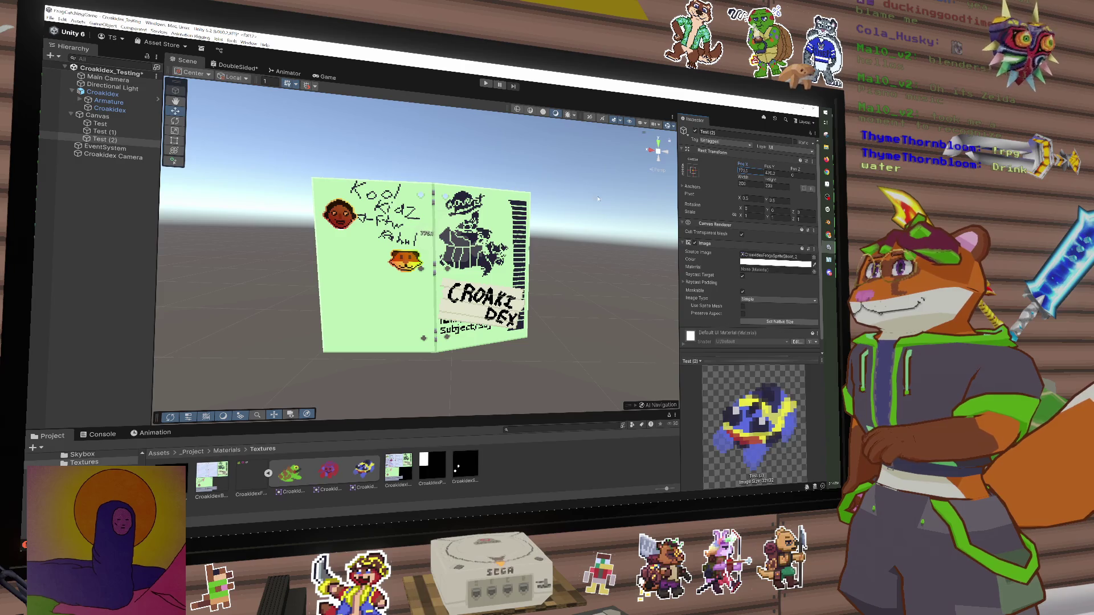
left_click_drag(456, 189, 823, 209)
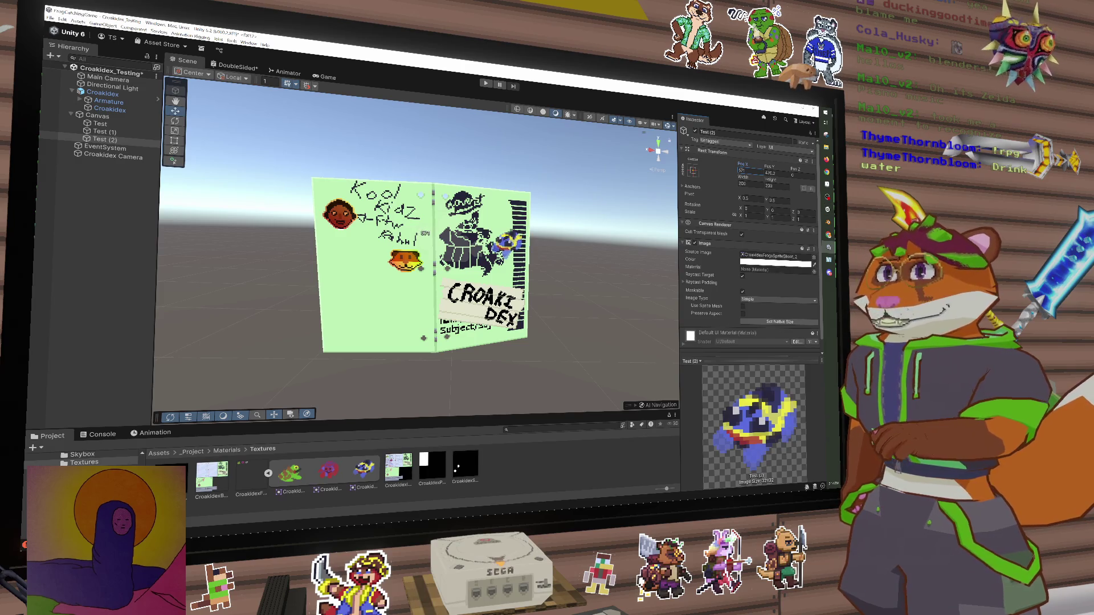
left_click(827, 185)
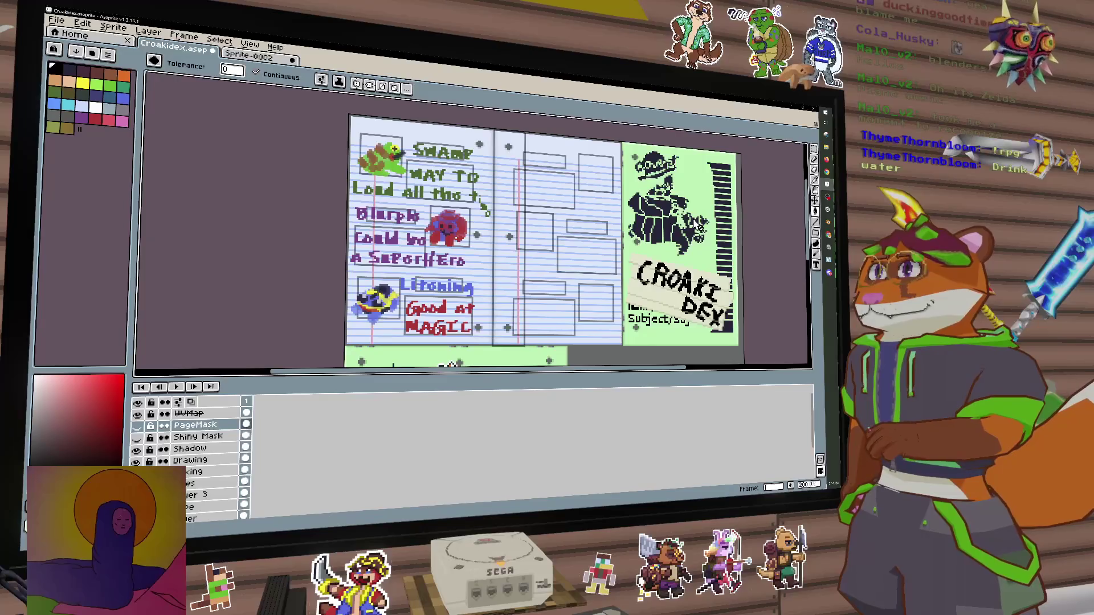
scroll(697, 171, "down", 5)
scroll(695, 161, "down", 6)
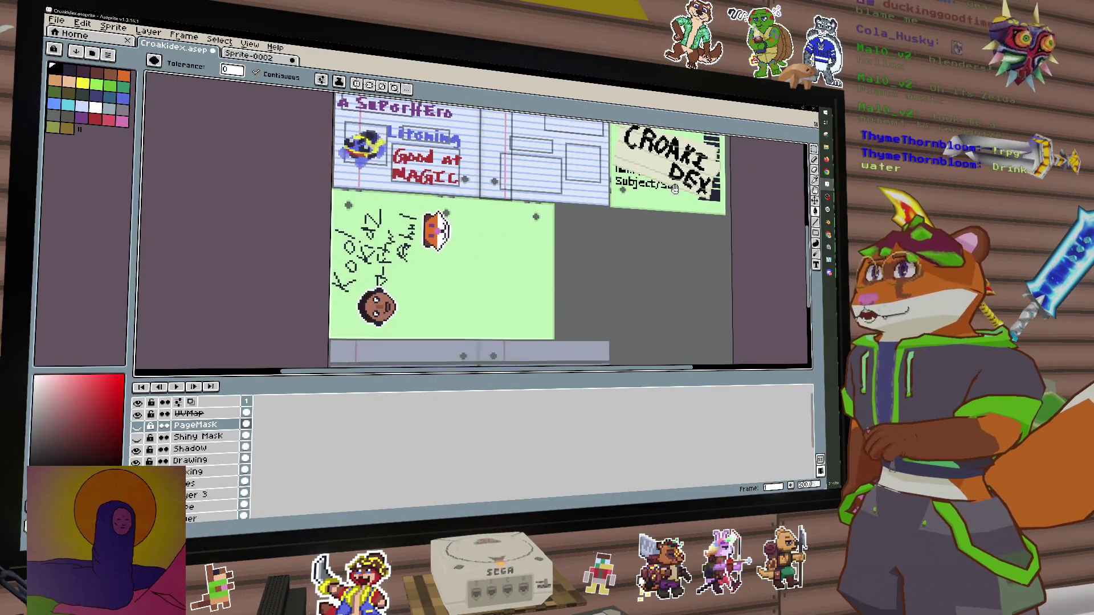
left_click(827, 184)
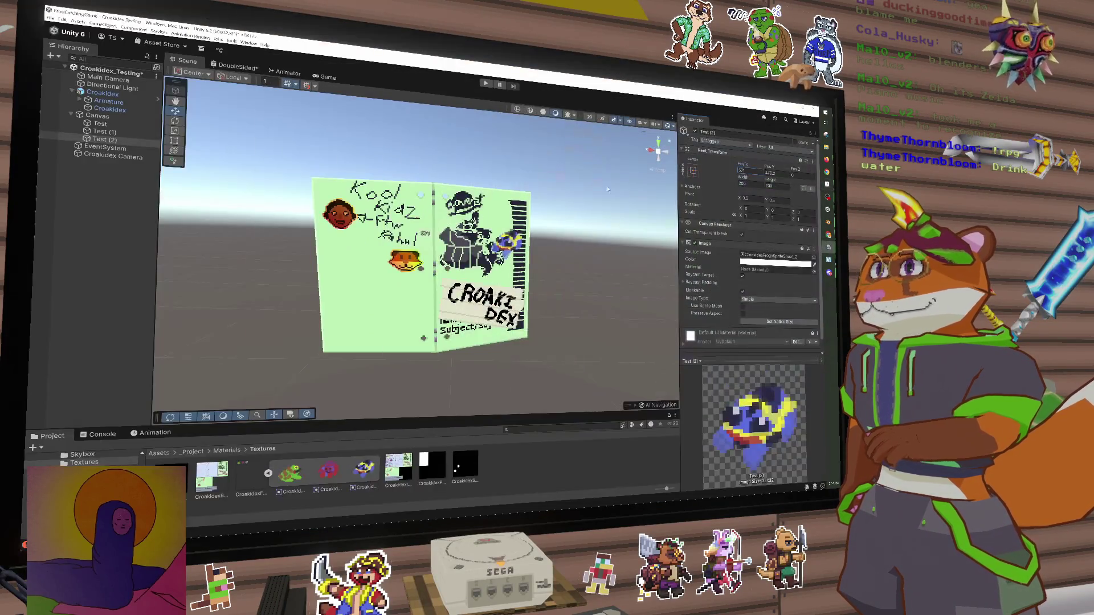
Adjust Test (2) Pos X and Pos Y so the bird sits between the green and red creatures
mouse_move(745, 163)
left_mouse_down()
mouse_move(810, 166)
mouse_move(68, 102)
left_mouse_up()
mouse_move(831, 173)
left_mouse_down()
mouse_move(773, 167)
mouse_move(448, 194)
left_mouse_up()
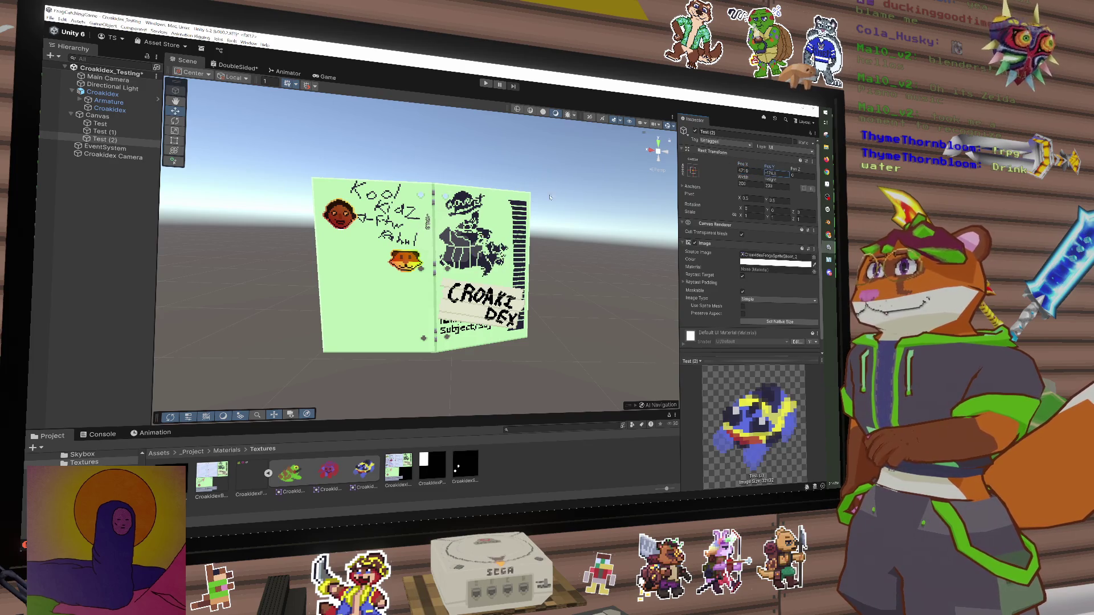
left_click_drag(560, 162, 305, 133)
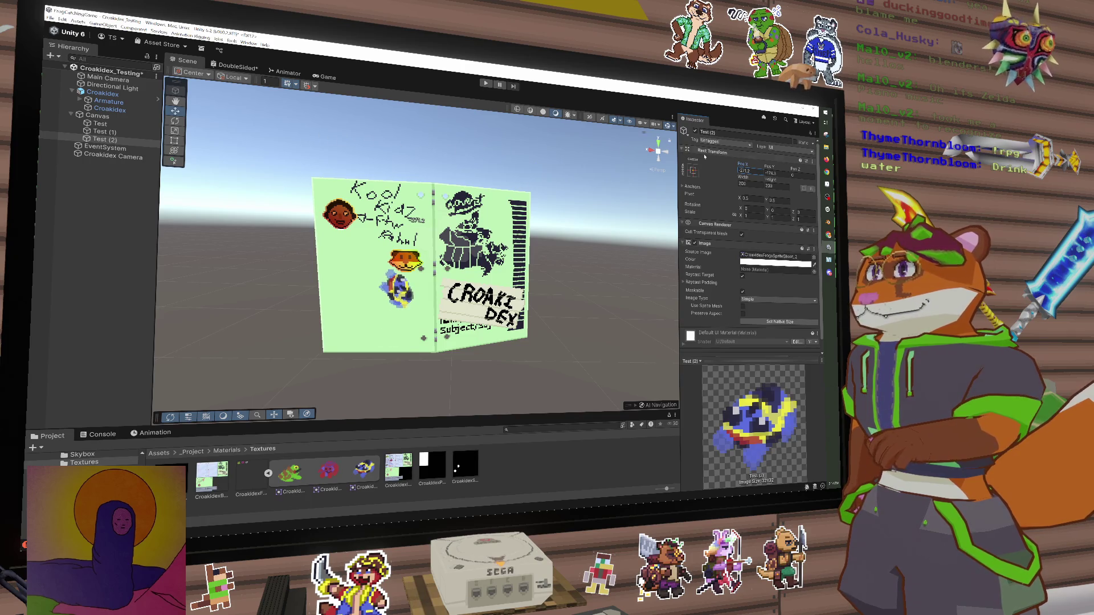
left_click_drag(744, 166, 697, 160)
left_click_drag(768, 166, 791, 169)
mouse_move(424, 269)
left_mouse_down()
mouse_move(456, 274)
mouse_move(399, 279)
mouse_move(490, 327)
mouse_move(452, 257)
mouse_move(422, 259)
left_mouse_up()
mouse_move(489, 220)
left_mouse_down()
mouse_move(497, 220)
mouse_move(463, 213)
mouse_move(491, 237)
left_mouse_up()
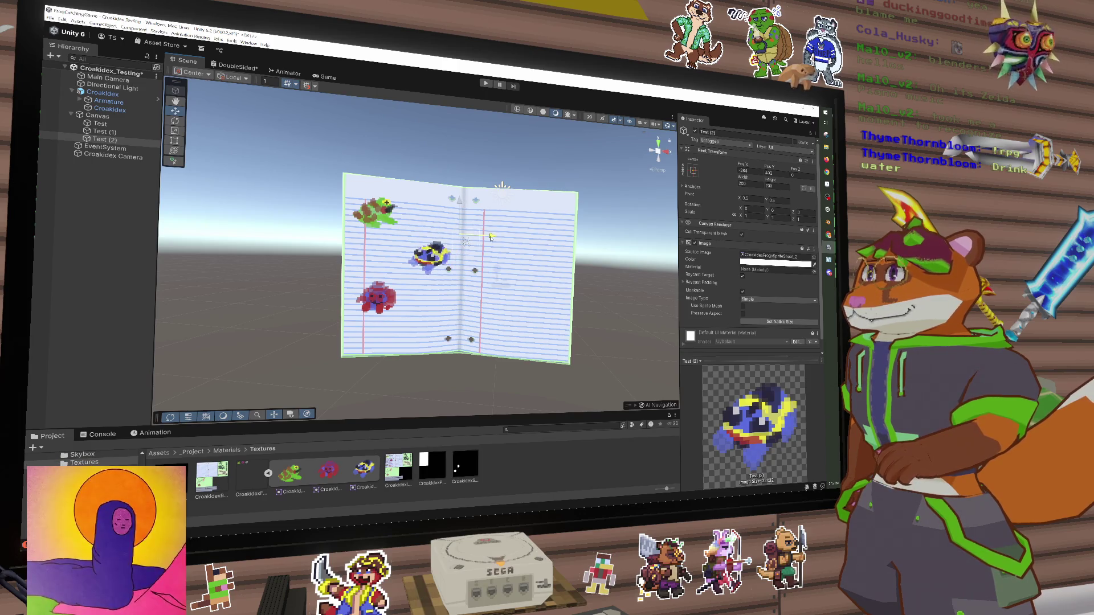
Enter Play mode to preview the notebook in the Game view
left_click(486, 84)
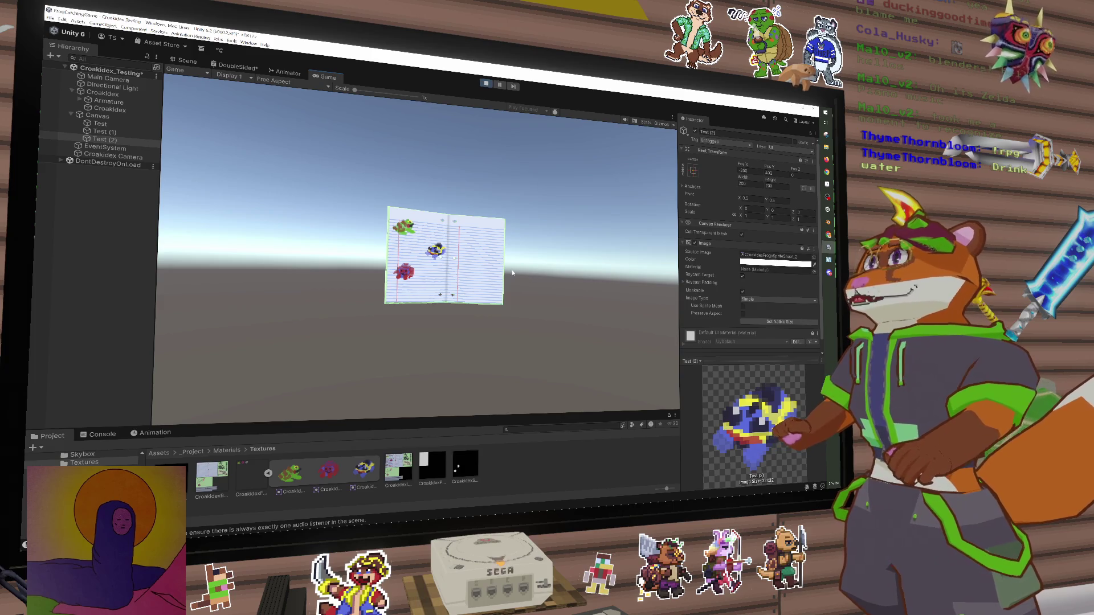
Save the scene, exit Play mode back in the Scene view, and orbit around the notebook
key("ctrl+s")
left_click(185, 61)
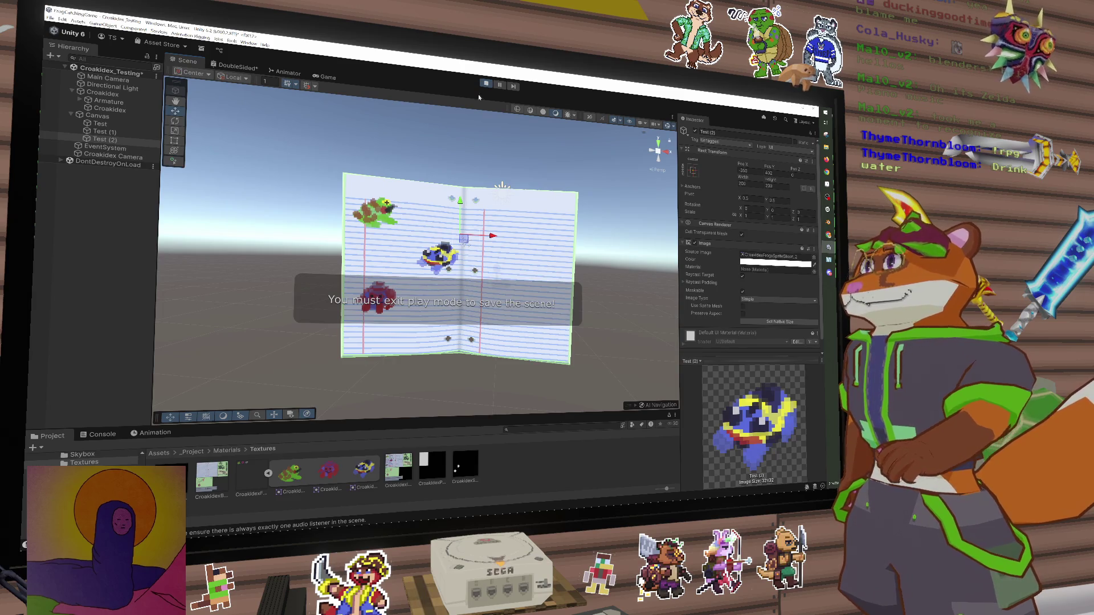
left_click(486, 83)
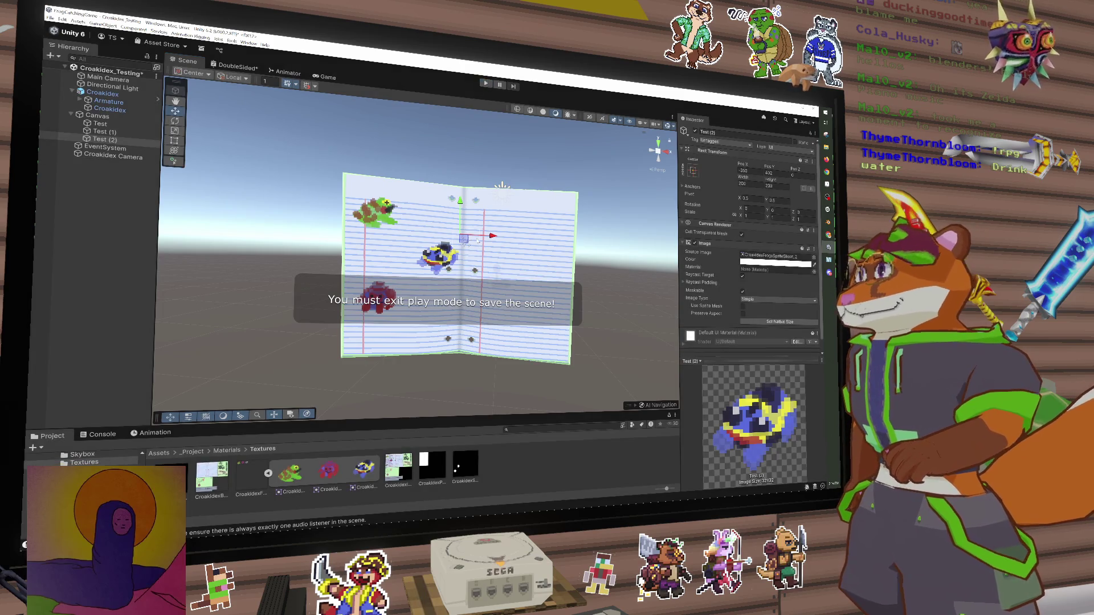
left_click_drag(502, 186, 417, 262)
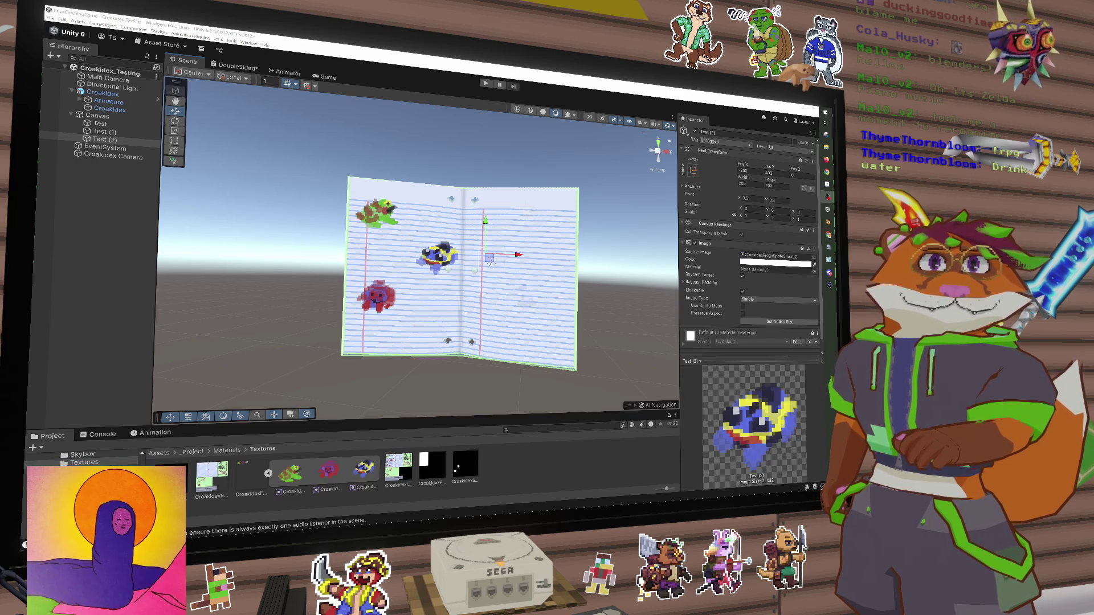
mouse_move(541, 285)
left_mouse_down()
mouse_move(593, 285)
mouse_move(499, 297)
mouse_move(495, 312)
mouse_move(526, 285)
mouse_move(501, 313)
left_mouse_up()
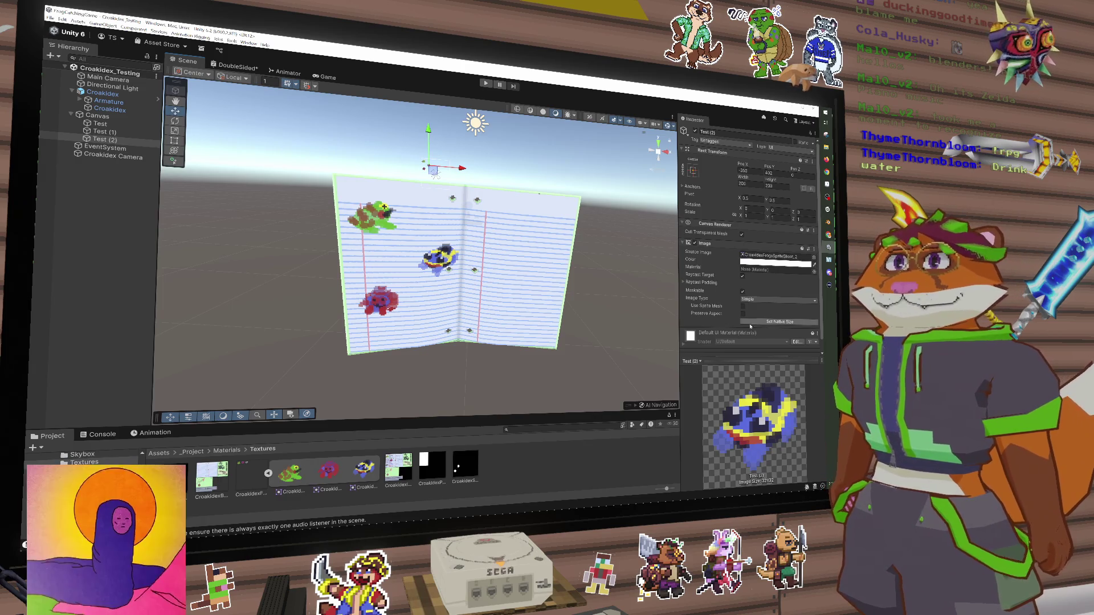
Deselect Test (2) and hide Unity with Win+D to reveal the fox wallpaper
left_click(611, 447)
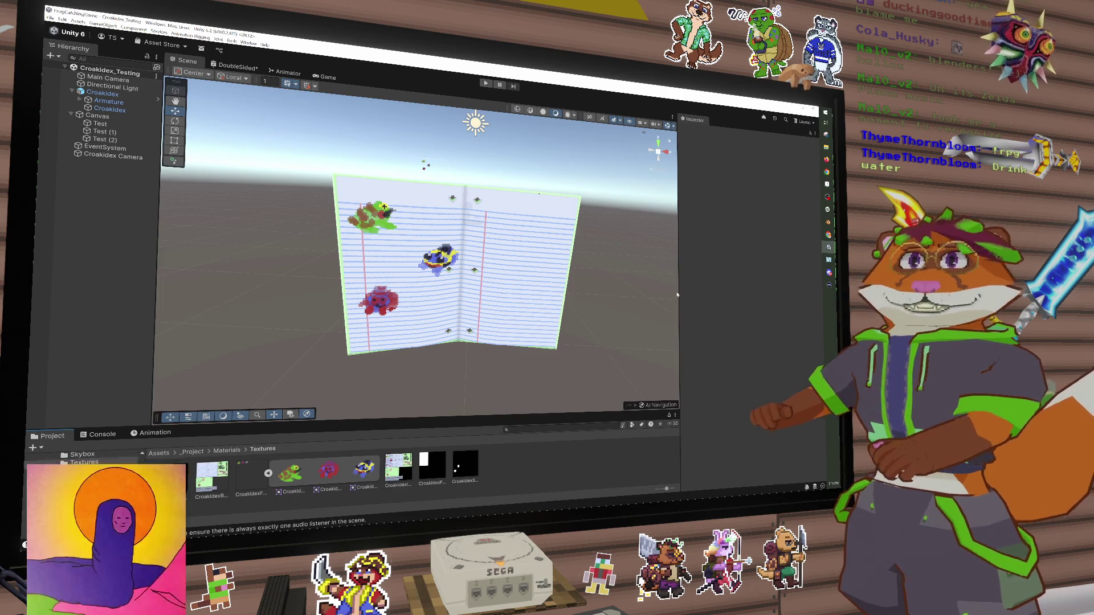
key("super+d")
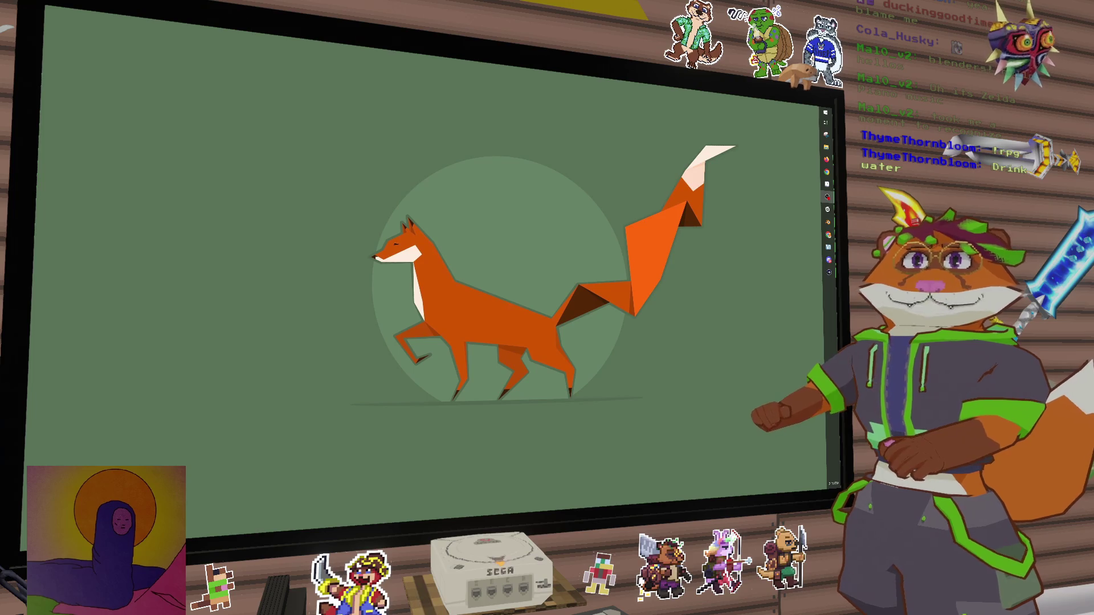